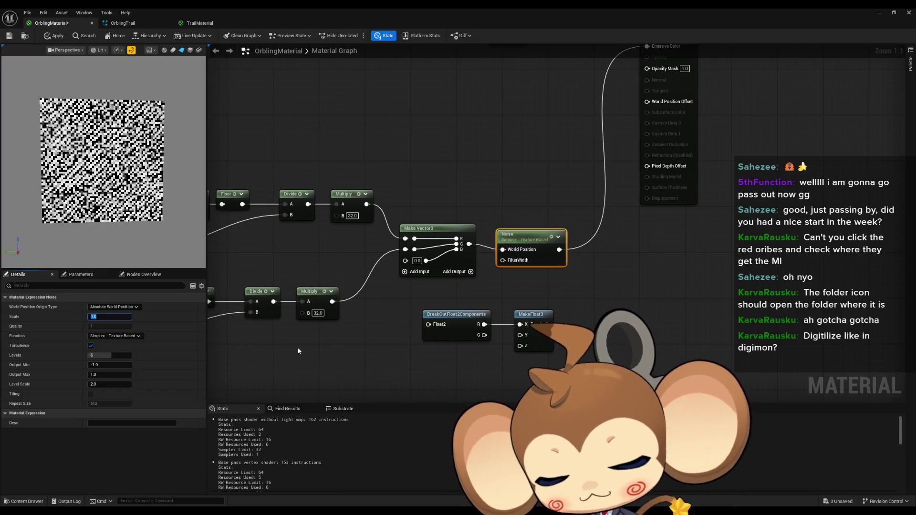
# Step the Noise node's Scale from 0.5 to 0.4 and finally to 0.3
pyautogui.write('.5')
pyautogui.press('Return')
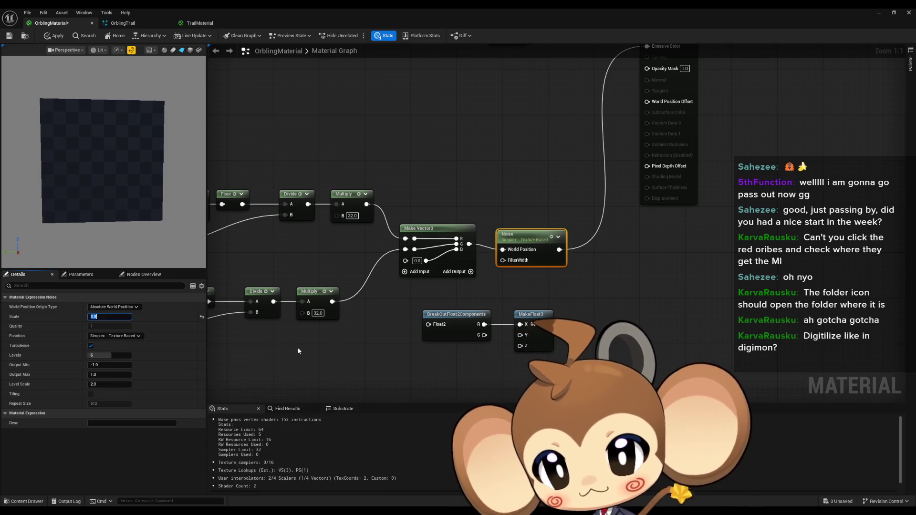
pyautogui.write('.5')
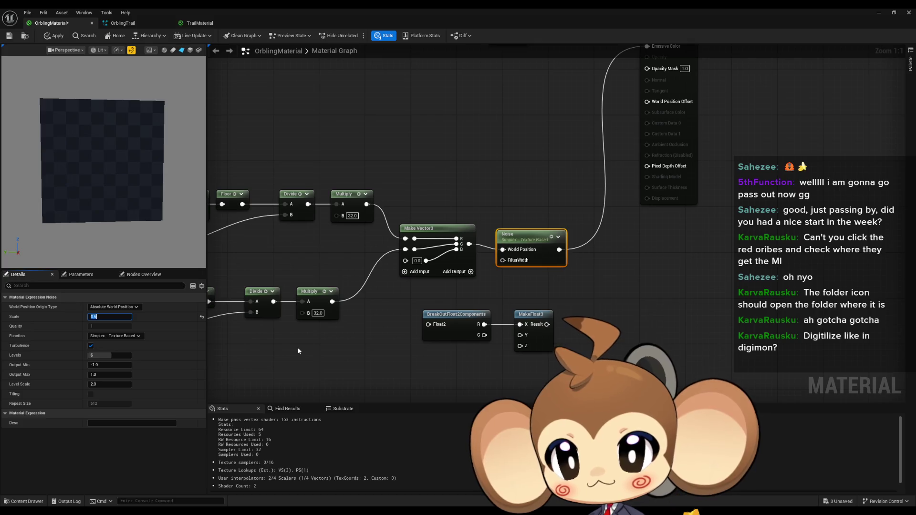
pyautogui.press('Return')
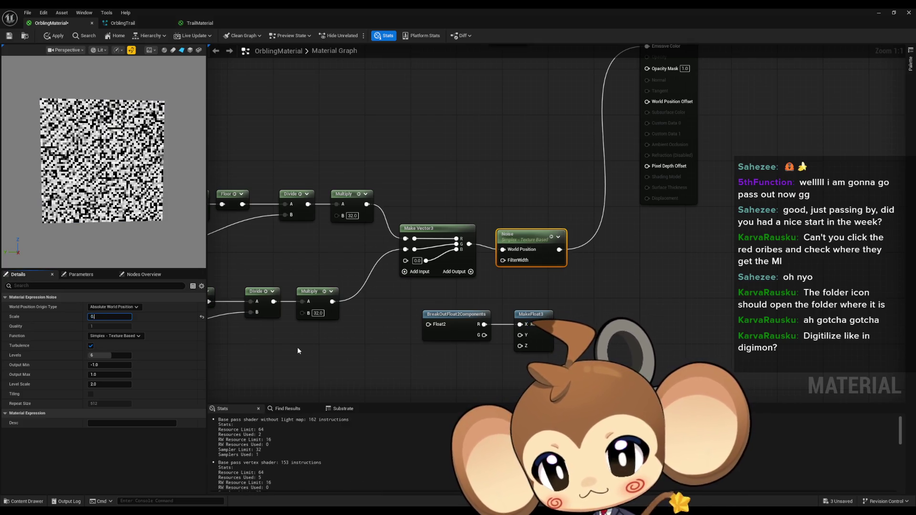
pyautogui.write('.4')
pyautogui.press('Return')
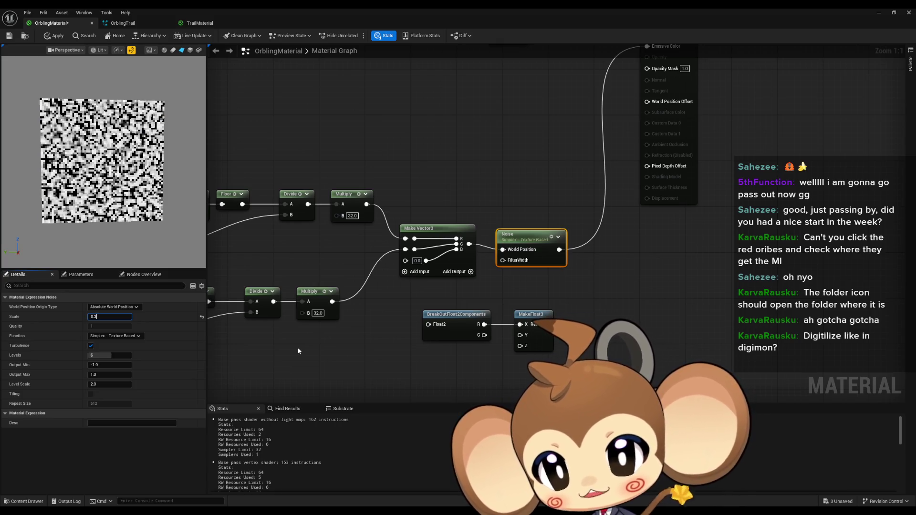
pyautogui.press('Return')
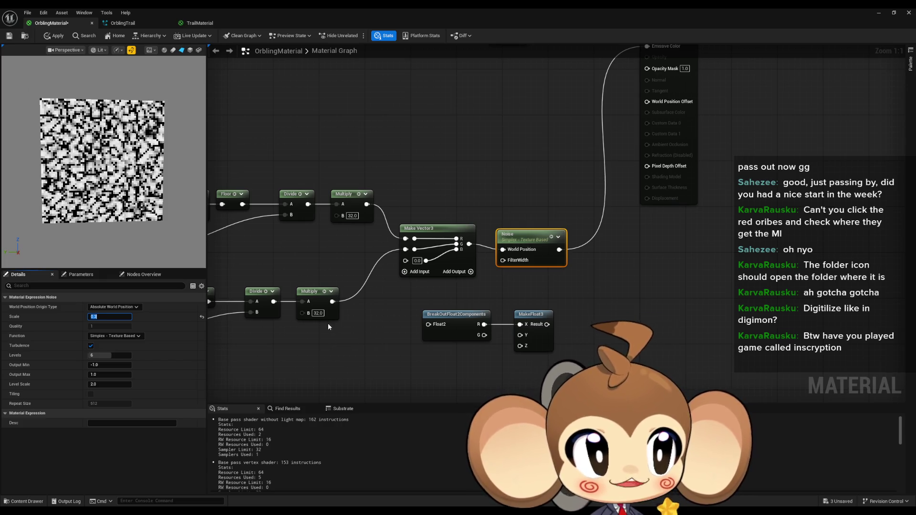
pyautogui.moveTo(388, 307); pyautogui.dragTo(514, 329)
# Change the B value of both Multiply nodes feeding Make Vector3 from 32 to 64
pyautogui.scroll(-2, 514, 328)
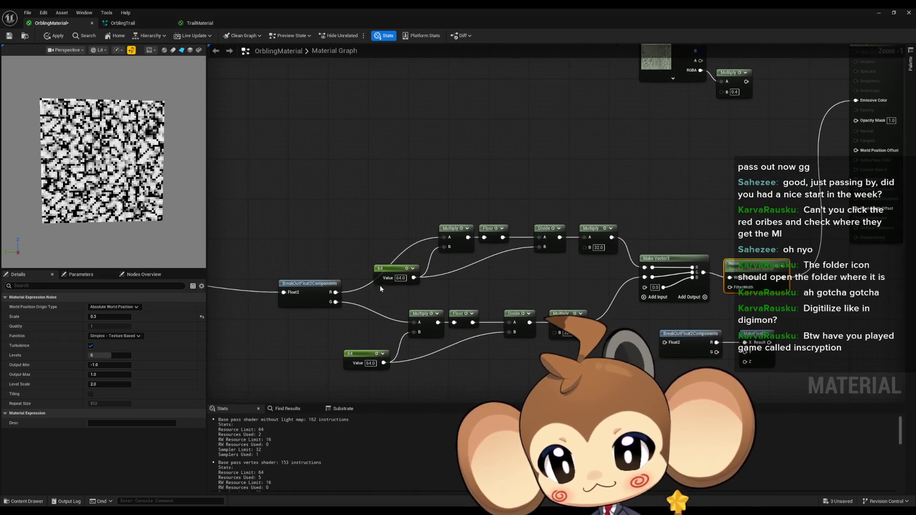
pyautogui.moveTo(547, 310); pyautogui.dragTo(515, 301)
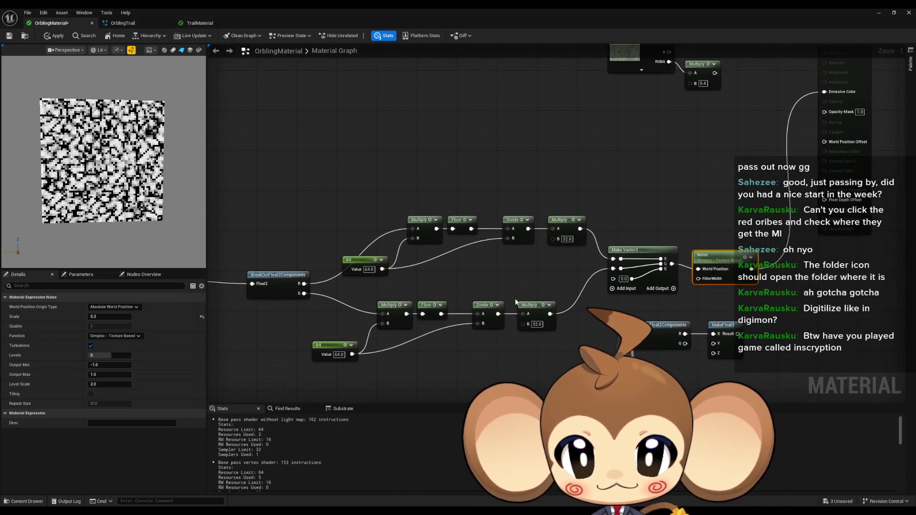
pyautogui.scroll(1, 545, 334)
pyautogui.write('64')
pyautogui.press('Return')
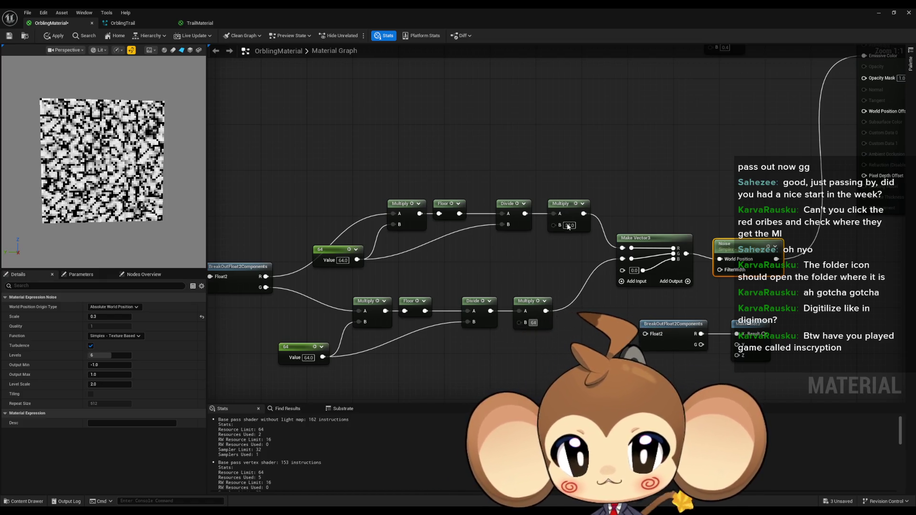
pyautogui.click(569, 226)
pyautogui.write('64')
pyautogui.click(544, 354)
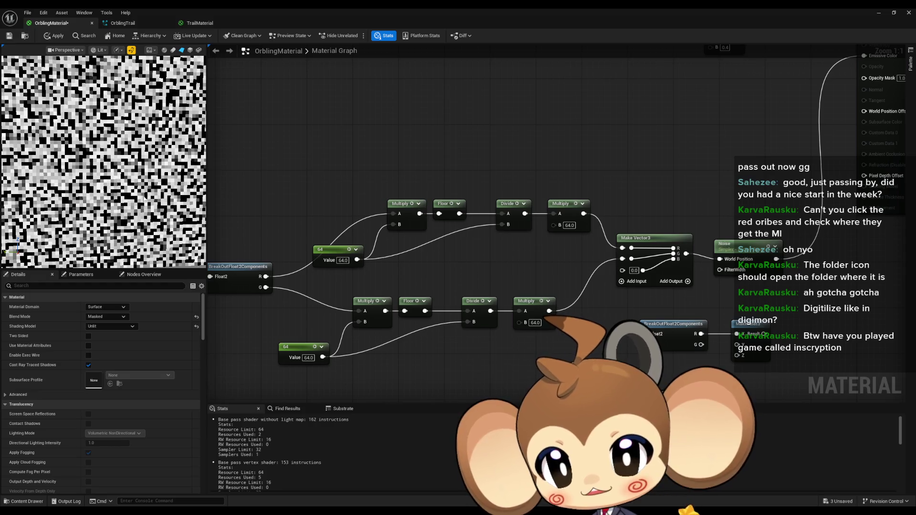
pyautogui.moveTo(499, 265); pyautogui.dragTo(482, 271)
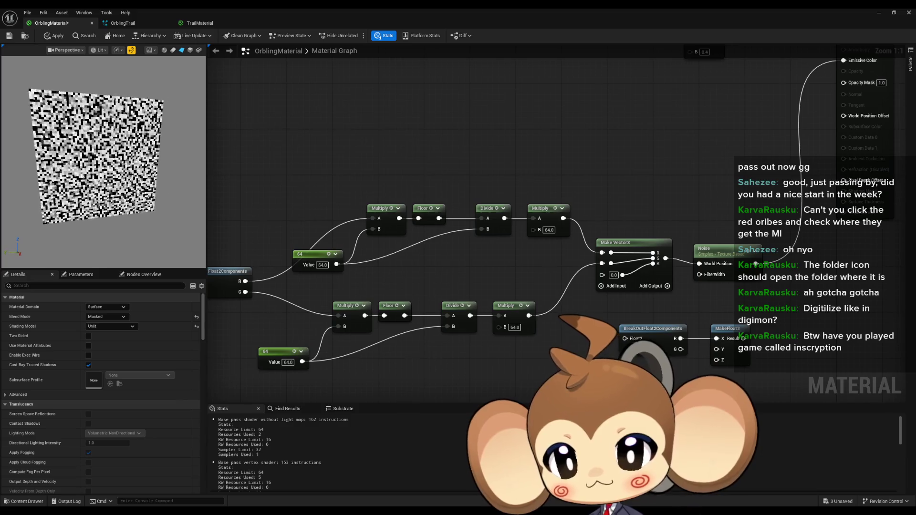
# Apply the material changes and check the level editor behind the material window
pyautogui.click(59, 39)
pyautogui.doubleClick(318, 18)
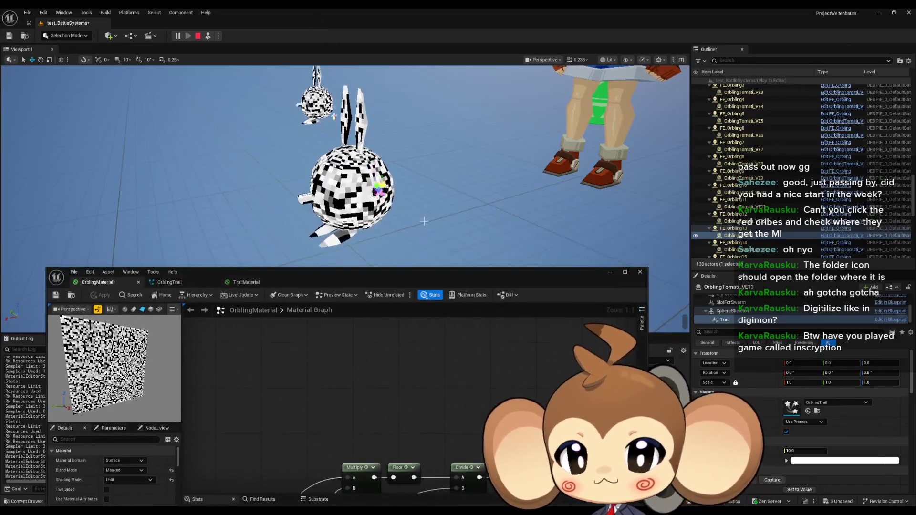
pyautogui.doubleClick(343, 276)
pyautogui.scroll(2, 566, 328)
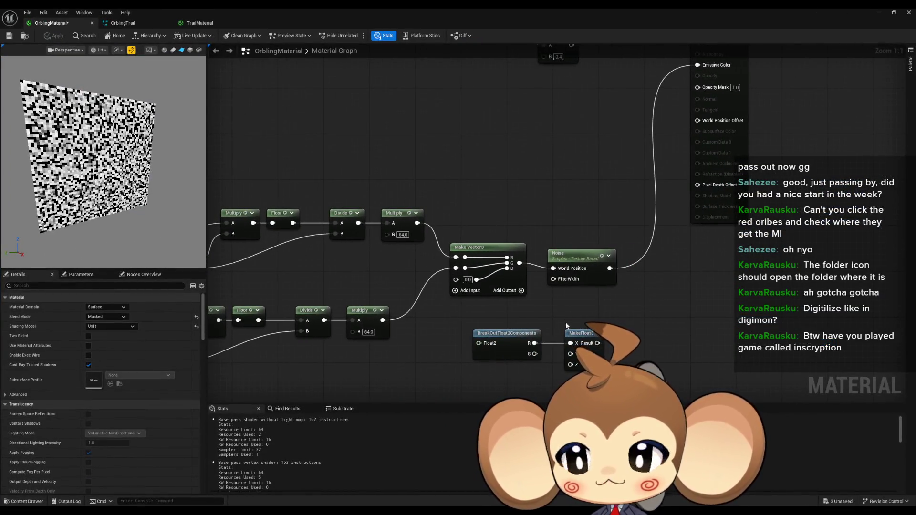
pyautogui.scroll(-1, 565, 326)
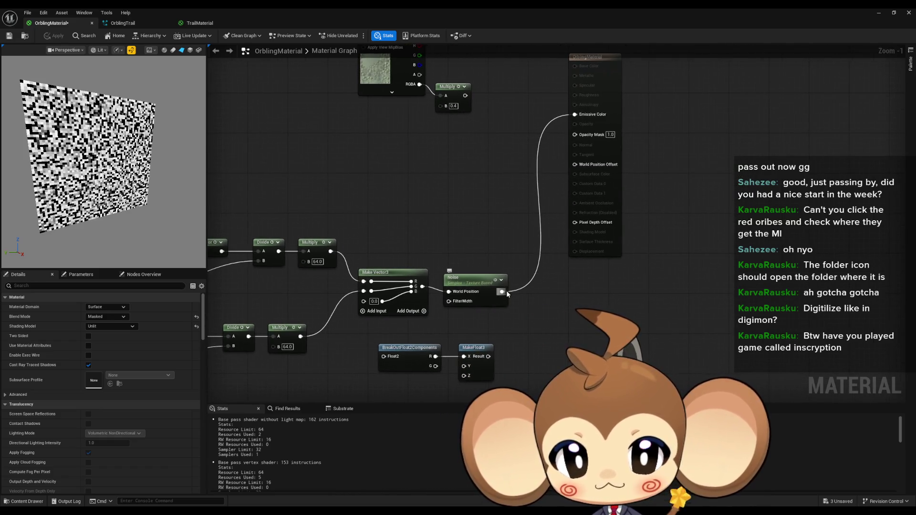
# Try a Divide node after the Noise output, then undo it
pyautogui.moveTo(502, 292); pyautogui.dragTo(525, 296)
pyautogui.write('divide')
pyautogui.press('Return')
pyautogui.click(543, 316)
pyautogui.write('0.')
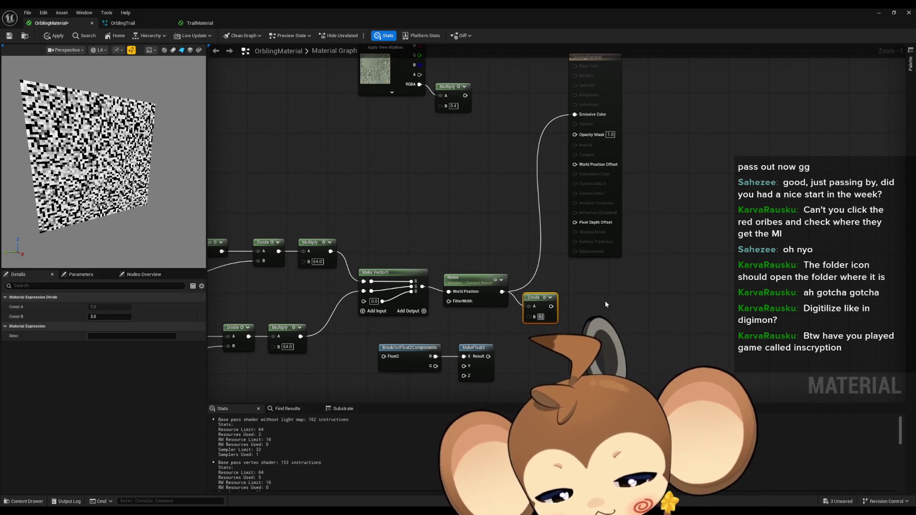
pyautogui.click(531, 290)
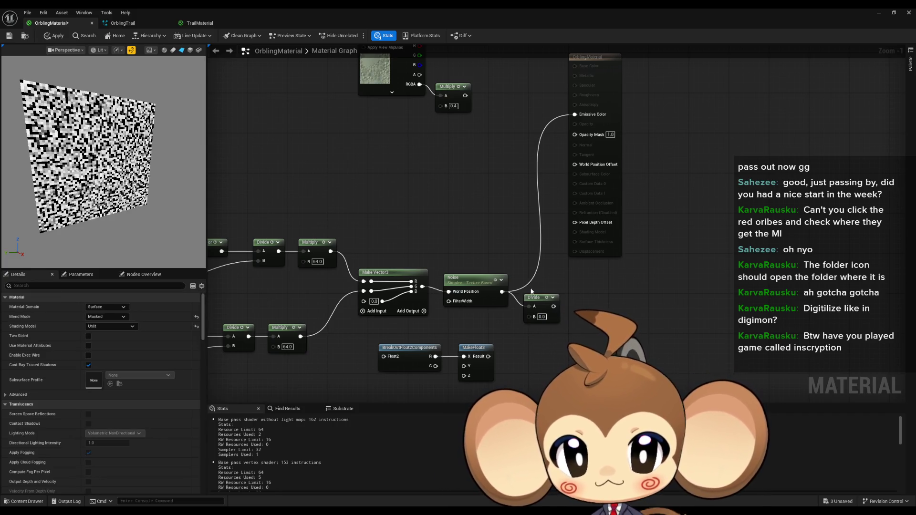
pyautogui.hotkey('ctrl', 'z')
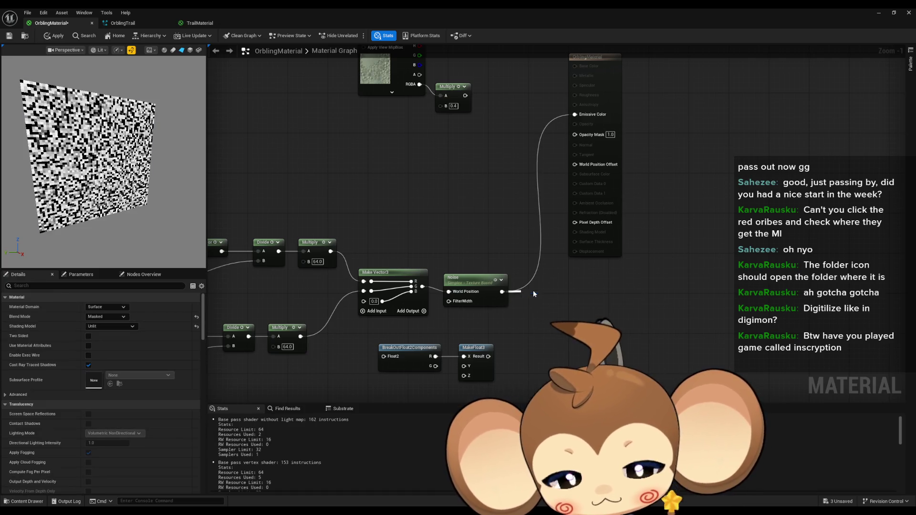
# Add a Multiply node after Noise with B set to 0.7
pyautogui.click(533, 290)
pyautogui.click(535, 312)
pyautogui.write('0.7')
pyautogui.press('Return')
# Add an Add node with B 0.3 after the Multiply and place it alongside
pyautogui.moveTo(549, 301); pyautogui.dragTo(565, 298)
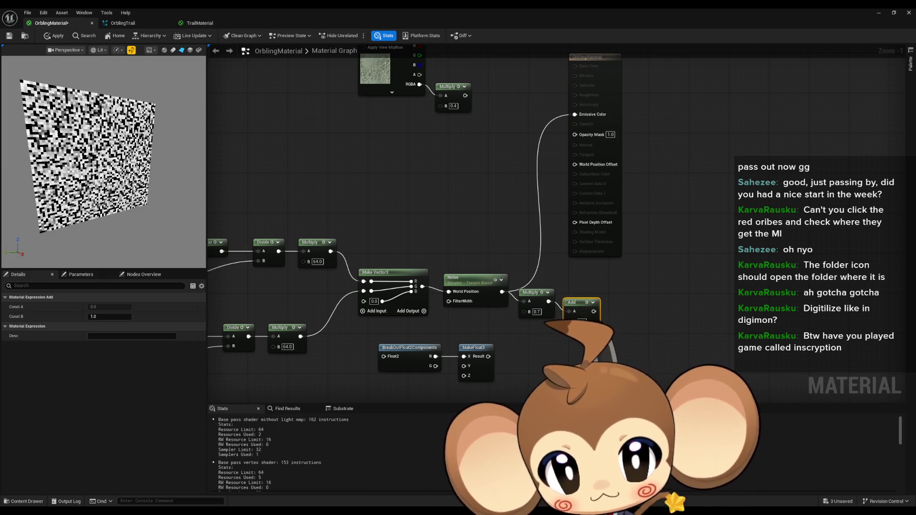
pyautogui.click(579, 322)
pyautogui.write('.3')
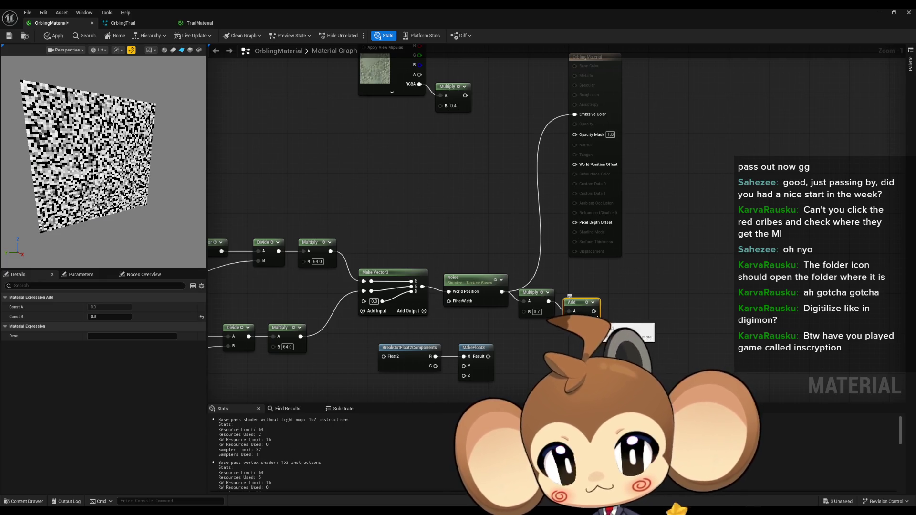
pyautogui.press('Return')
pyautogui.moveTo(574, 302)
pyautogui.mouseDown()
pyautogui.moveTo(556, 137)
pyautogui.moveTo(574, 116)
pyautogui.mouseUp()
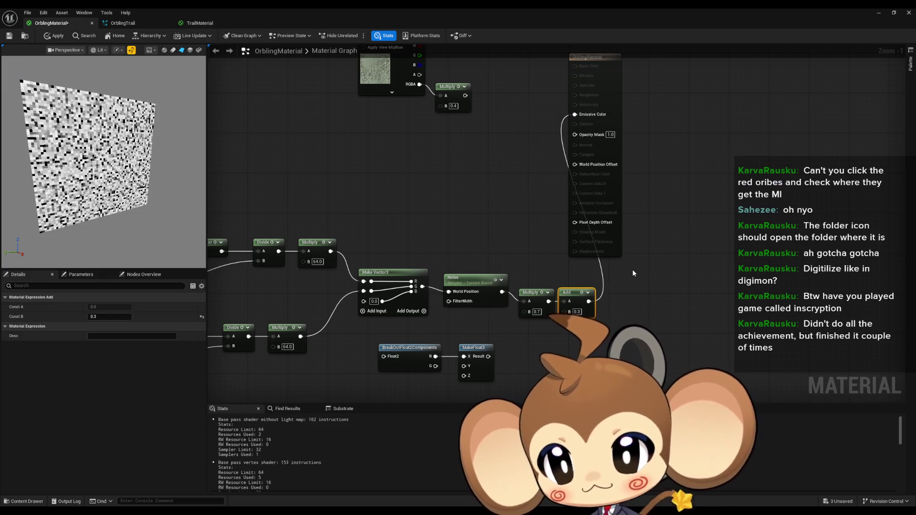
pyautogui.moveTo(203, 203); pyautogui.dragTo(97, 167)
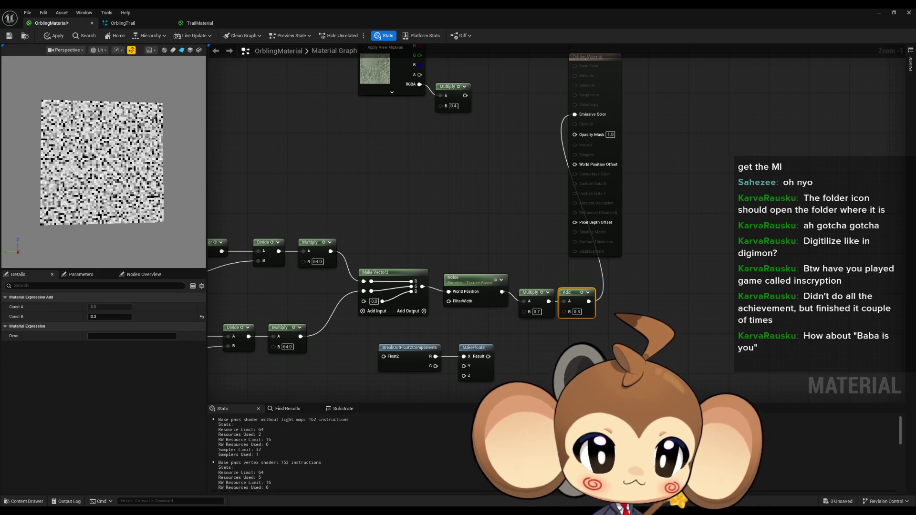
# Delete the Panner node next to TexCoord
pyautogui.moveTo(325, 191)
pyautogui.mouseDown()
pyautogui.moveTo(519, 190)
pyautogui.moveTo(597, 167)
pyautogui.mouseUp()
pyautogui.moveTo(382, 184)
pyautogui.mouseDown()
pyautogui.moveTo(536, 260)
pyautogui.moveTo(577, 268)
pyautogui.mouseUp()
pyautogui.moveTo(397, 272)
pyautogui.mouseDown()
pyautogui.moveTo(469, 266)
pyautogui.moveTo(334, 353)
pyautogui.mouseUp()
pyautogui.click(469, 266)
pyautogui.press('Delete')
pyautogui.press('Delete')
# Move BreakOutFloat2Components beside TexCoord and reposition both together
pyautogui.moveTo(621, 262); pyautogui.dragTo(440, 242)
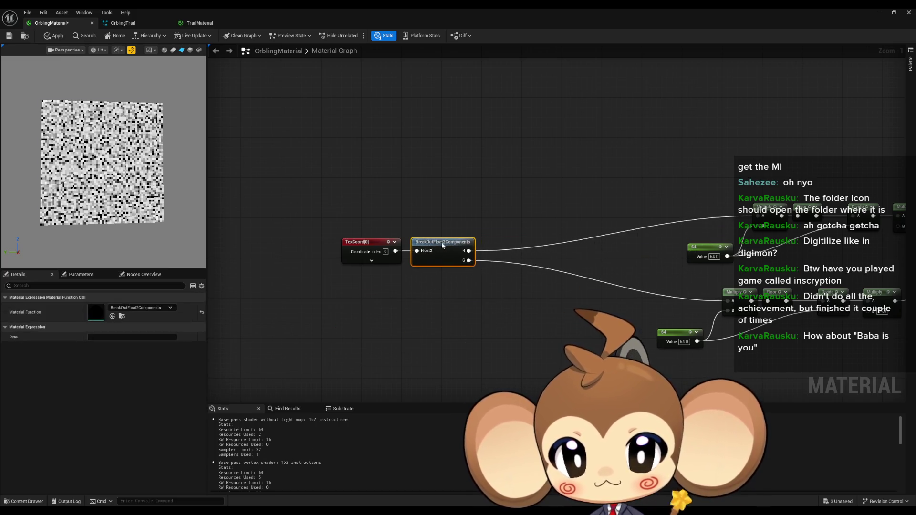
pyautogui.keyDown('shift'); pyautogui.click(368, 242); pyautogui.keyUp('shift')
pyautogui.moveTo(367, 242)
pyautogui.mouseDown()
pyautogui.moveTo(387, 191)
pyautogui.moveTo(363, 201)
pyautogui.mouseUp()
# Align the noise chain's top and bottom rows, with Make Vector3 and Noise alongside
pyautogui.moveTo(646, 217)
pyautogui.mouseDown()
pyautogui.moveTo(445, 222)
pyautogui.moveTo(483, 199)
pyautogui.moveTo(717, 258)
pyautogui.mouseUp()
pyautogui.moveTo(711, 218); pyautogui.dragTo(626, 216)
pyautogui.moveTo(453, 286); pyautogui.dragTo(652, 348)
pyautogui.moveTo(623, 296); pyautogui.dragTo(567, 271)
pyautogui.click(586, 334)
pyautogui.moveTo(677, 327)
pyautogui.mouseDown()
pyautogui.moveTo(438, 318)
pyautogui.moveTo(446, 321)
pyautogui.mouseUp()
pyautogui.moveTo(559, 237); pyautogui.dragTo(475, 207)
pyautogui.moveTo(642, 244); pyautogui.dragTo(549, 208)
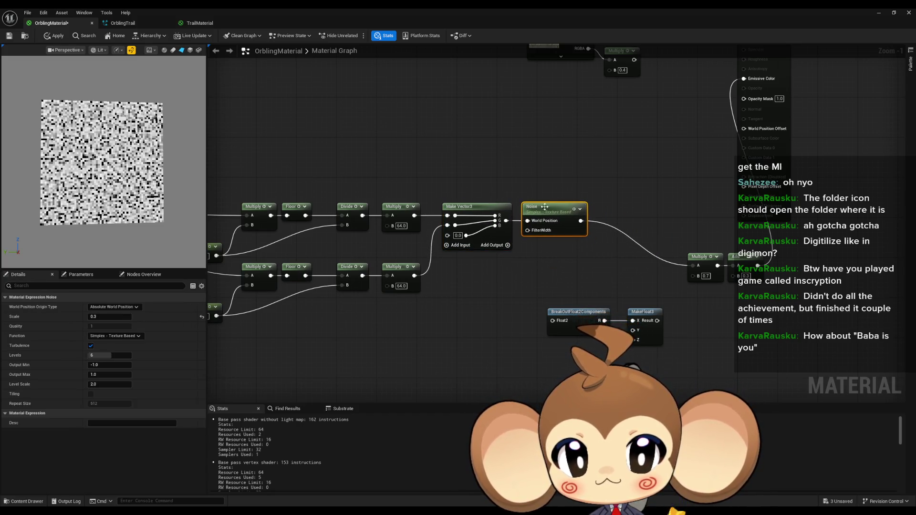
pyautogui.click(570, 165)
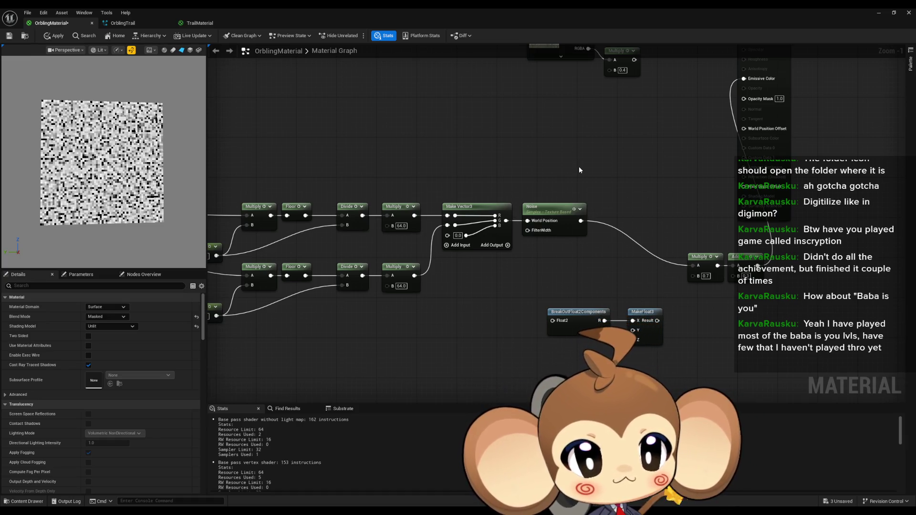
# Delete the unused BreakOut and MakeFloat3 nodes
pyautogui.moveTo(476, 310); pyautogui.dragTo(525, 356)
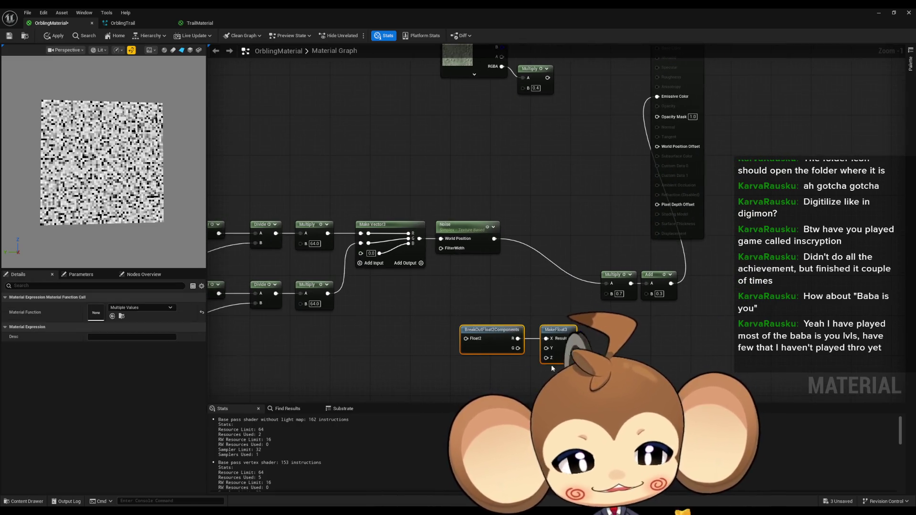
pyautogui.click(504, 286)
pyautogui.moveTo(503, 286)
pyautogui.mouseDown()
pyautogui.moveTo(479, 259)
pyautogui.moveTo(563, 343)
pyautogui.mouseUp()
pyautogui.press('Delete')
# Move the 0.7 Multiply and the Add node beside Noise
pyautogui.moveTo(576, 310); pyautogui.dragTo(574, 344)
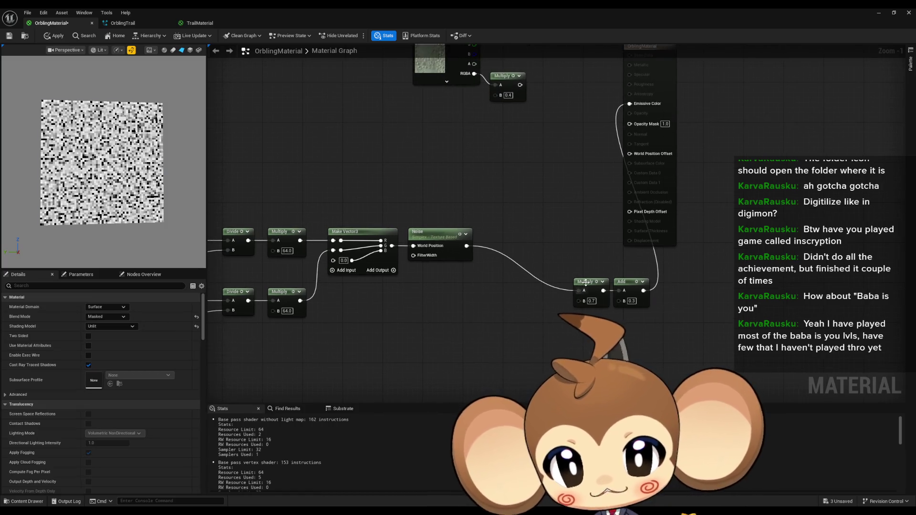
pyautogui.moveTo(590, 288); pyautogui.dragTo(494, 239)
pyautogui.moveTo(628, 281); pyautogui.dragTo(533, 237)
pyautogui.click(561, 306)
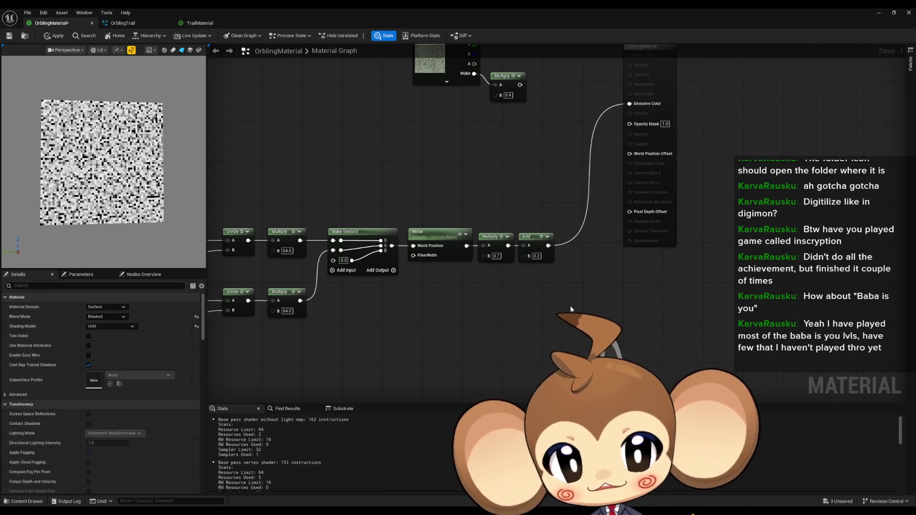
pyautogui.scroll(-2, 608, 269)
pyautogui.moveTo(493, 212); pyautogui.dragTo(493, 256)
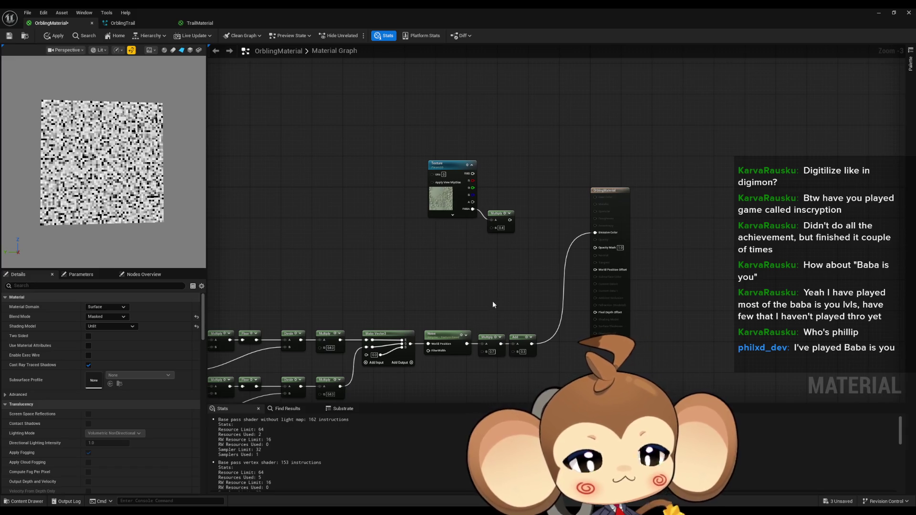
# Move the TexCoord and BreakOut nodes right and select the whole noise node chain
pyautogui.moveTo(471, 254)
pyautogui.mouseDown()
pyautogui.moveTo(478, 261)
pyautogui.moveTo(486, 251)
pyautogui.moveTo(474, 277)
pyautogui.mouseUp()
pyautogui.scroll(2, 474, 276)
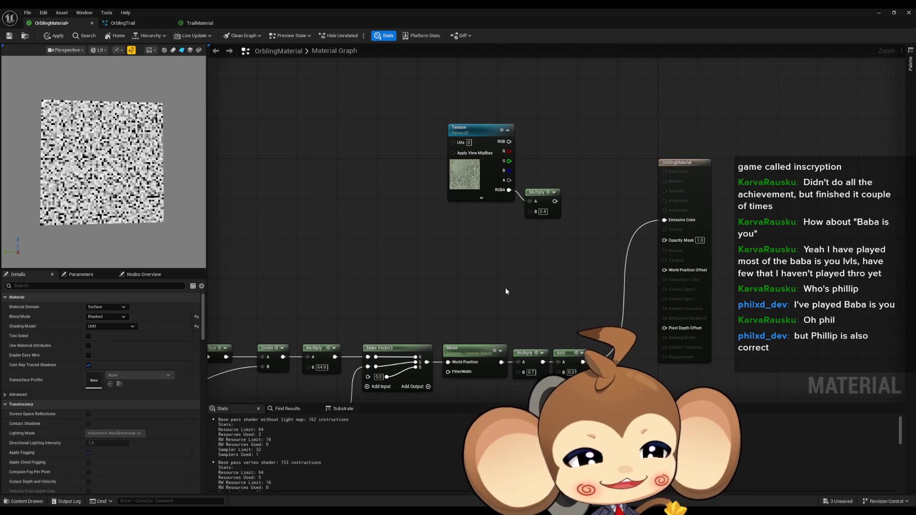
pyautogui.scroll(-1, 465, 228)
pyautogui.moveTo(490, 273); pyautogui.dragTo(680, 233)
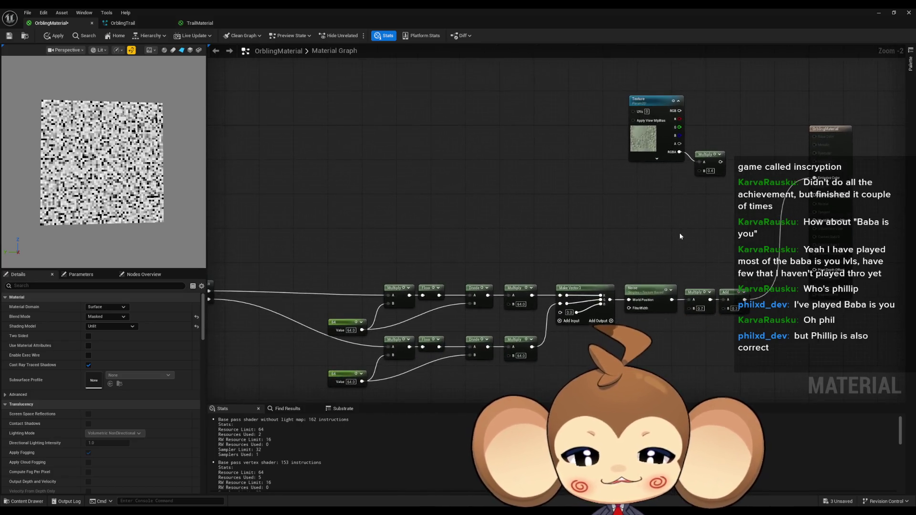
pyautogui.scroll(-1, 677, 233)
pyautogui.moveTo(259, 218)
pyautogui.mouseDown()
pyautogui.moveTo(388, 279)
pyautogui.moveTo(469, 262)
pyautogui.mouseUp()
pyautogui.moveTo(626, 236)
pyautogui.mouseDown()
pyautogui.moveTo(429, 229)
pyautogui.moveTo(347, 215)
pyautogui.mouseUp()
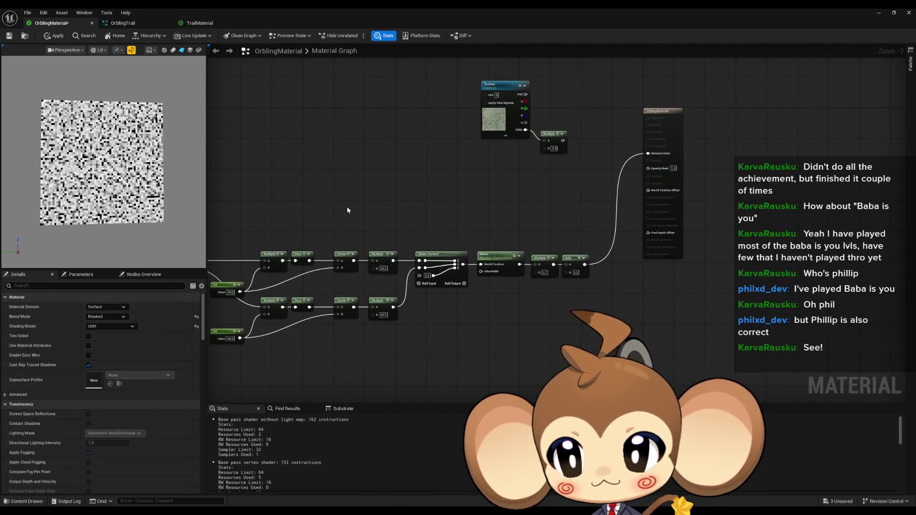
pyautogui.moveTo(347, 210); pyautogui.dragTo(219, 216)
pyautogui.scroll(-1, 359, 270)
pyautogui.moveTo(359, 269); pyautogui.dragTo(610, 273)
pyautogui.moveTo(314, 260)
pyautogui.mouseDown()
pyautogui.moveTo(617, 327)
pyautogui.moveTo(673, 270)
pyautogui.moveTo(644, 240)
pyautogui.mouseUp()
pyautogui.scroll(4, 733, 186)
# Reconnect Emissive Color to the texture Multiply (0.4) and add an If node after Add
pyautogui.moveTo(726, 199); pyautogui.dragTo(599, 179)
pyautogui.moveTo(574, 300); pyautogui.dragTo(607, 290)
pyautogui.write('if')
pyautogui.press('Return')
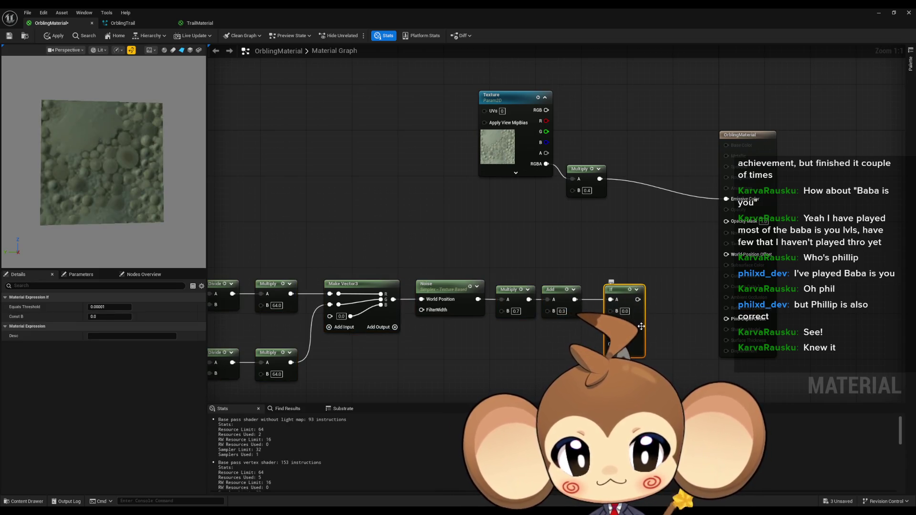
# Place a 0 constant and wire it into the If node's A==B input
pyautogui.moveTo(624, 335); pyautogui.dragTo(603, 339)
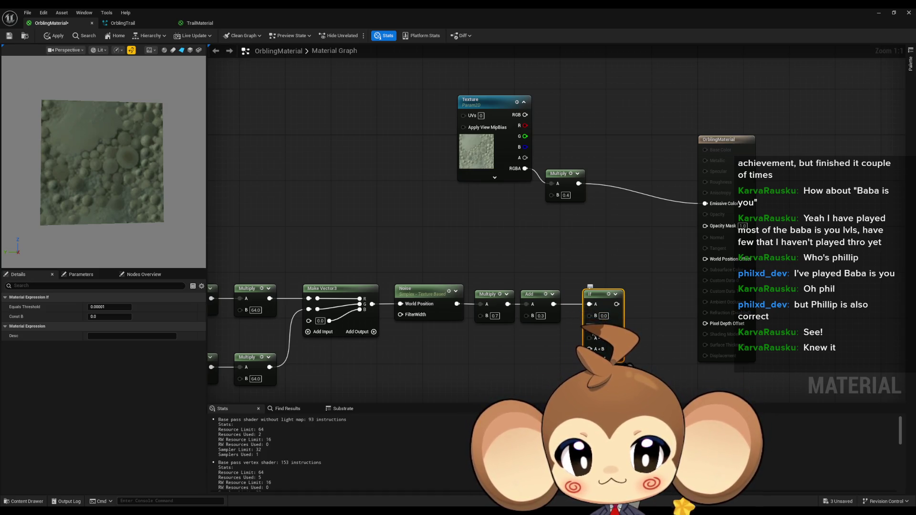
pyautogui.click(501, 322)
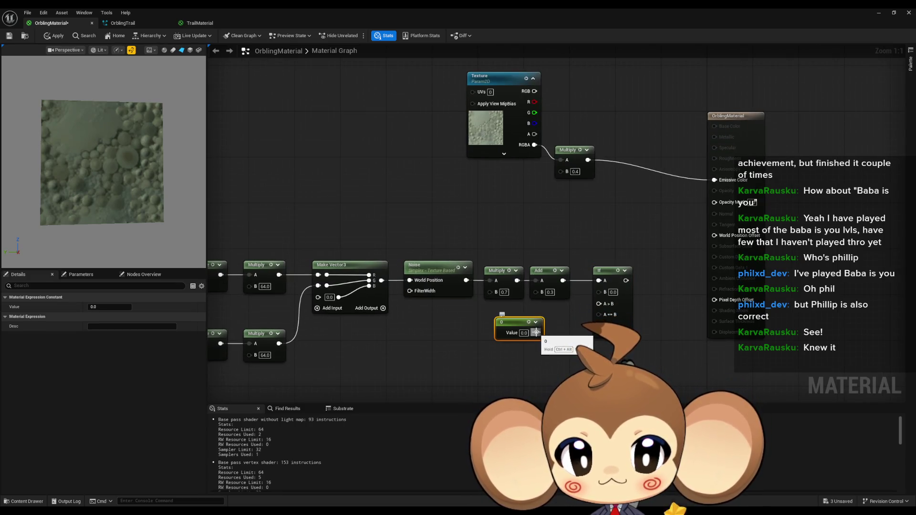
pyautogui.moveTo(533, 332); pyautogui.dragTo(549, 343)
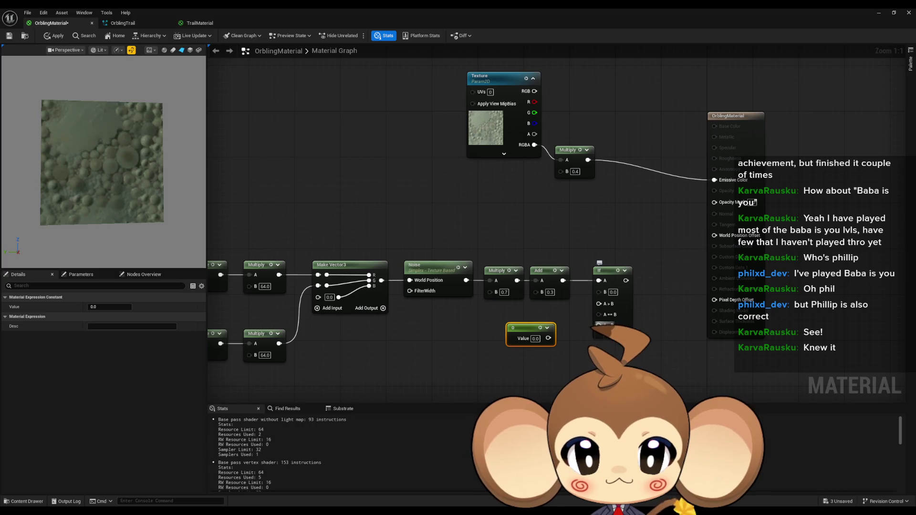
pyautogui.moveTo(549, 341)
pyautogui.mouseDown()
pyautogui.moveTo(567, 353)
pyautogui.moveTo(518, 333)
pyautogui.mouseUp()
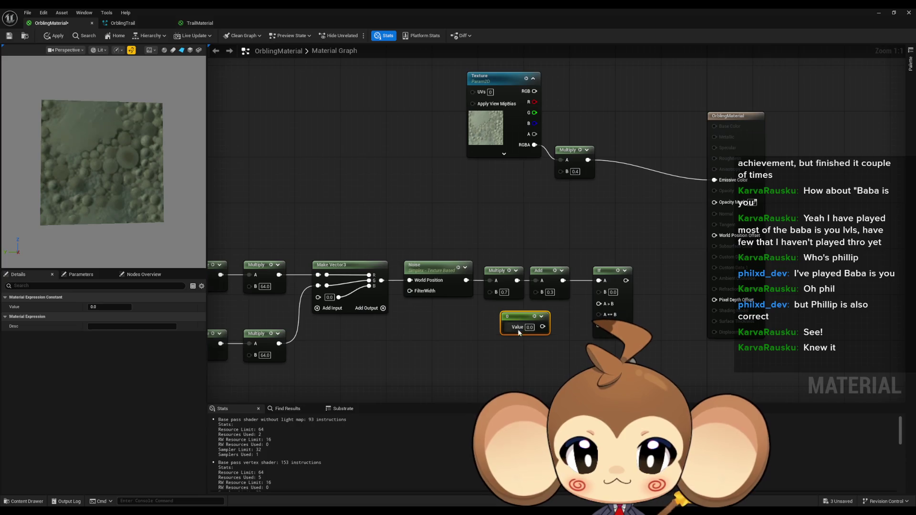
pyautogui.moveTo(556, 369); pyautogui.dragTo(556, 369)
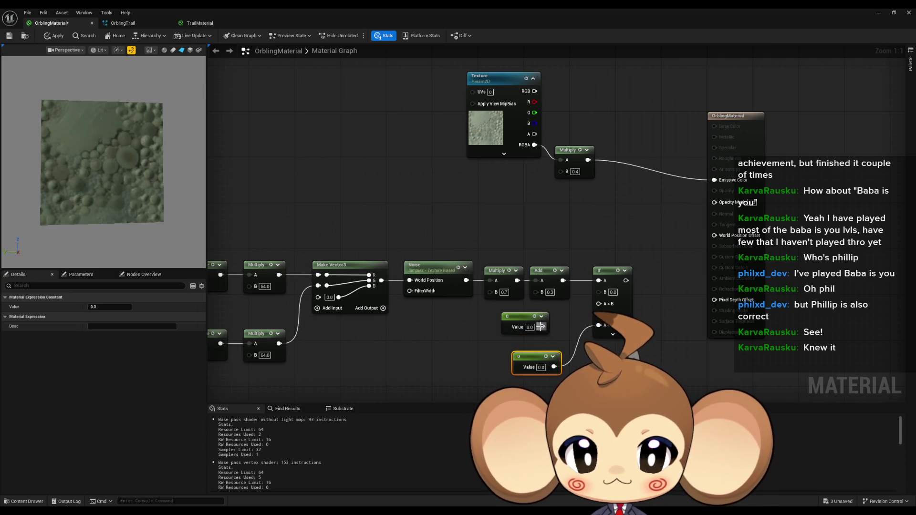
pyautogui.moveTo(543, 326); pyautogui.dragTo(599, 315)
# Set the lower constant to 1.0 and connect the If result to Opacity Mask
pyautogui.click(541, 367)
pyautogui.write('1')
pyautogui.press('Return')
pyautogui.moveTo(626, 281)
pyautogui.mouseDown()
pyautogui.moveTo(692, 237)
pyautogui.moveTo(714, 202)
pyautogui.mouseUp()
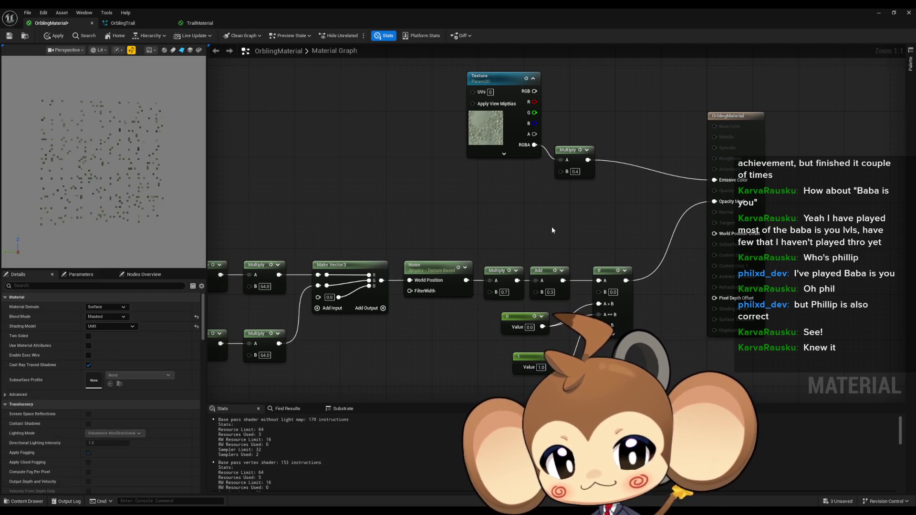
# Arrange the constants beside the If node and duplicate the 0 constant
pyautogui.moveTo(538, 364); pyautogui.dragTo(523, 358)
pyautogui.keyDown('ctrl'); pyautogui.click(523, 319); pyautogui.keyUp('ctrl')
pyautogui.moveTo(523, 319)
pyautogui.mouseDown()
pyautogui.moveTo(523, 354)
pyautogui.moveTo(599, 292)
pyautogui.mouseUp()
pyautogui.hotkey('ctrl', 'w')
pyautogui.rightClick(520, 323)
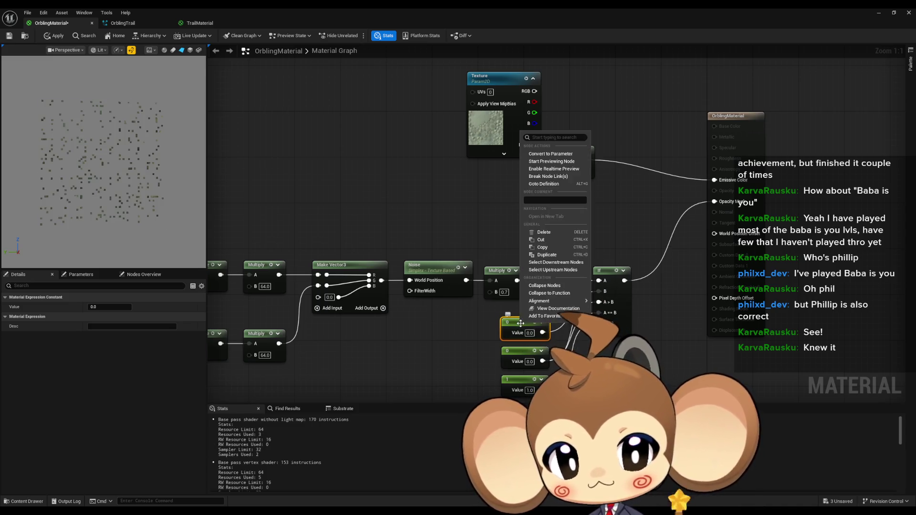
# Convert the constant into a scalar parameter MaterializeValue with default value 0.0
pyautogui.click(549, 154)
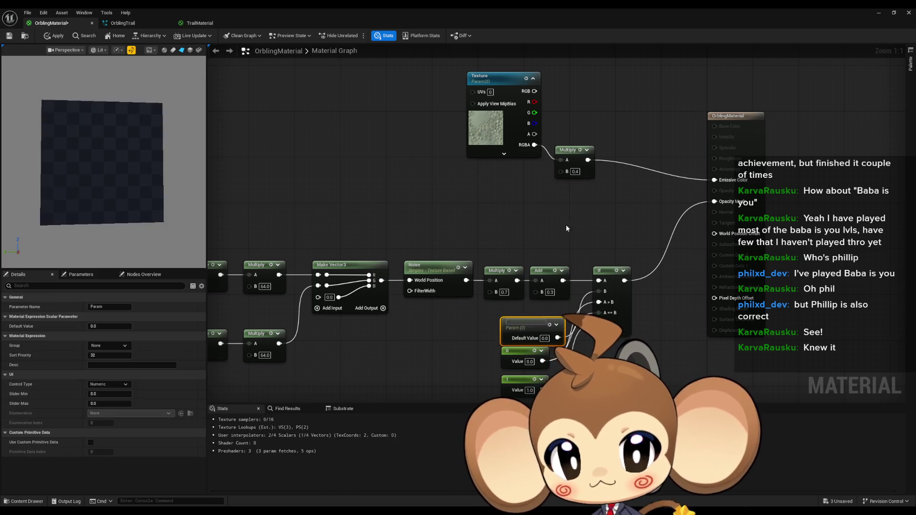
pyautogui.write('MaterializeValue')
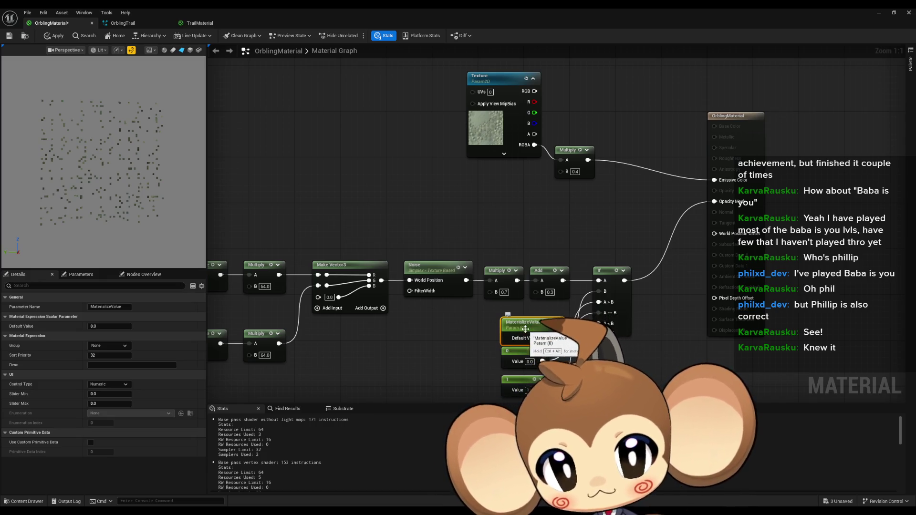
pyautogui.moveTo(531, 331); pyautogui.dragTo(517, 328)
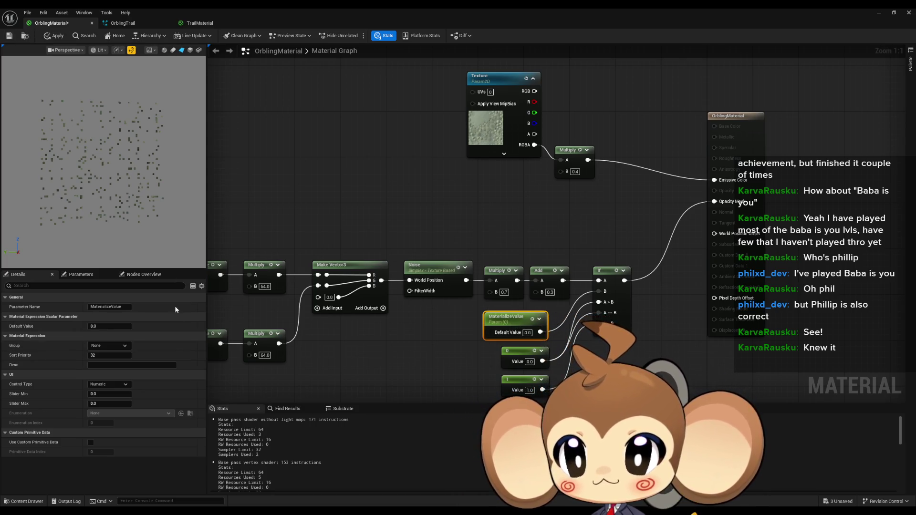
pyautogui.moveTo(100, 326)
pyautogui.mouseDown()
pyautogui.moveTo(129, 327)
pyautogui.moveTo(95, 326)
pyautogui.moveTo(109, 329)
pyautogui.mouseUp()
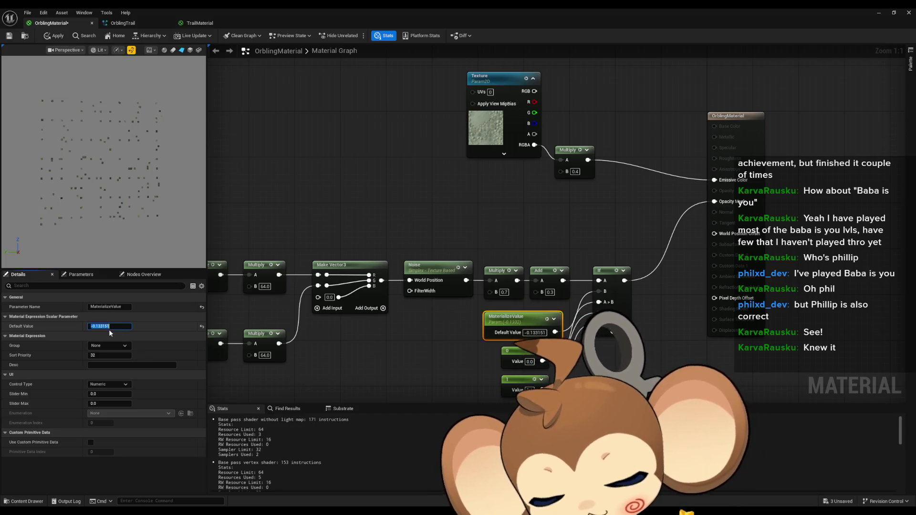
pyautogui.write('0')
pyautogui.click(479, 329)
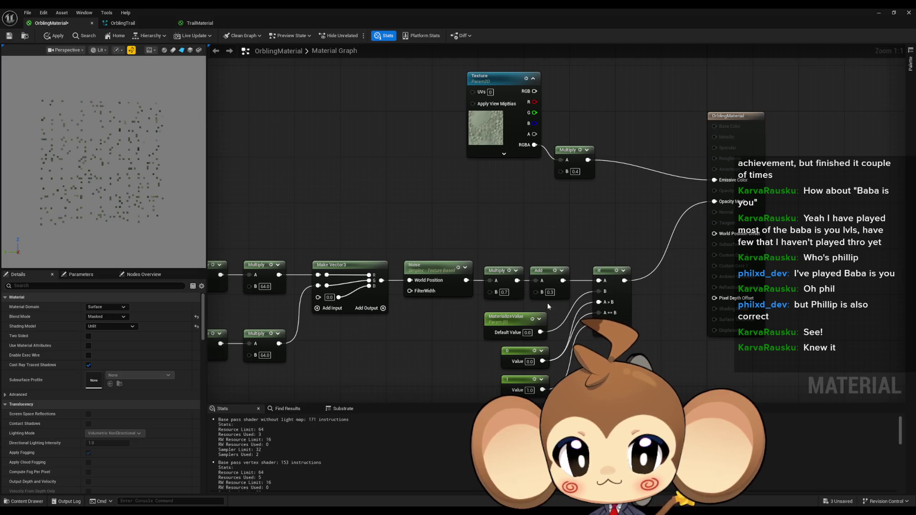
# Delete the Multiply and Add nodes and feed Noise through a Normalize node into If A
pyautogui.moveTo(464, 285)
pyautogui.mouseDown()
pyautogui.moveTo(582, 289)
pyautogui.moveTo(599, 281)
pyautogui.mouseUp()
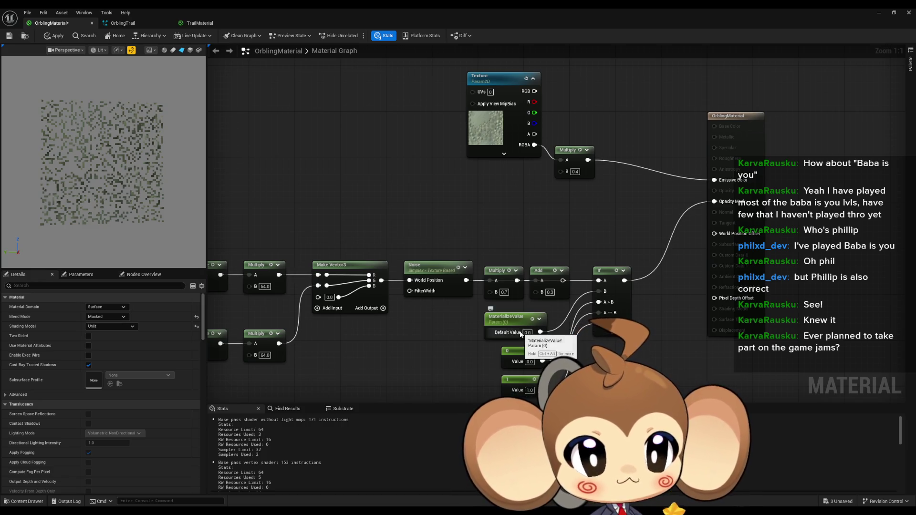
pyautogui.press('Delete')
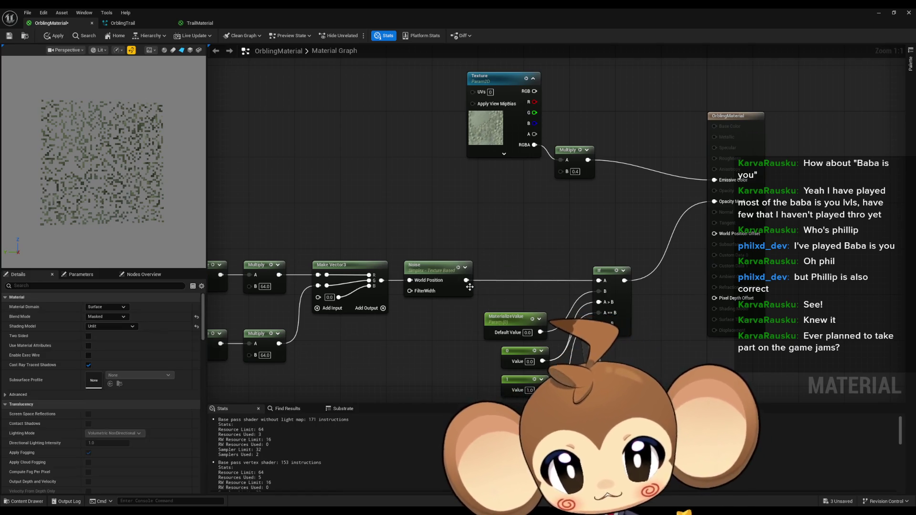
pyautogui.moveTo(466, 281); pyautogui.dragTo(488, 239)
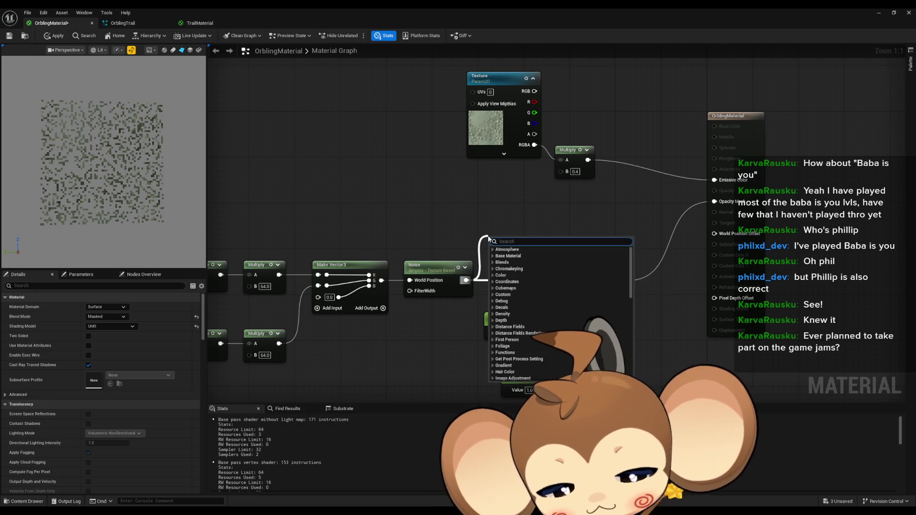
pyautogui.write('san')
pyautogui.write('norma')
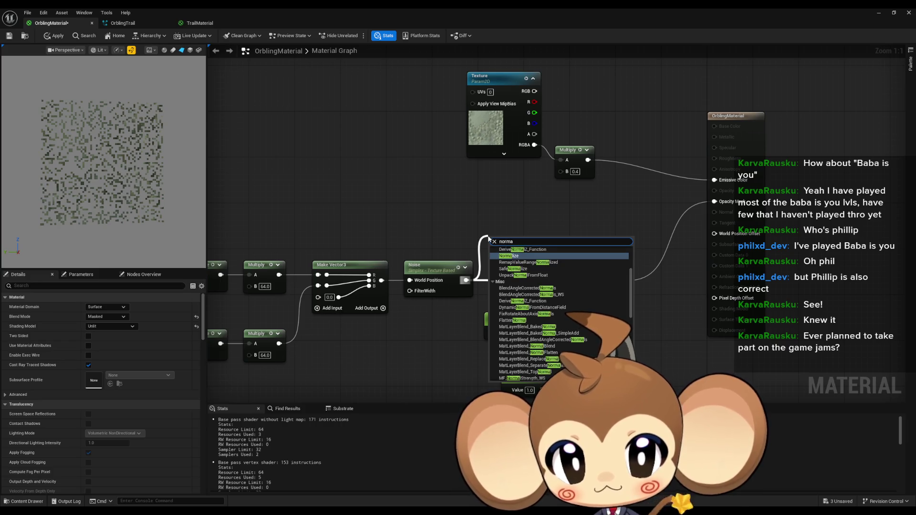
pyautogui.press('Return')
pyautogui.moveTo(525, 246); pyautogui.dragTo(599, 281)
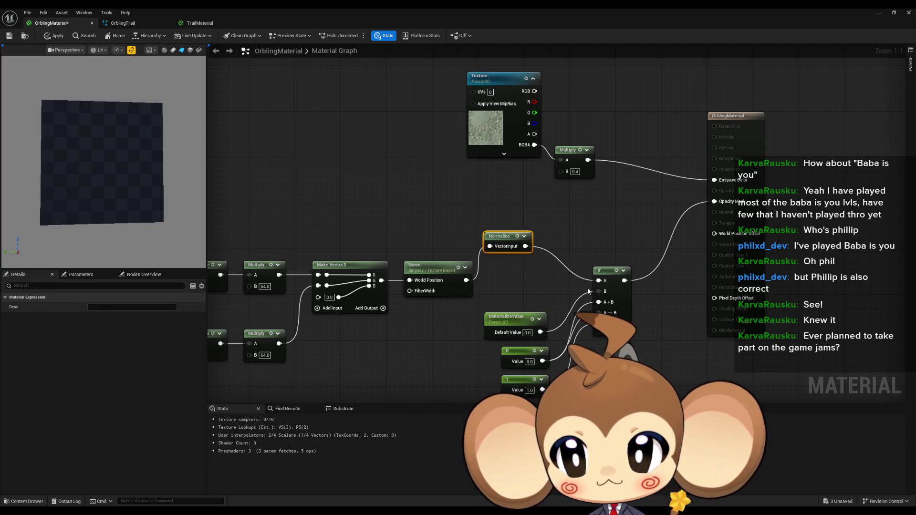
pyautogui.click(523, 326)
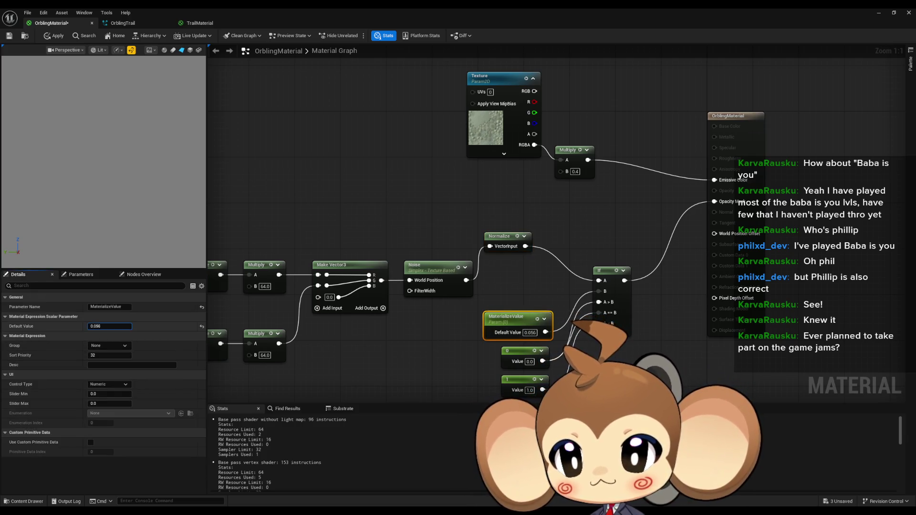
pyautogui.moveTo(110, 326)
pyautogui.mouseDown()
pyautogui.moveTo(124, 326)
pyautogui.moveTo(108, 326)
pyautogui.mouseUp()
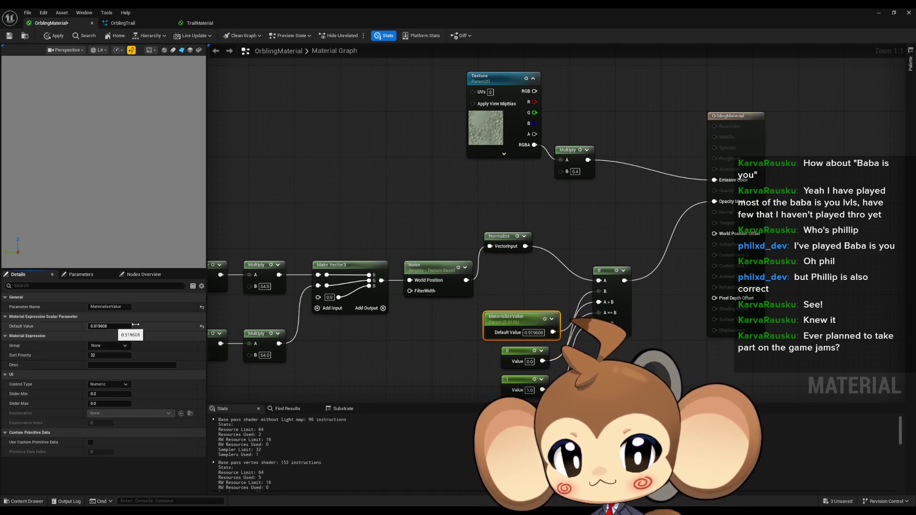
# Replace the Normalize node with a Saturate node wired into the If node's A input
pyautogui.click(520, 253)
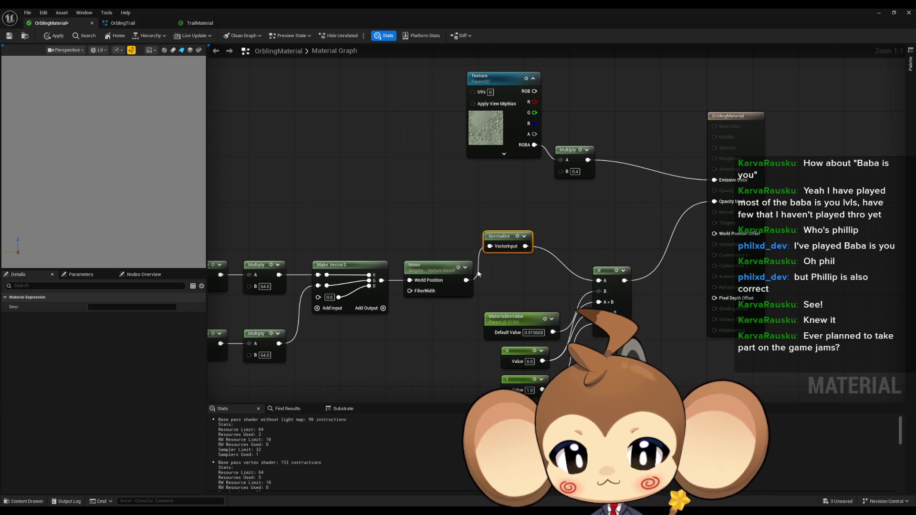
pyautogui.press('Delete')
pyautogui.moveTo(466, 280); pyautogui.dragTo(497, 280)
pyautogui.write('sa')
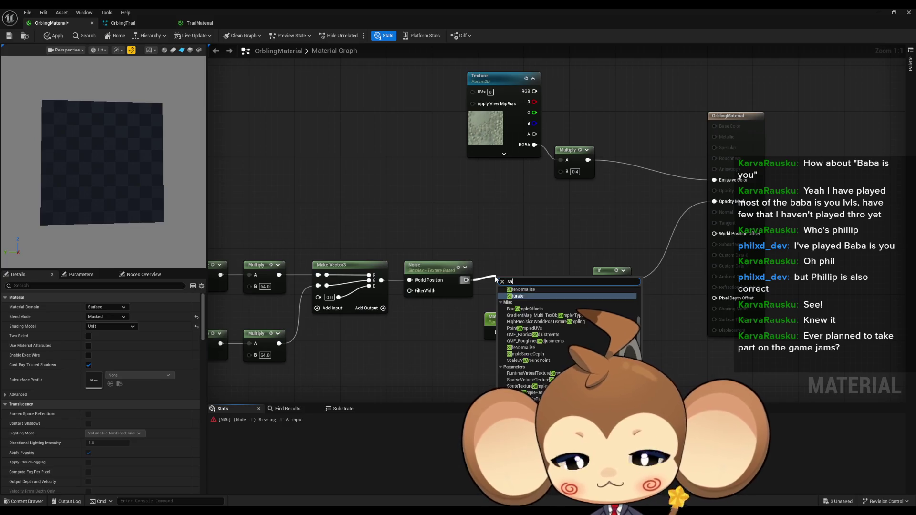
pyautogui.click(525, 296)
pyautogui.moveTo(528, 286); pyautogui.dragTo(599, 281)
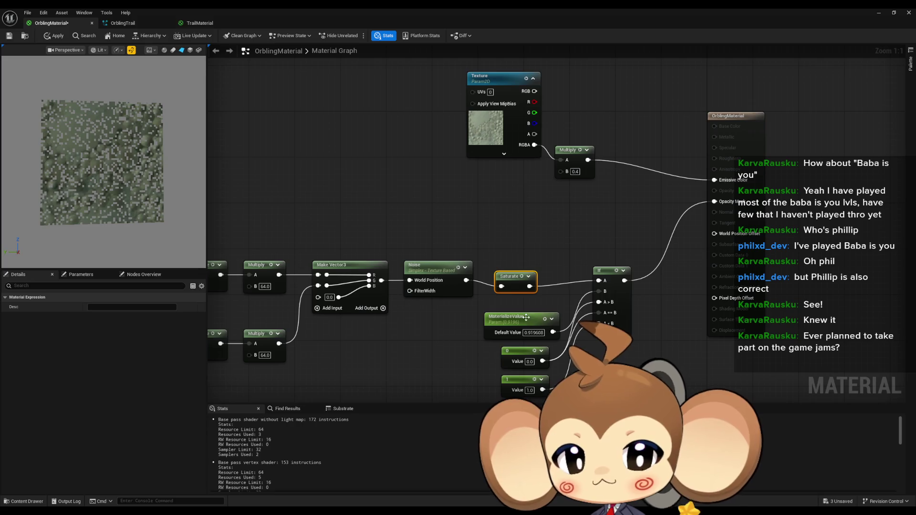
# Set MaterializeValue's default value to 1.0
pyautogui.click(526, 317)
pyautogui.moveTo(110, 326); pyautogui.dragTo(91, 326)
pyautogui.click(122, 326)
pyautogui.write('0')
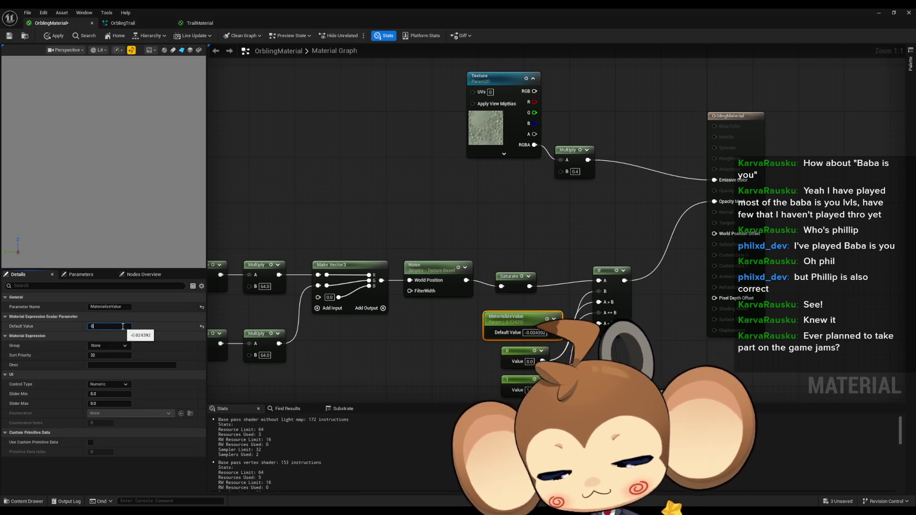
pyautogui.write('1')
pyautogui.press('Return')
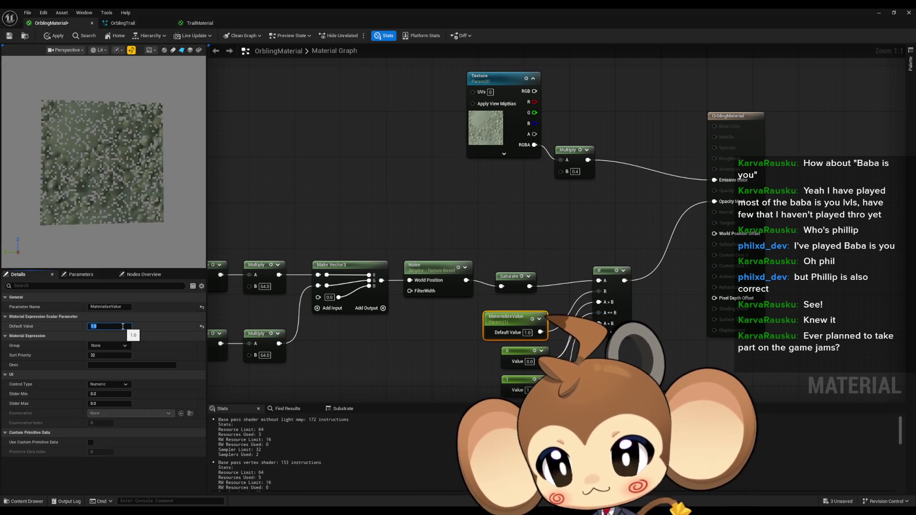
# Reconnect the 1 constant to the If node, lower MaterializeValue, and route Saturate to Opacity Mask
pyautogui.moveTo(429, 323); pyautogui.dragTo(429, 305)
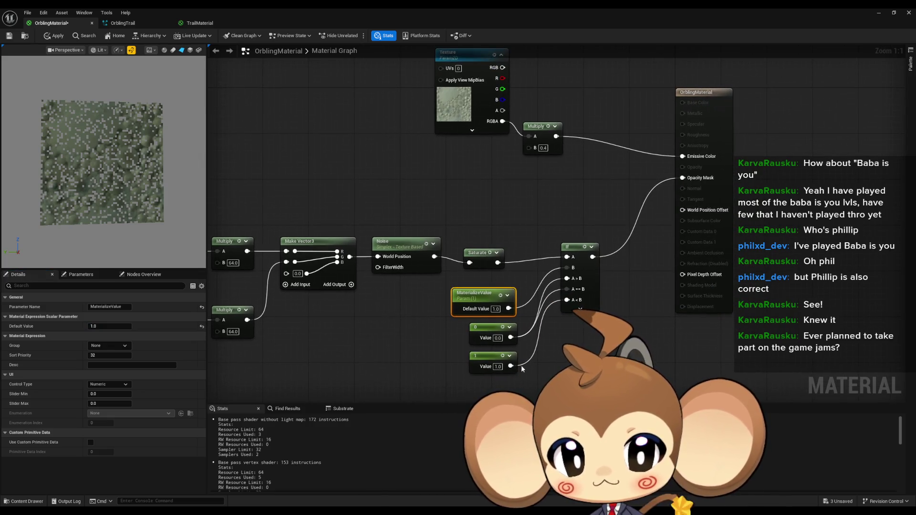
pyautogui.moveTo(511, 365); pyautogui.dragTo(567, 290)
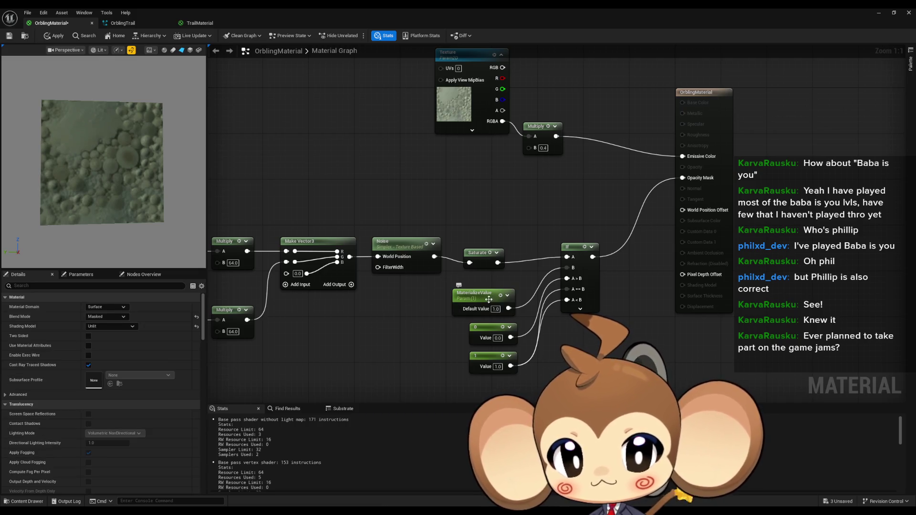
pyautogui.moveTo(103, 326); pyautogui.dragTo(98, 326)
pyautogui.moveTo(497, 263); pyautogui.dragTo(684, 178)
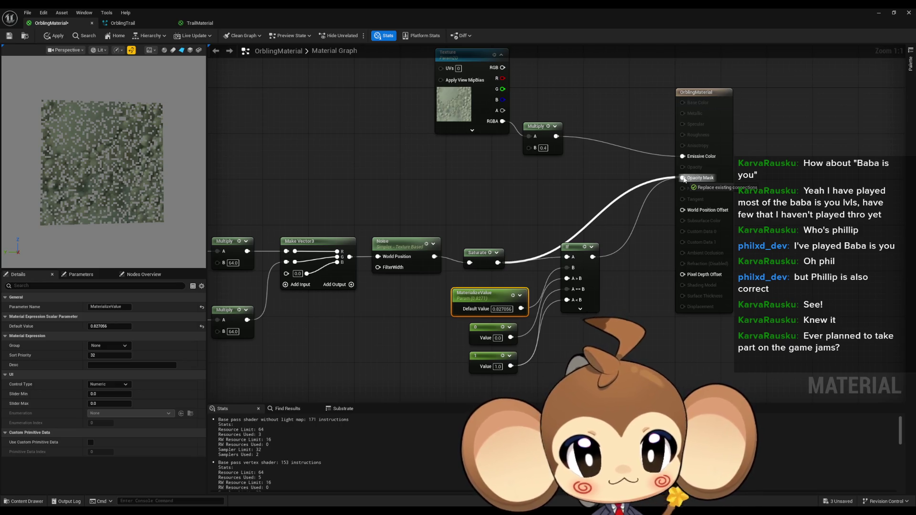
pyautogui.moveTo(684, 178); pyautogui.dragTo(684, 179)
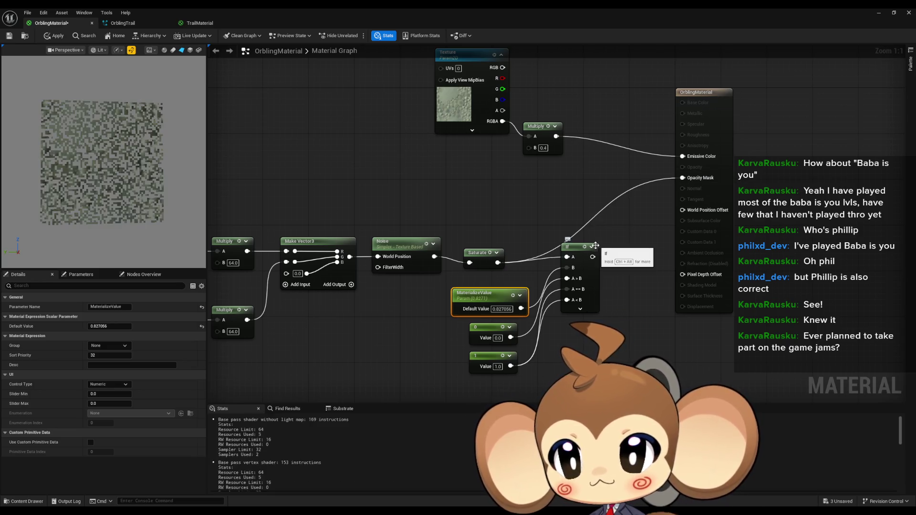
# Connect the Saturate output directly to Emissive Color and unplug Opacity Mask
pyautogui.moveTo(497, 262)
pyautogui.mouseDown()
pyautogui.moveTo(677, 178)
pyautogui.moveTo(682, 157)
pyautogui.mouseUp()
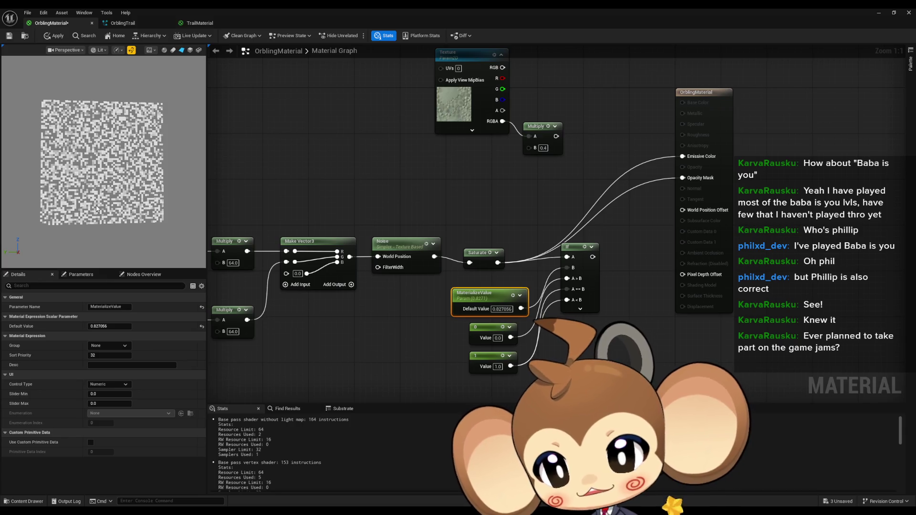
pyautogui.moveTo(478, 253); pyautogui.dragTo(687, 159)
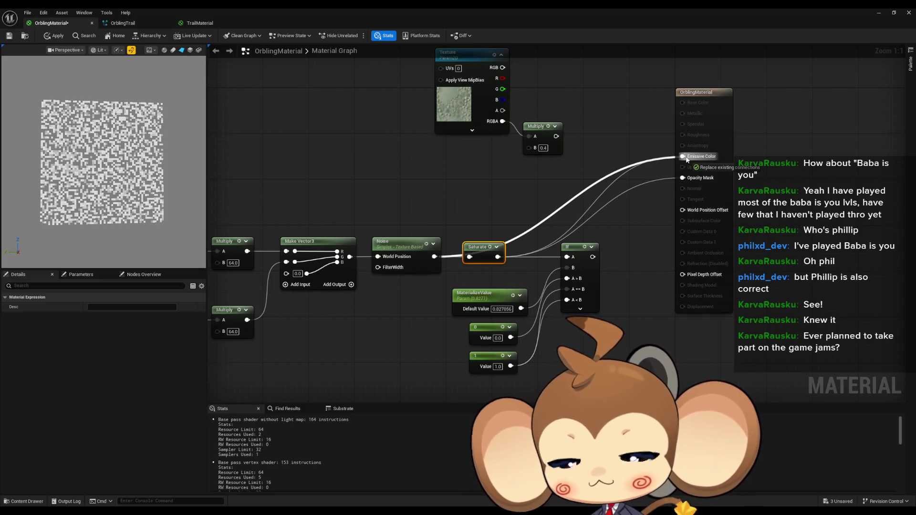
pyautogui.moveTo(687, 159); pyautogui.dragTo(687, 159)
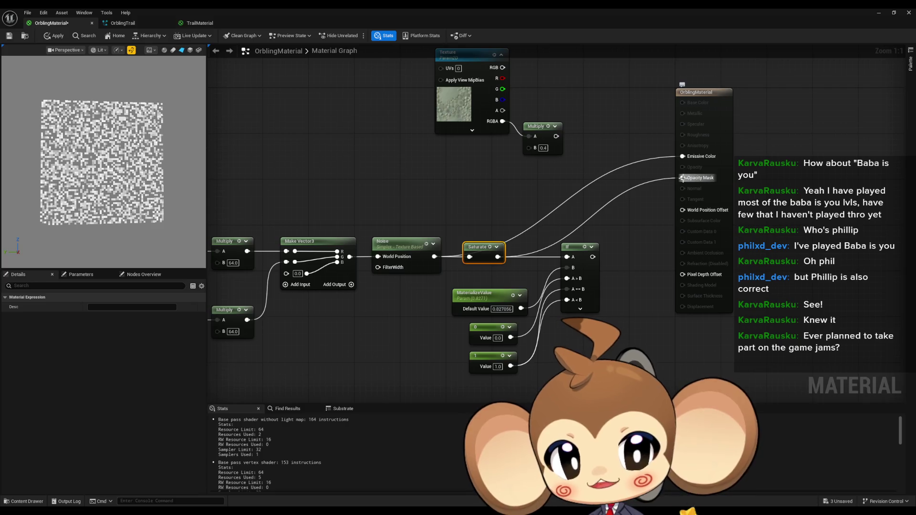
pyautogui.keyDown('alt'); pyautogui.click(683, 177); pyautogui.keyUp('alt')
pyautogui.moveTo(498, 256)
pyautogui.mouseDown()
pyautogui.moveTo(535, 265)
pyautogui.moveTo(689, 161)
pyautogui.mouseUp()
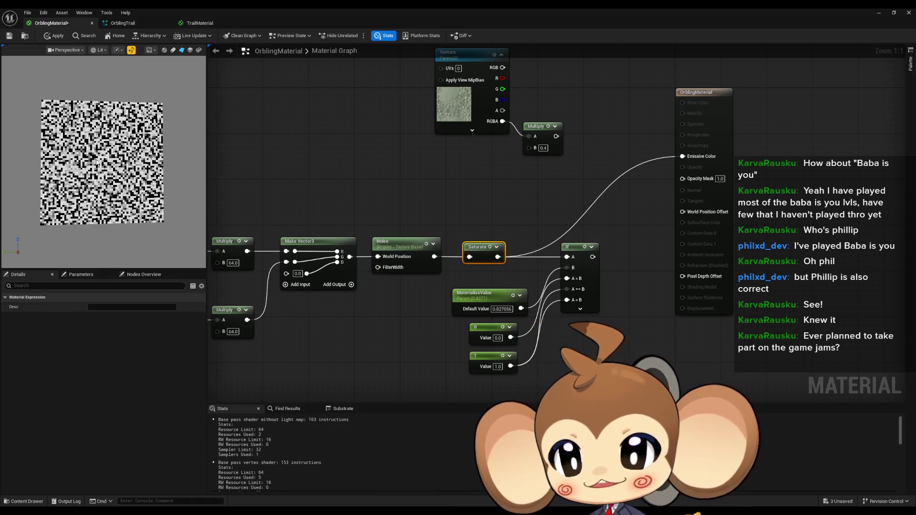
pyautogui.click(403, 245)
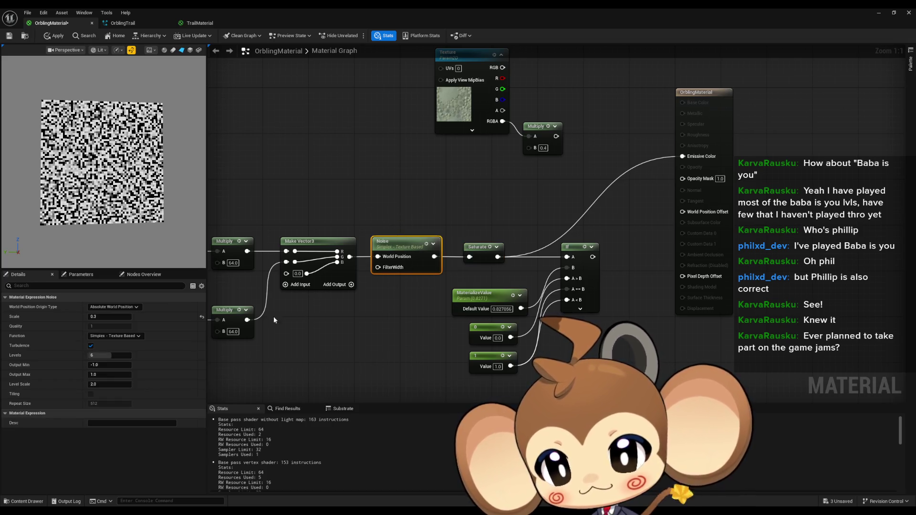
# Try Noise Scale values 0.5, 0.1, 0.2, 0.3, 10, 100 and 1000
pyautogui.click(101, 318)
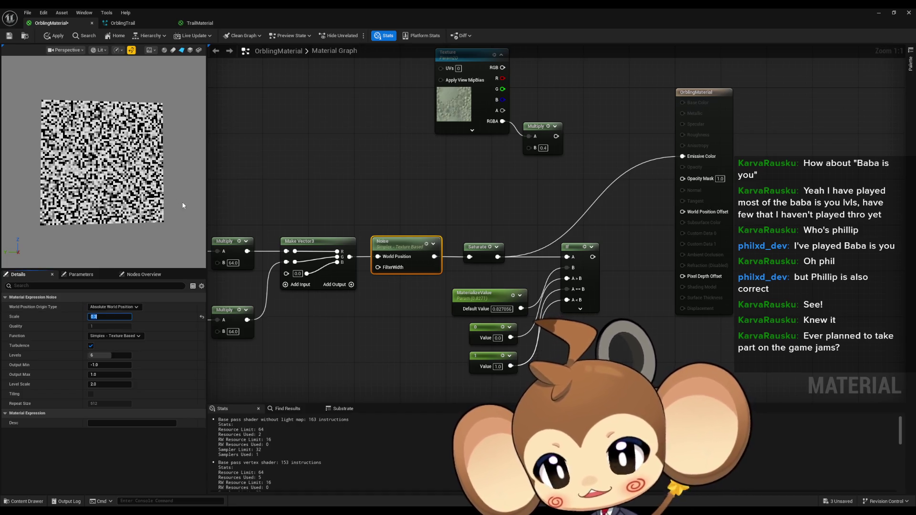
pyautogui.press('Right')
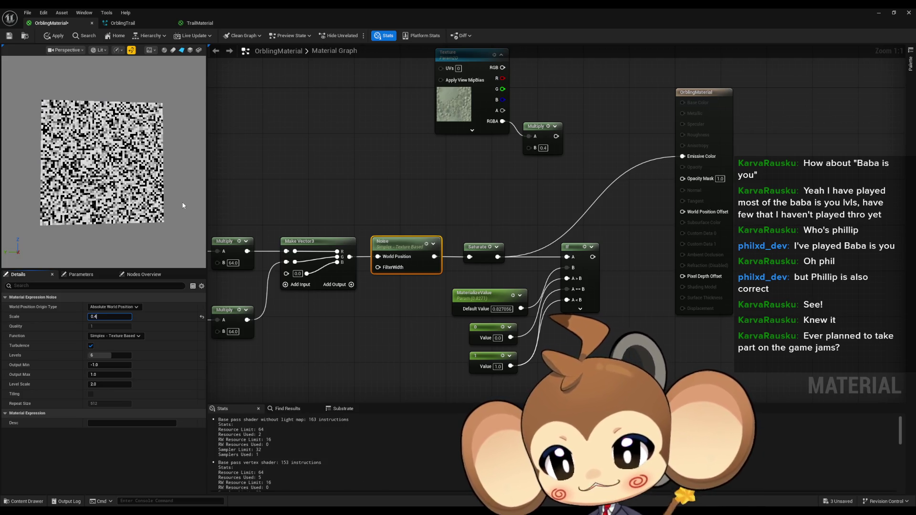
pyautogui.press('Return')
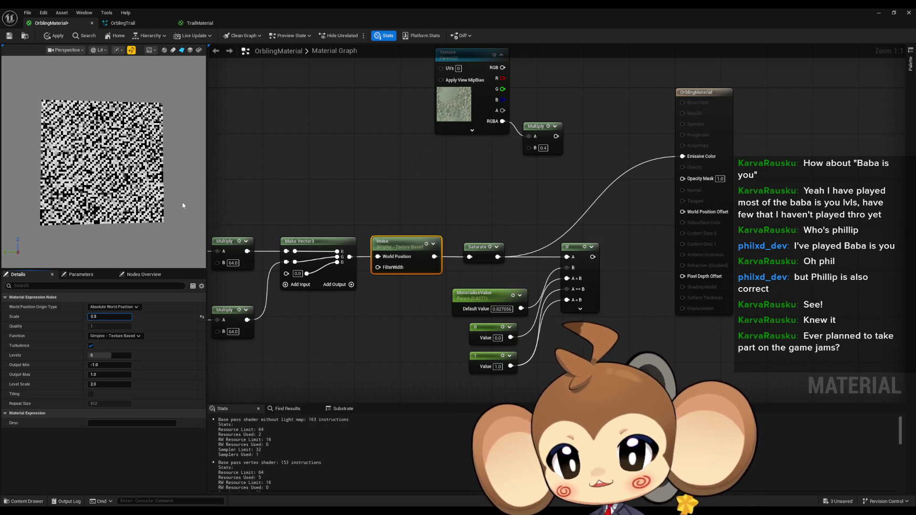
pyautogui.press('Return')
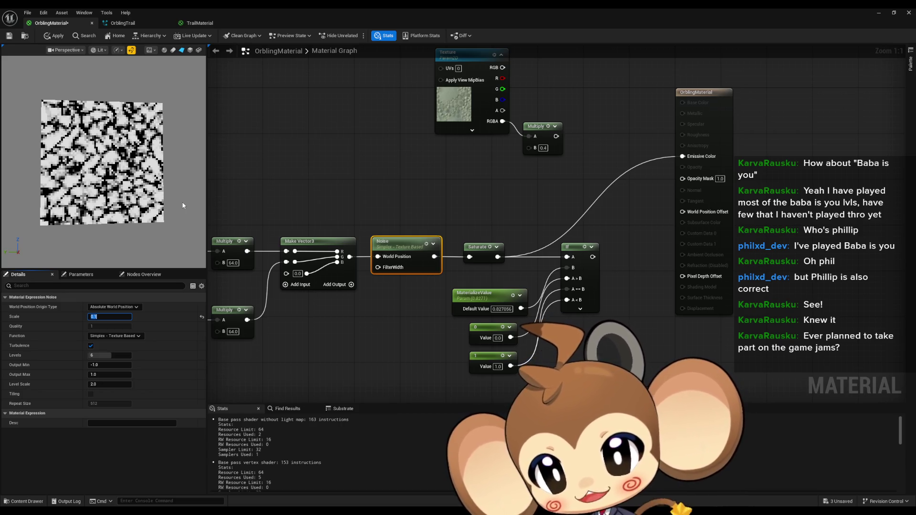
pyautogui.write('.2')
pyautogui.press('Return')
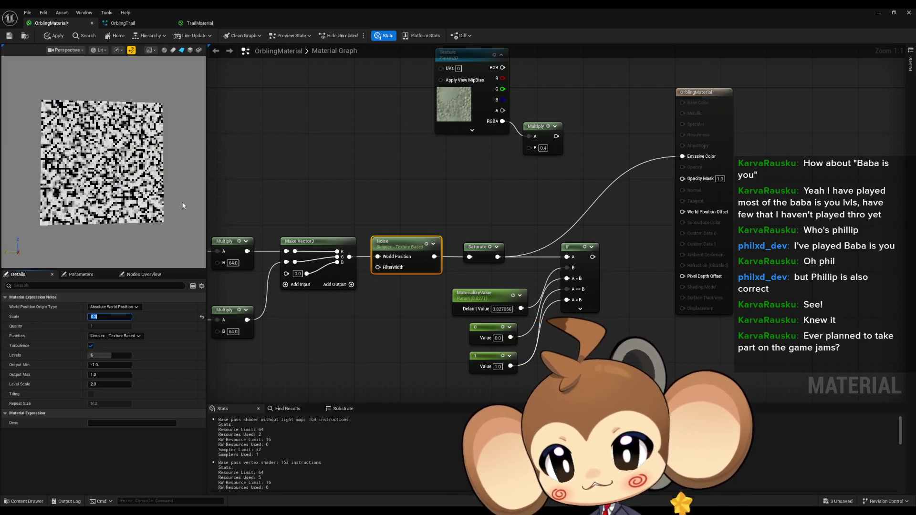
pyautogui.write('0.3')
pyautogui.press('Return')
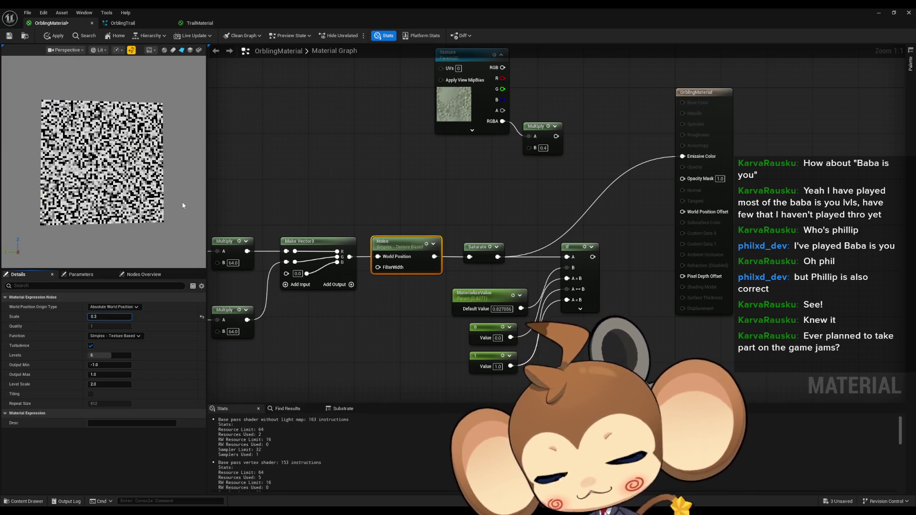
pyautogui.write('10')
pyautogui.press('Return')
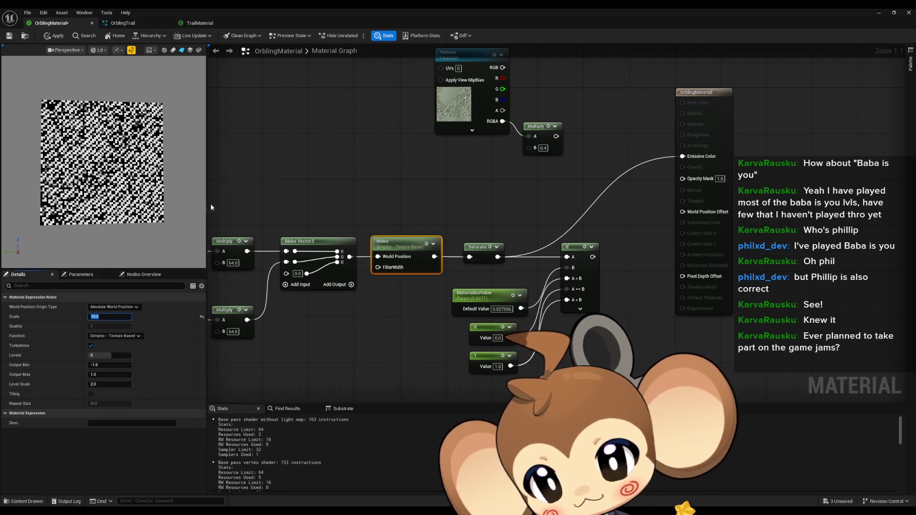
pyautogui.write('00')
pyautogui.press('Return')
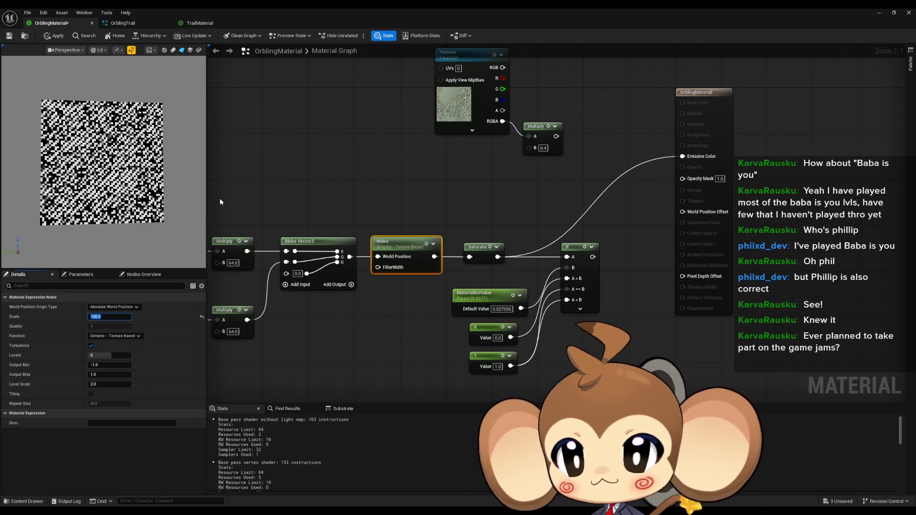
pyautogui.write('1000')
pyautogui.press('Return')
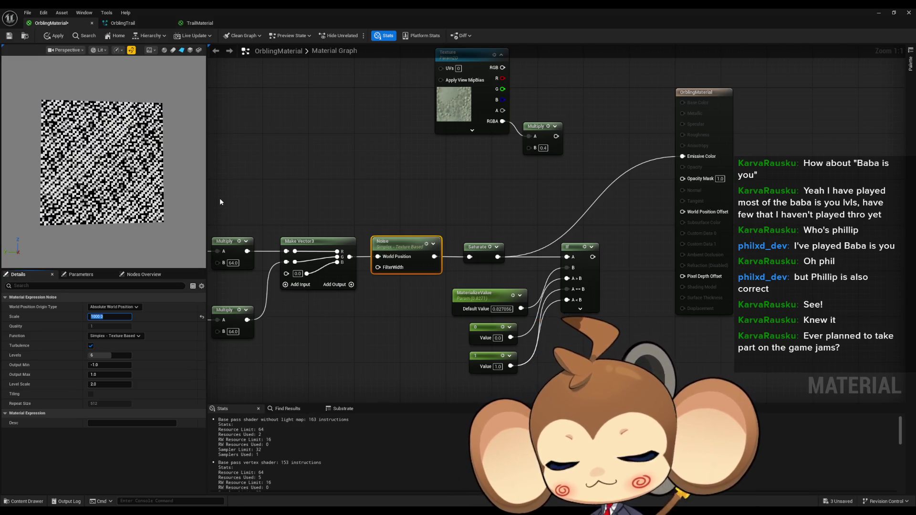
# Try Noise Scale values 1, 0.01 and 0.2, then commit 0.4
pyautogui.write('1')
pyautogui.press('Return')
pyautogui.write('0')
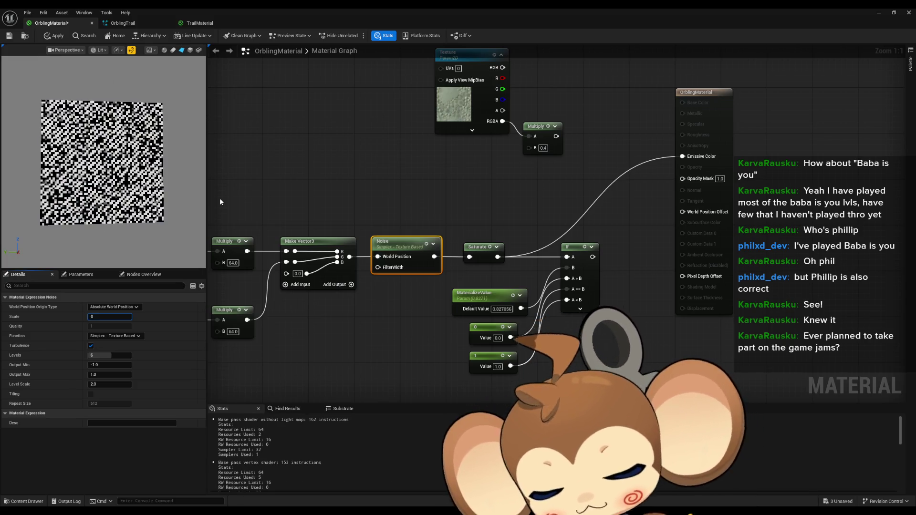
pyautogui.write('.01')
pyautogui.press('Return')
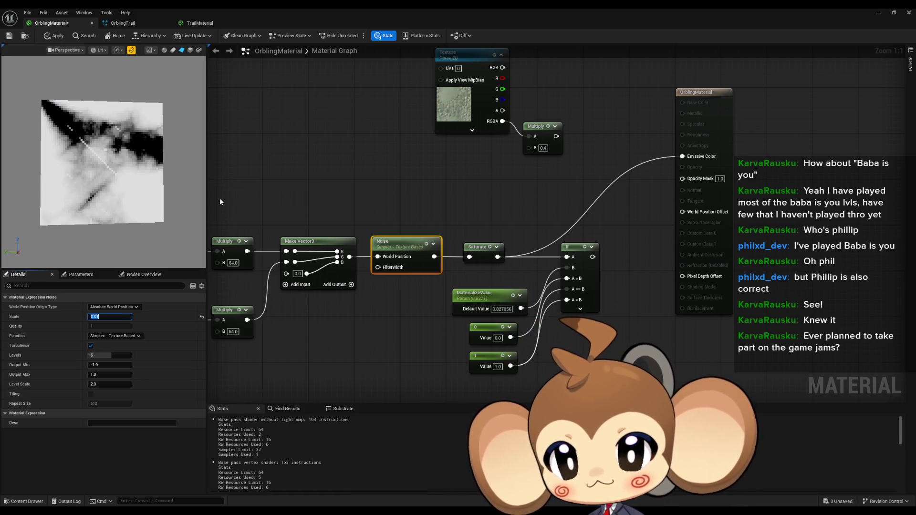
pyautogui.write('0')
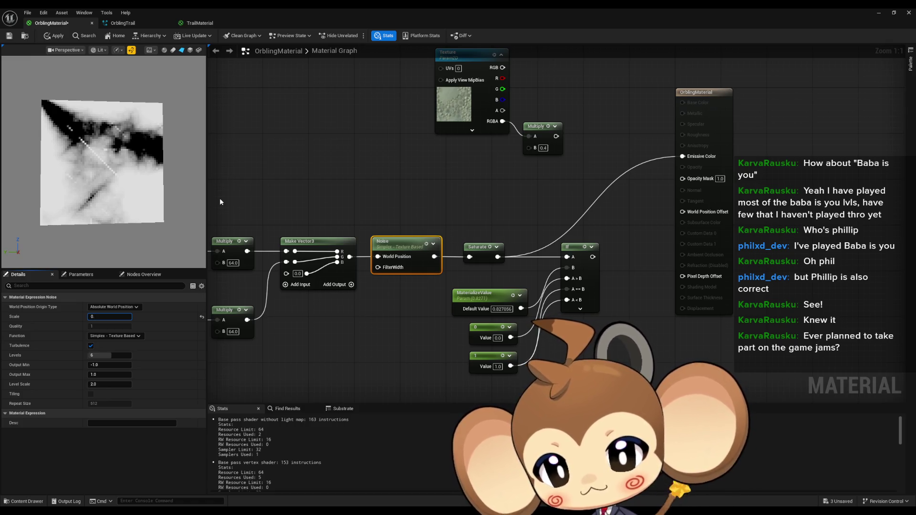
pyautogui.press('Return')
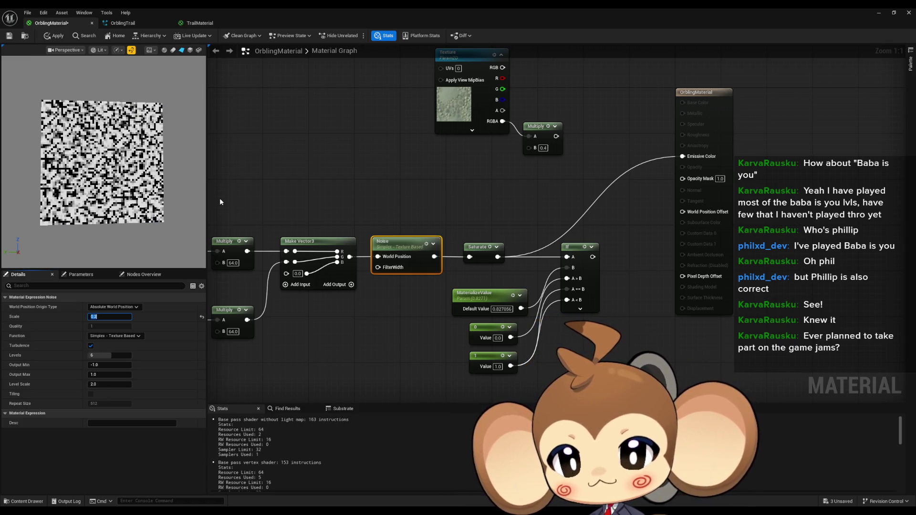
pyautogui.write('0.4')
pyautogui.press('Return')
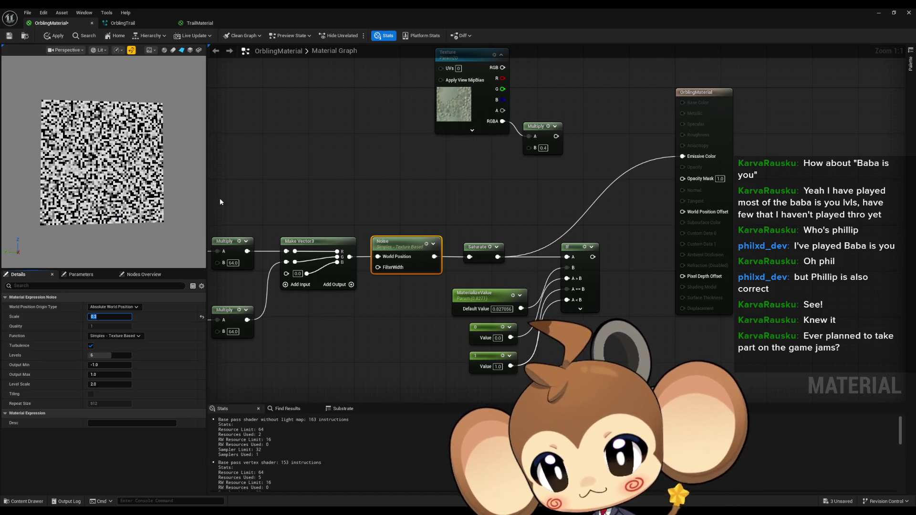
pyautogui.press('Tab')
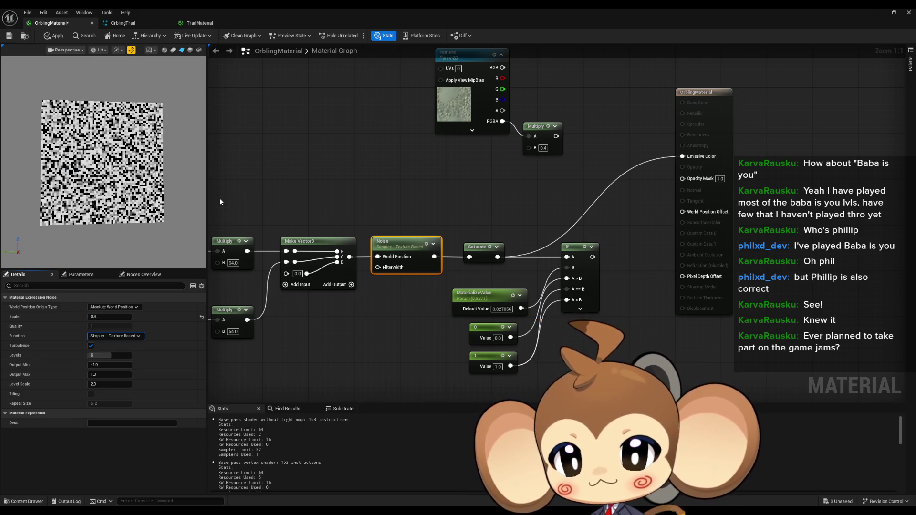
# Settle the Noise Scale at 0.6 and pan the graph to the Divide nodes
pyautogui.click(130, 317)
pyautogui.write('0.6')
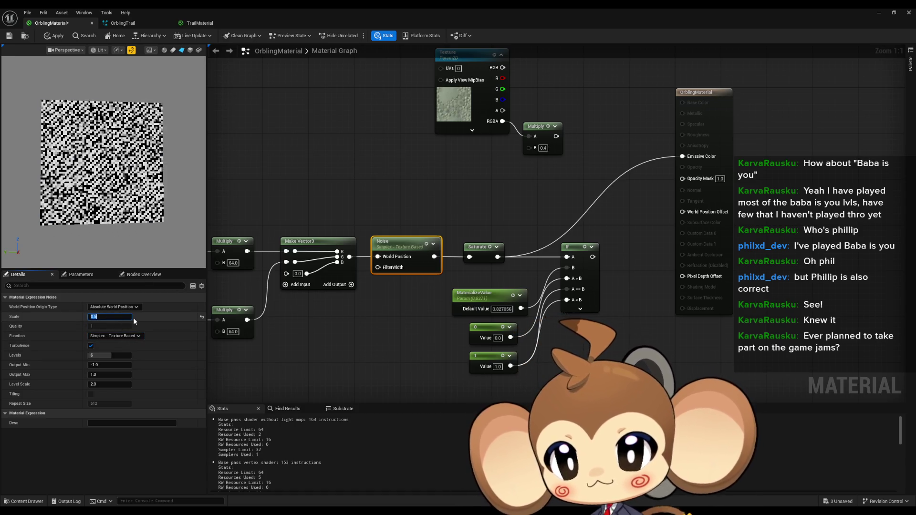
pyautogui.press('Return')
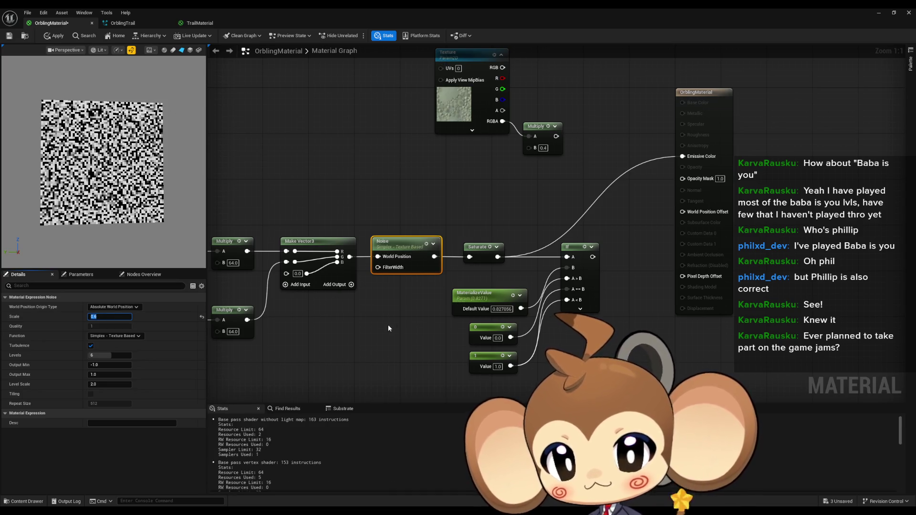
pyautogui.click(387, 324)
pyautogui.moveTo(368, 322); pyautogui.dragTo(424, 319)
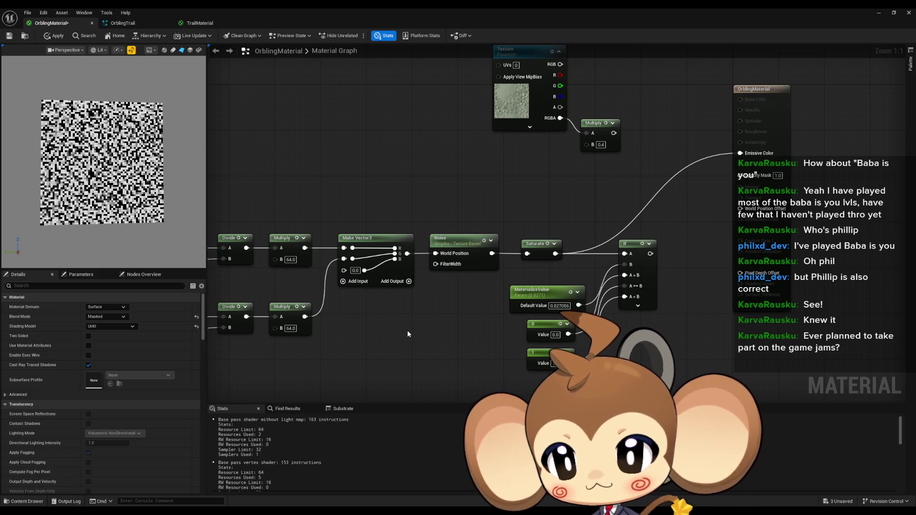
# Disconnect Make Vector3 from the Noise node's World Position input and reroute the Noise output
pyautogui.moveTo(407, 330); pyautogui.dragTo(608, 327)
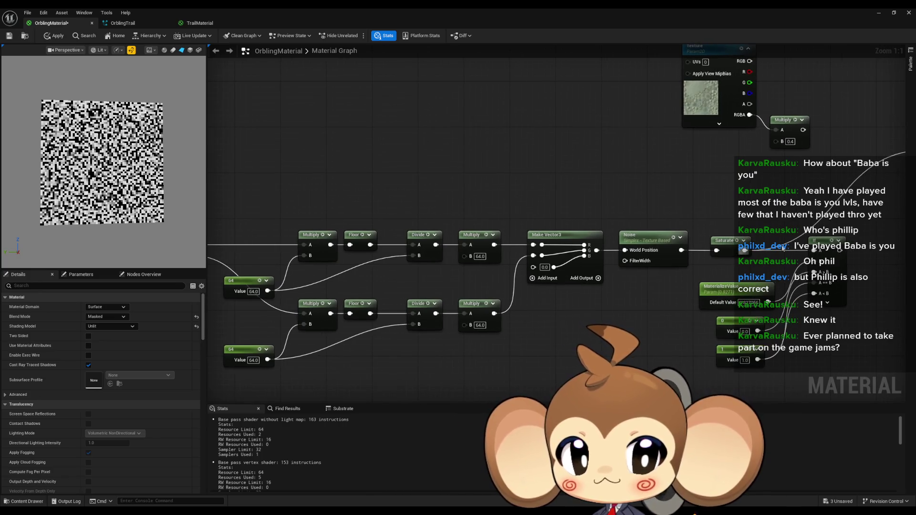
pyautogui.moveTo(608, 256); pyautogui.dragTo(390, 284)
pyautogui.keyDown('alt'); pyautogui.click(390, 285); pyautogui.keyUp('alt')
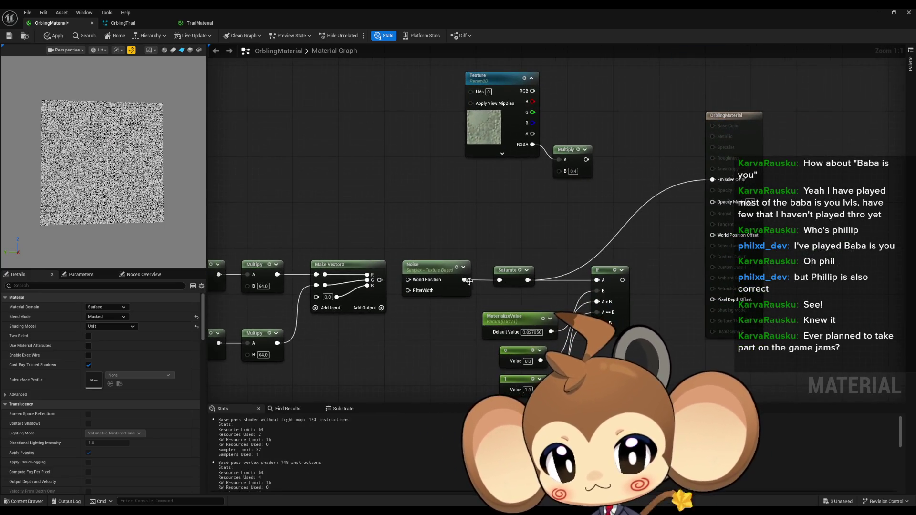
pyautogui.moveTo(500, 280)
pyautogui.mouseDown()
pyautogui.moveTo(710, 179)
pyautogui.moveTo(500, 280)
pyautogui.mouseUp()
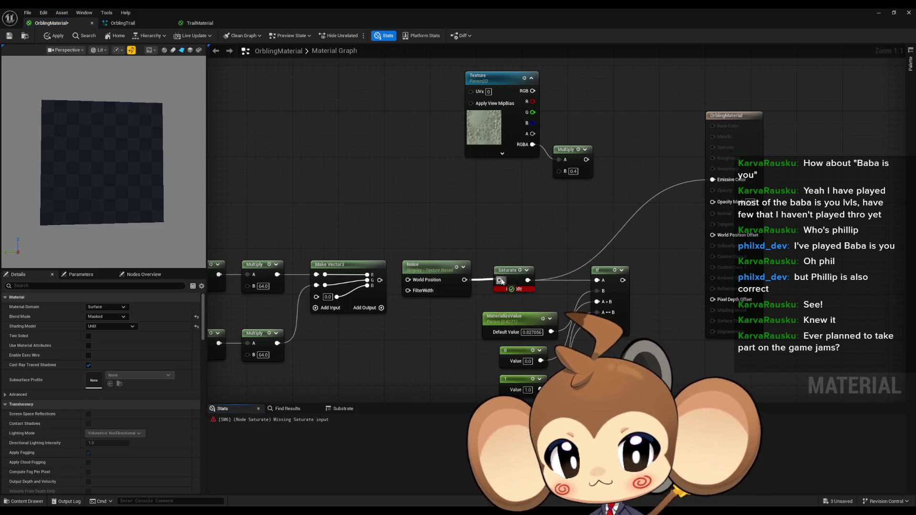
# Try Noise Scale values 1, 10, 100 and 1000
pyautogui.click(444, 285)
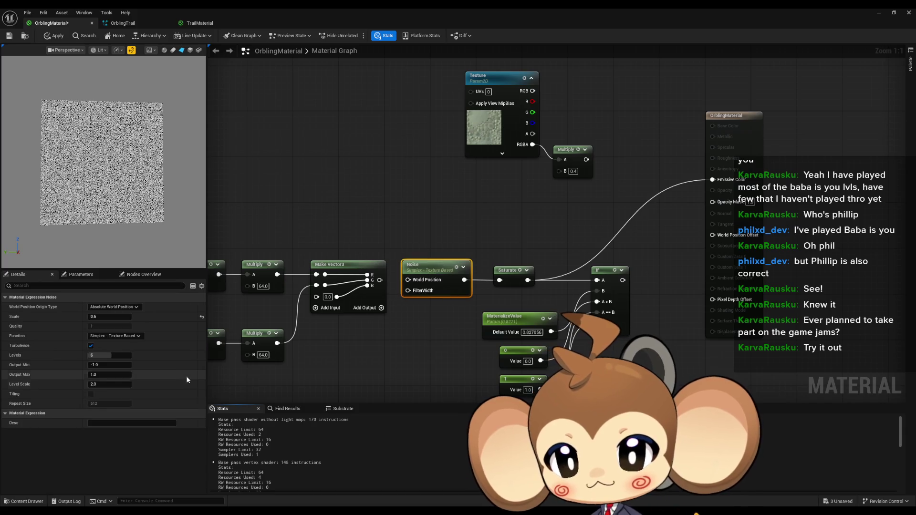
pyautogui.click(113, 316)
pyautogui.write('1')
pyautogui.press('Return')
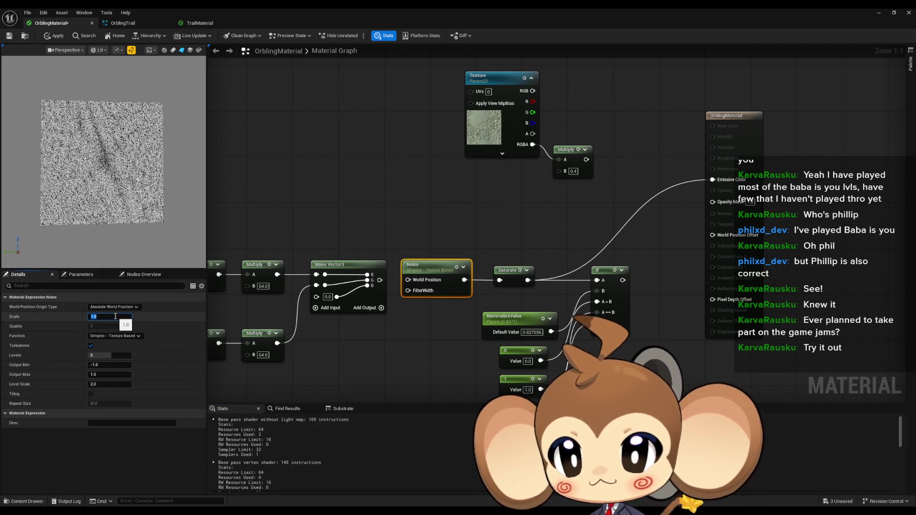
pyautogui.write('10')
pyautogui.press('Return')
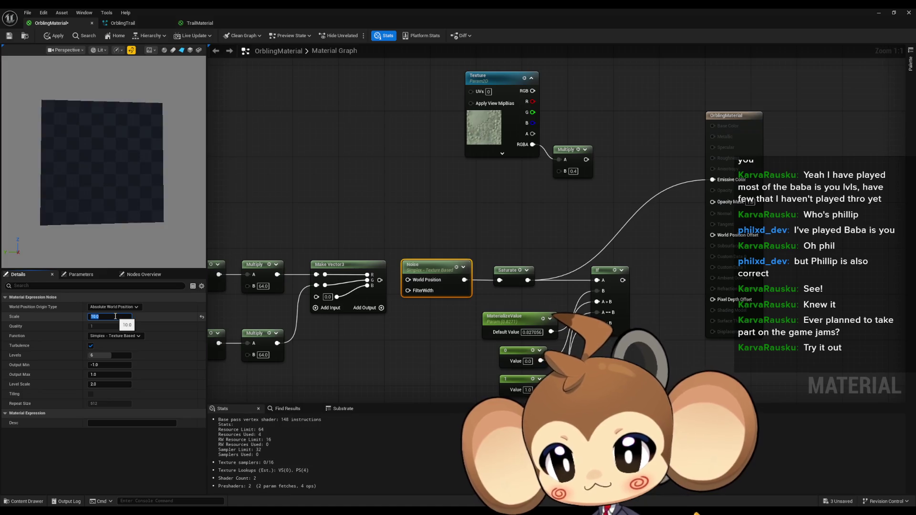
pyautogui.write('100')
pyautogui.press('Return')
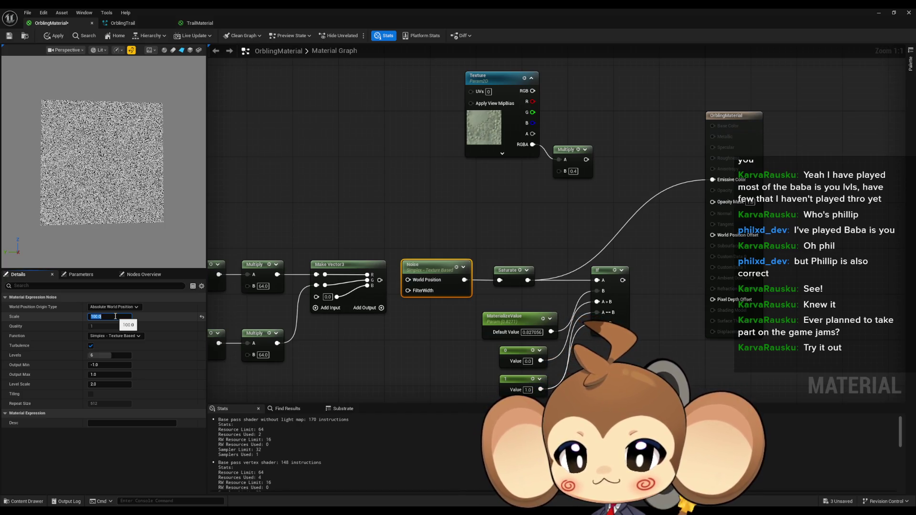
pyautogui.write('1000')
pyautogui.press('Return')
# Try Scale 0.4 and 0.2, settling the Noise Scale at 0.1
pyautogui.write('0.1')
pyautogui.press('Return')
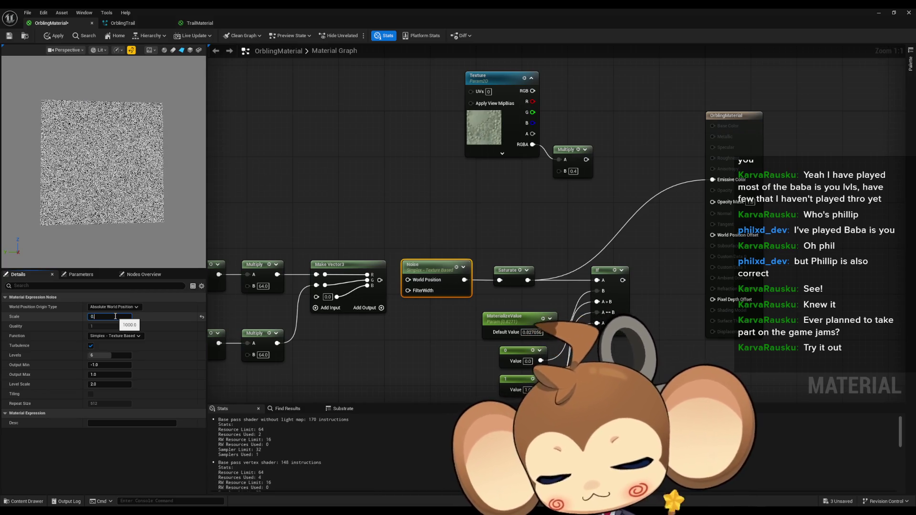
pyautogui.write('0.4')
pyautogui.press('Return')
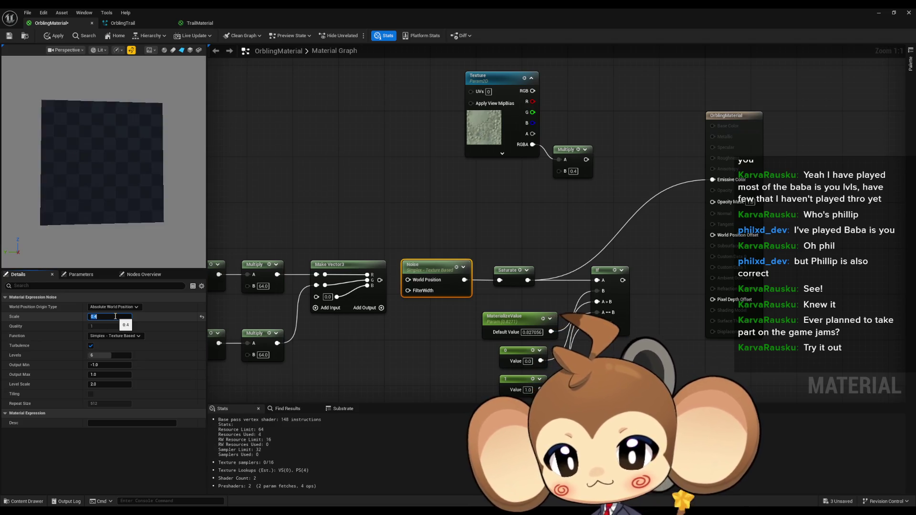
pyautogui.write('0.')
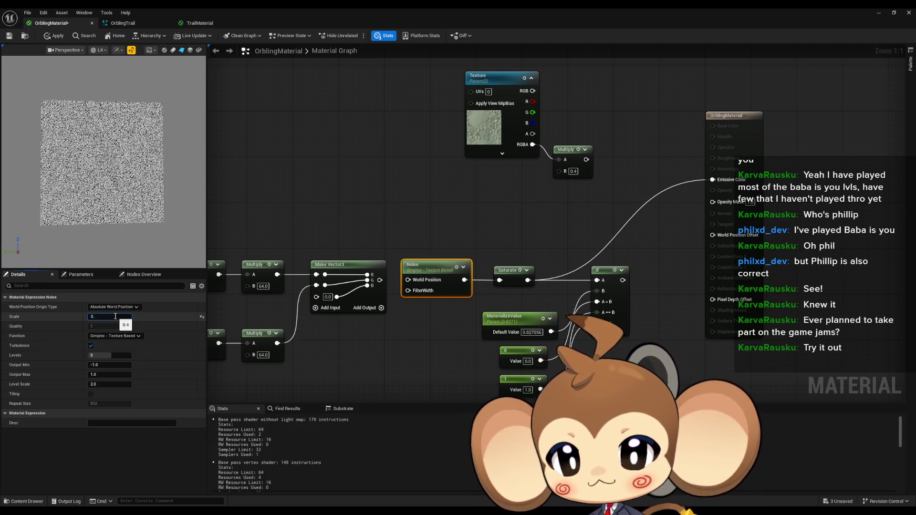
pyautogui.write('1')
pyautogui.press('Return')
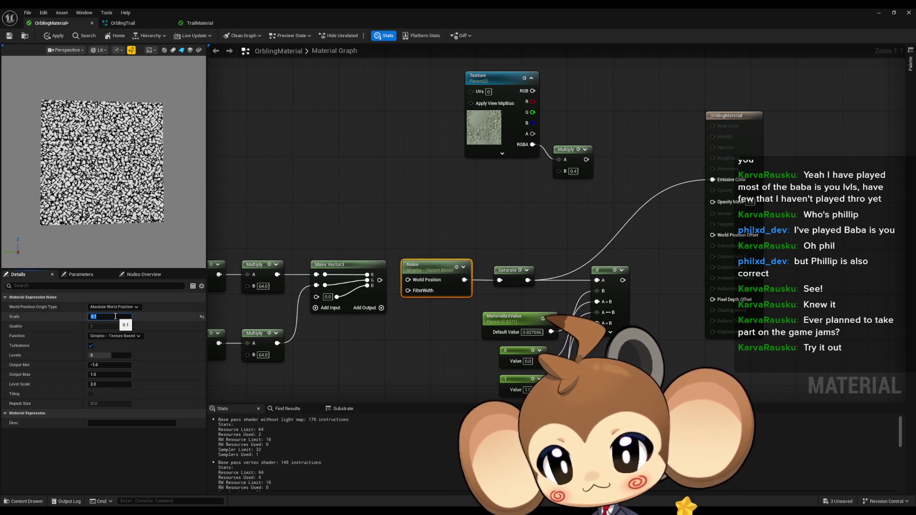
pyautogui.write('0.2')
pyautogui.press('Return')
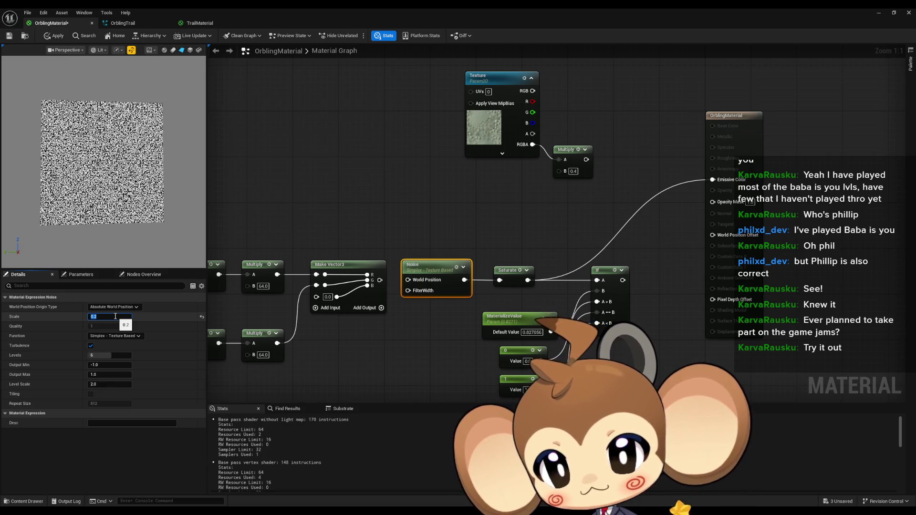
pyautogui.write('0.1')
pyautogui.press('Return')
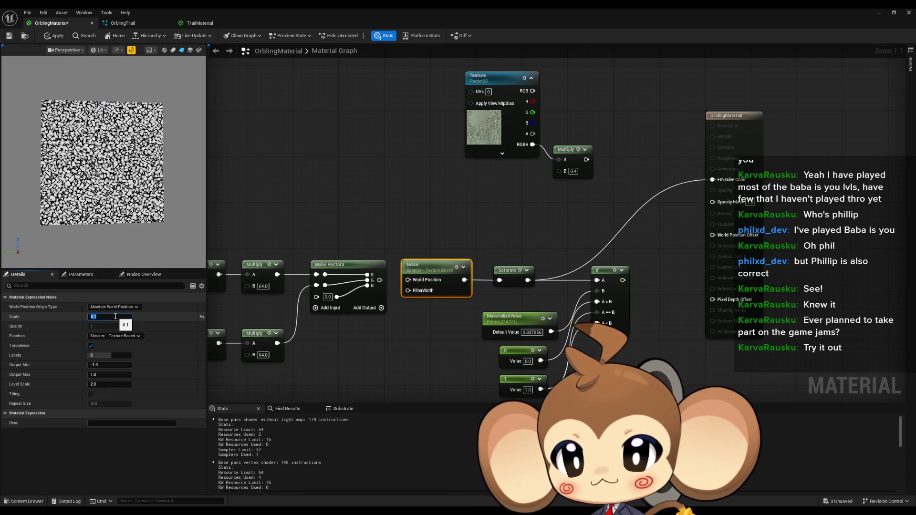
pyautogui.click(92, 188)
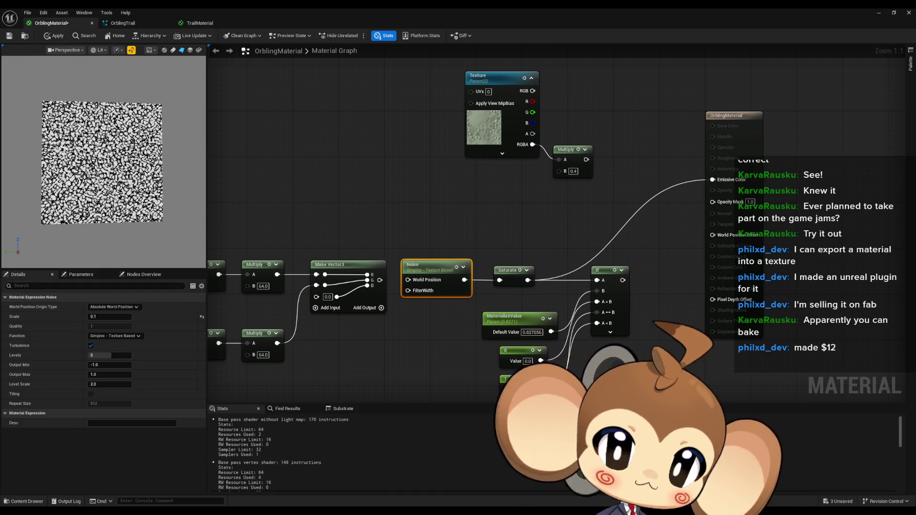
# Stop play-in-editor and place a Plane shape at the world origin
pyautogui.click(879, 14)
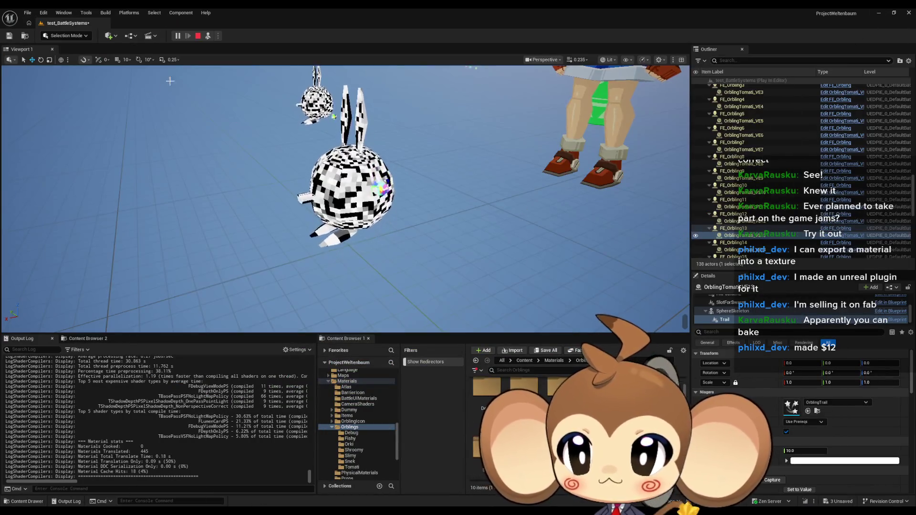
pyautogui.press('Escape')
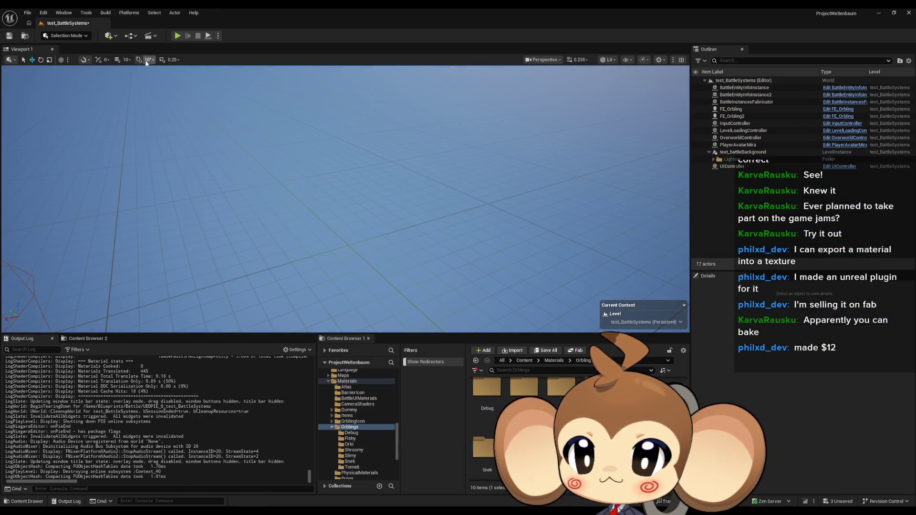
pyautogui.click(109, 36)
pyautogui.moveTo(129, 120)
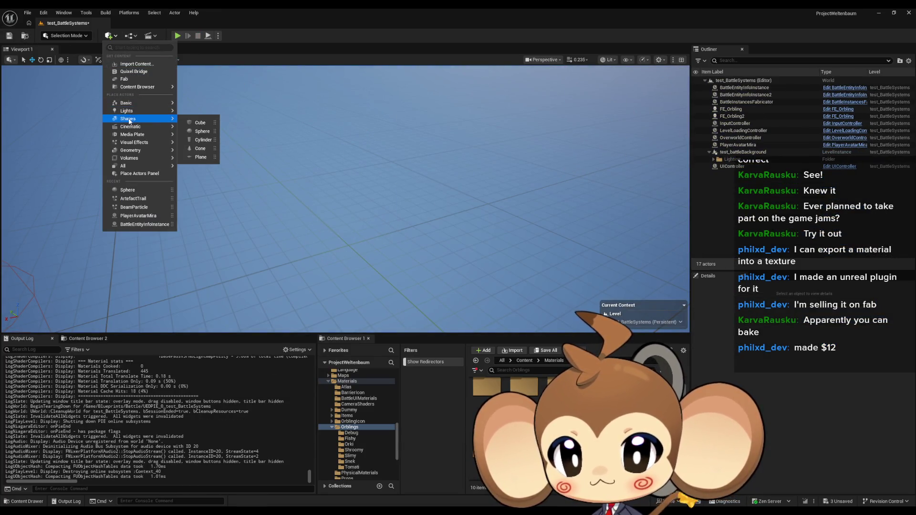
pyautogui.click(200, 157)
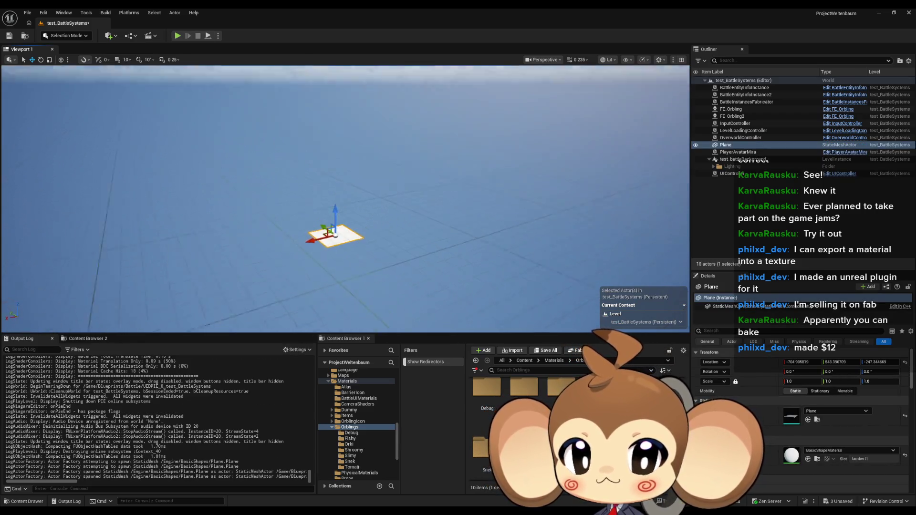
pyautogui.click(905, 362)
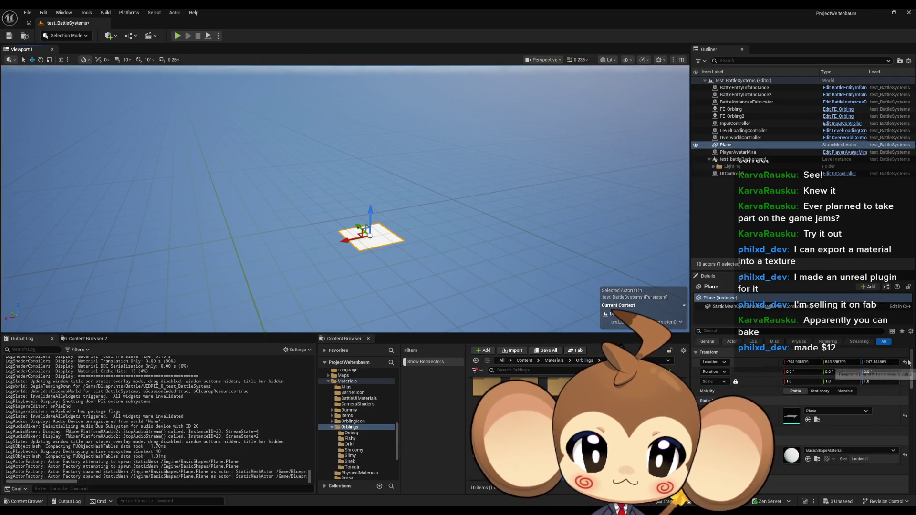
pyautogui.press('f')
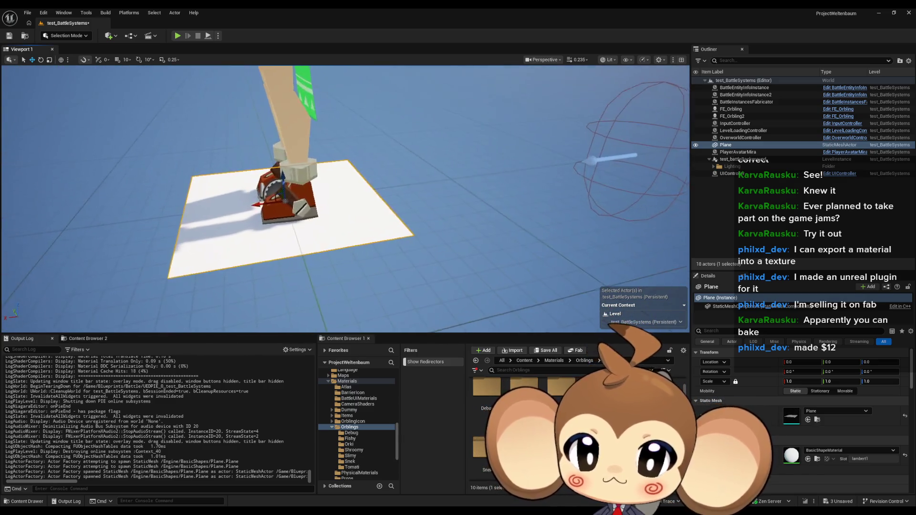
# Assign OrblingMaterial to the plane and check its context actions
pyautogui.moveTo(525, 444)
pyautogui.mouseDown()
pyautogui.moveTo(789, 429)
pyautogui.moveTo(791, 452)
pyautogui.mouseUp()
pyautogui.rightClick(358, 238)
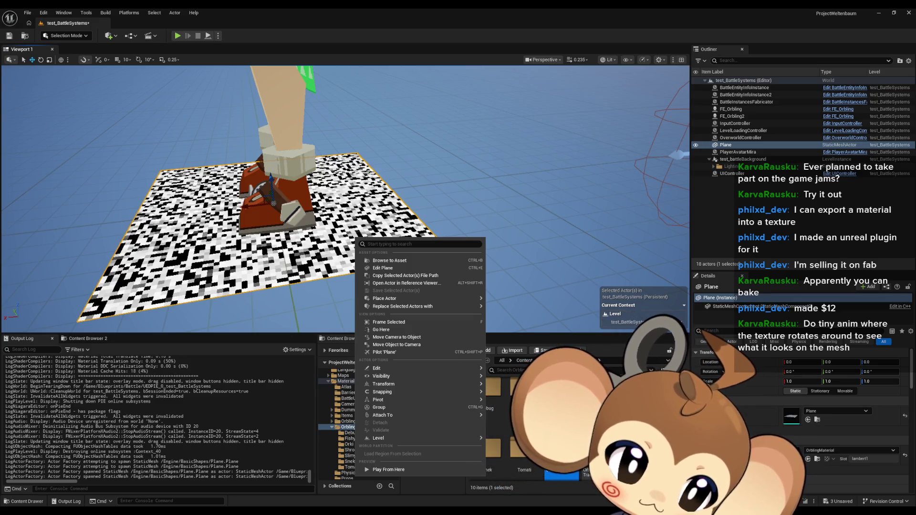
pyautogui.press('Escape')
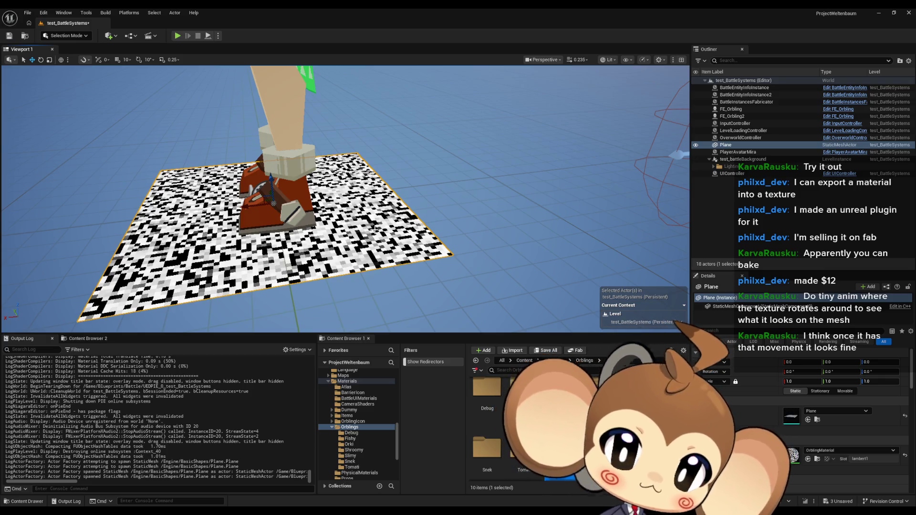
# Delete the OrblingMaterial test Plane actor from the level
pyautogui.press('Delete')
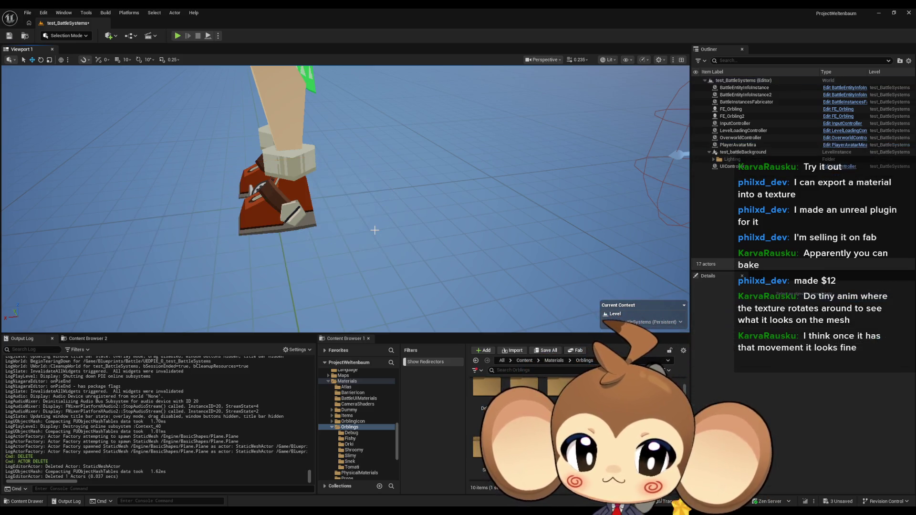
# Pan the OrblingMaterial graph to the Floor and Divide nodes, then switch to GIMP
pyautogui.hotkey('alt', 'Tab')
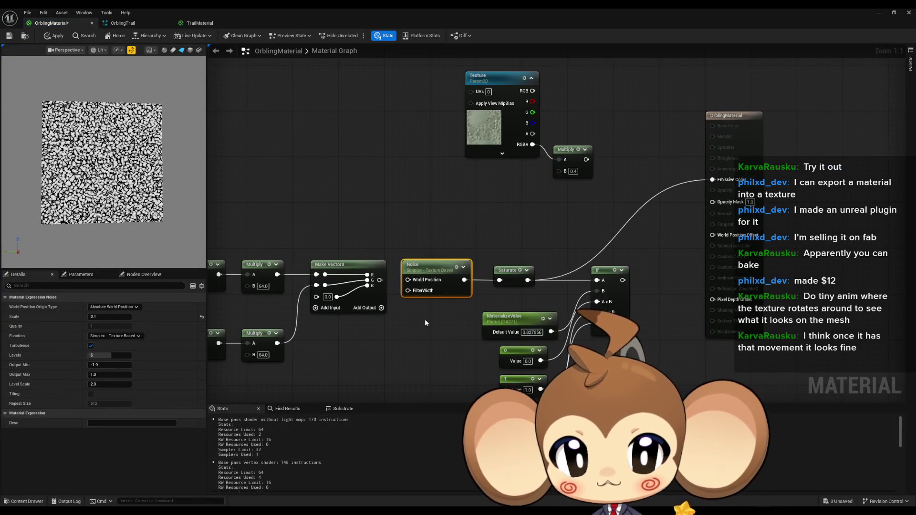
pyautogui.moveTo(426, 323); pyautogui.dragTo(623, 319)
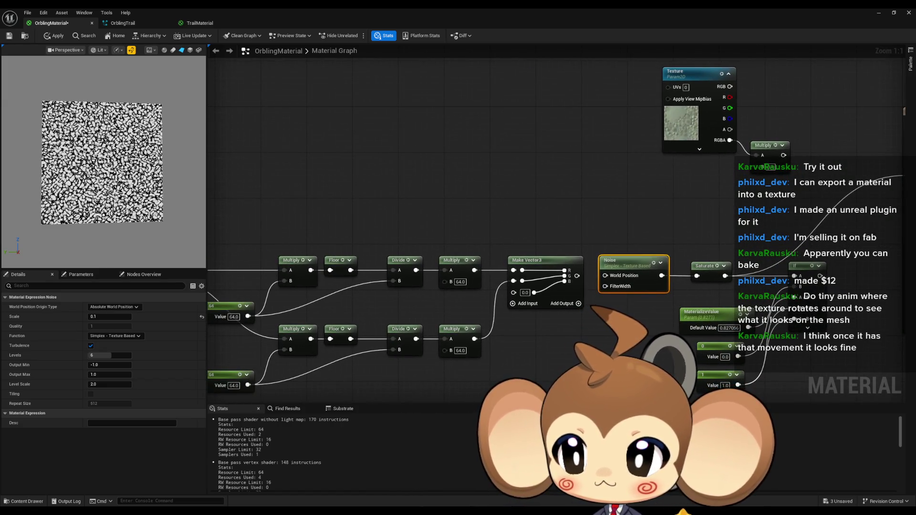
pyautogui.moveTo(608, 334); pyautogui.dragTo(605, 337)
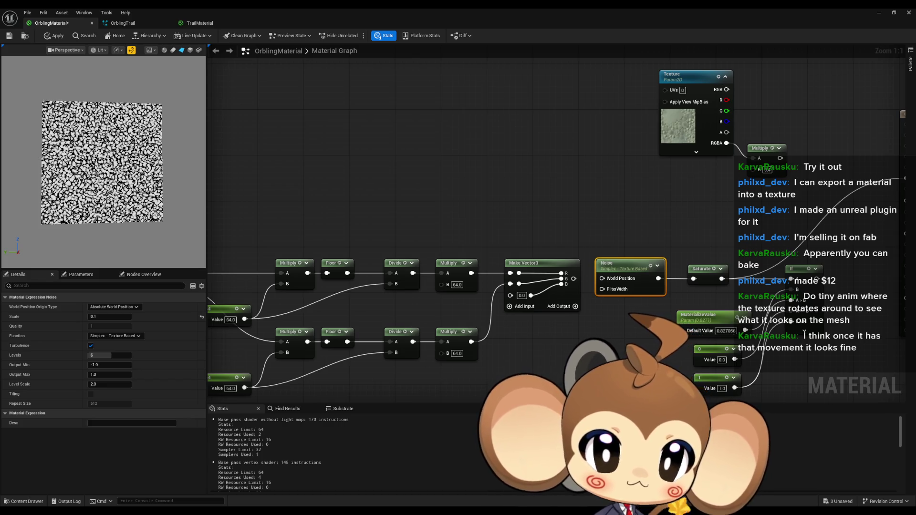
pyautogui.hotkey('alt', 'Tab')
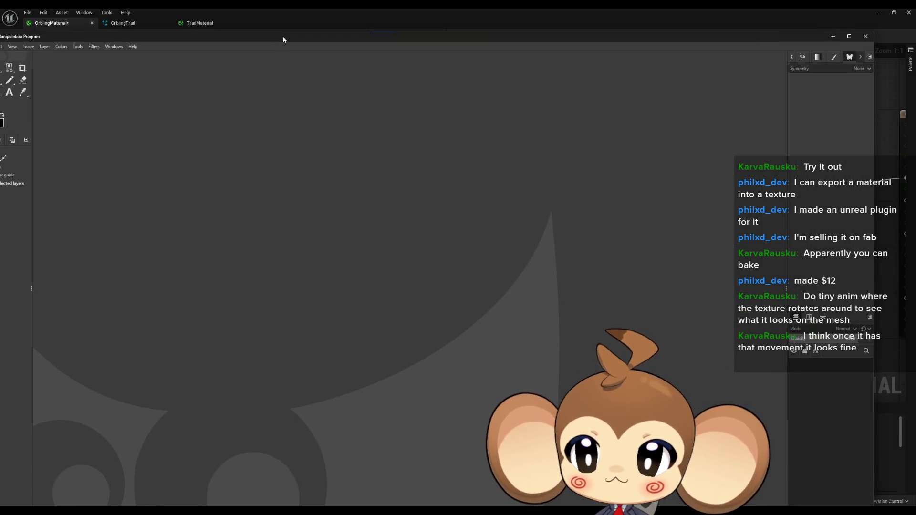
# Maximize GIMP and create a new 64×64 image
pyautogui.doubleClick(282, 39)
pyautogui.click(6, 21)
pyautogui.click(108, 78)
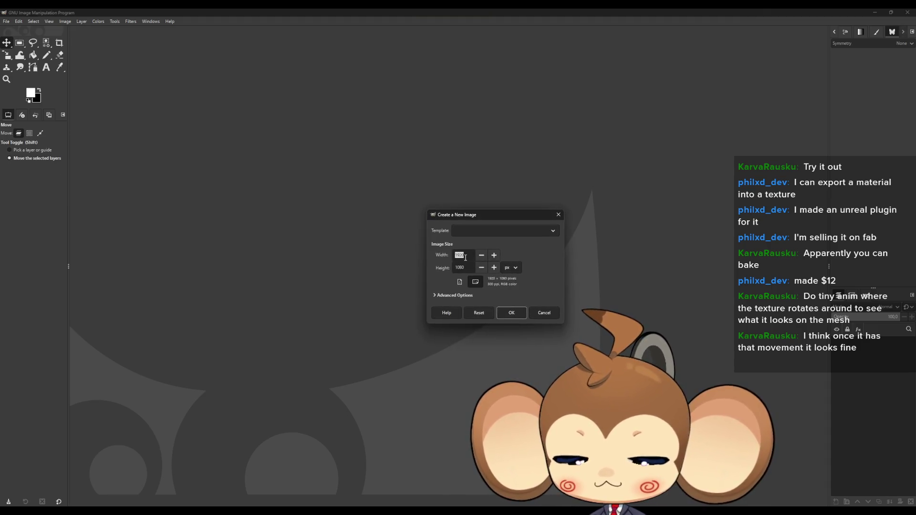
pyautogui.press('Tab')
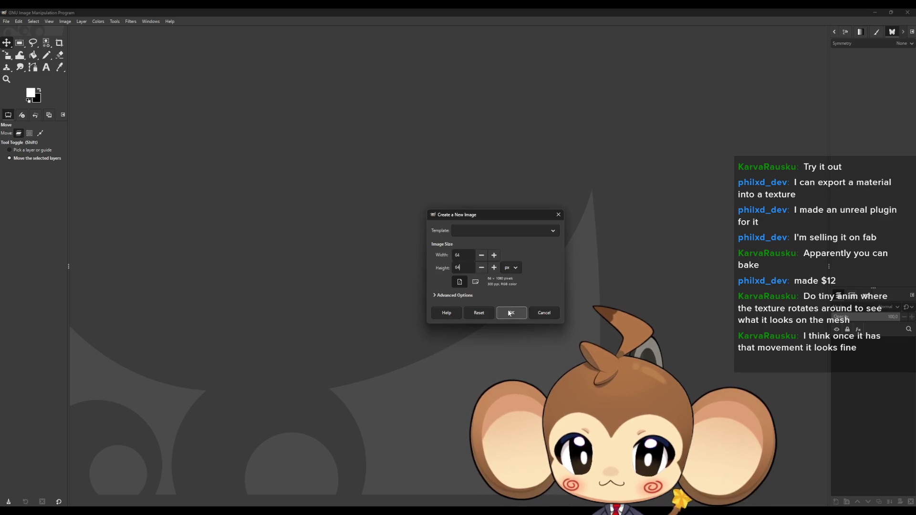
pyautogui.click(510, 313)
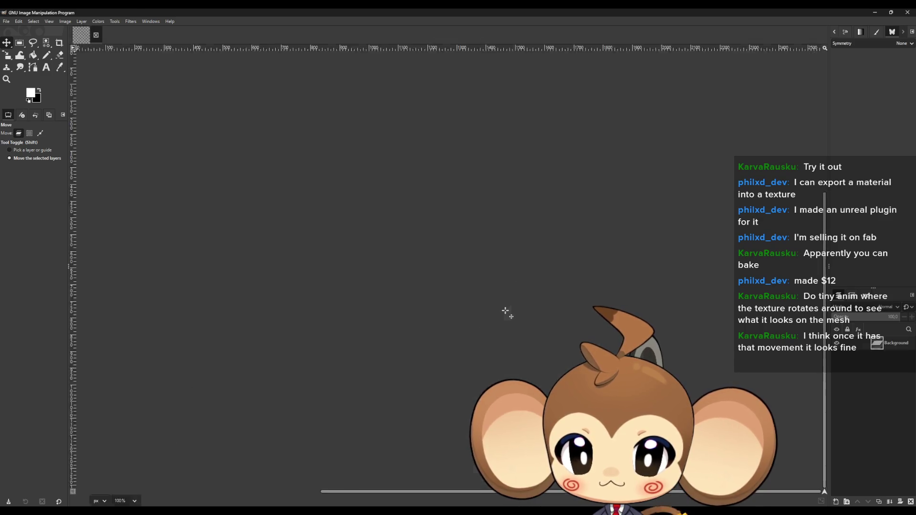
# Replace the black Background layer with a new transparent layer
pyautogui.click(911, 500)
pyautogui.scroll(5, 524, 311)
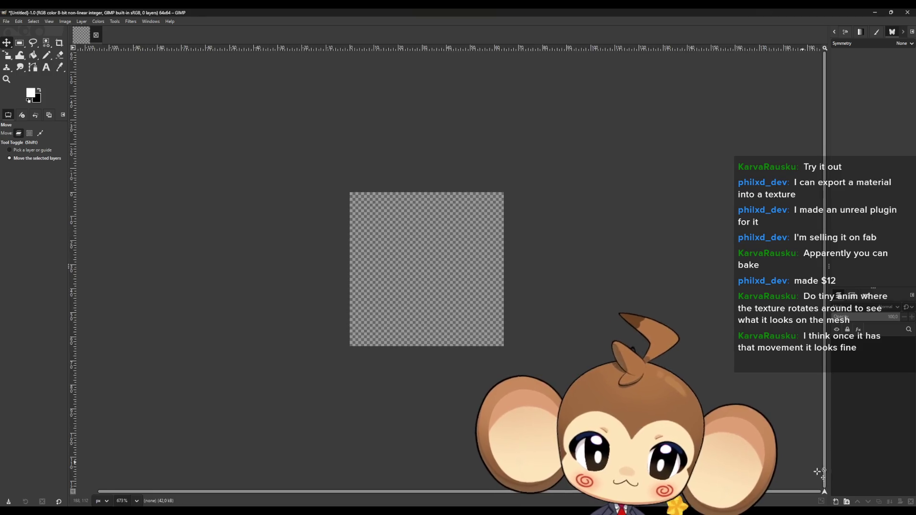
pyautogui.click(837, 502)
pyautogui.click(528, 368)
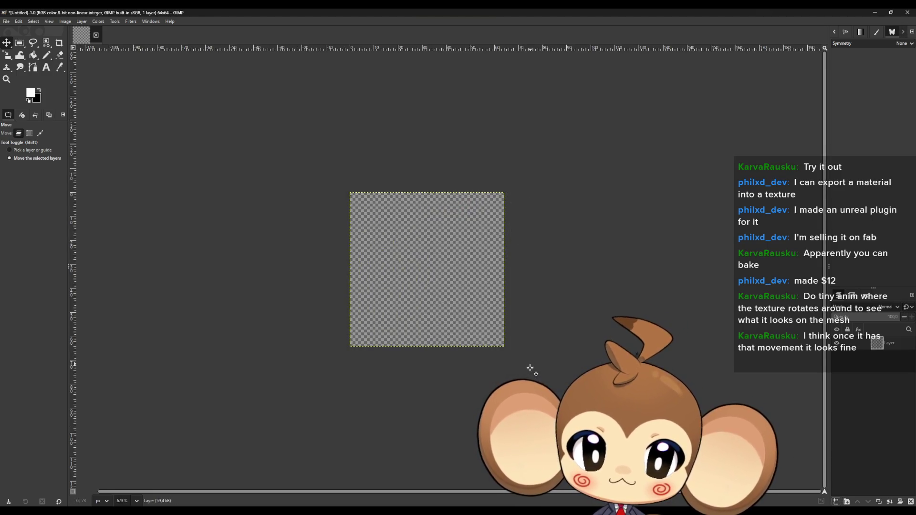
pyautogui.scroll(2, 429, 282)
# Apply the CIE lch Noise filter twice to the empty layer
pyautogui.click(130, 22)
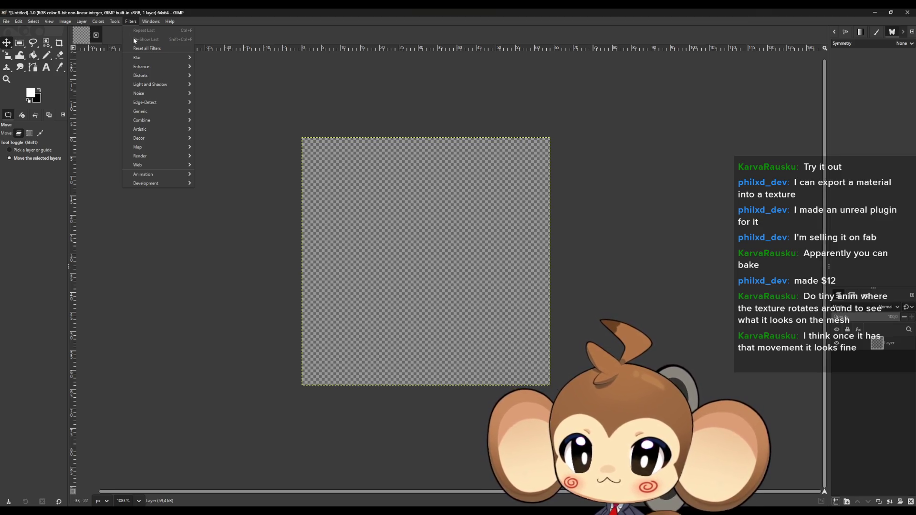
pyautogui.moveTo(144, 92)
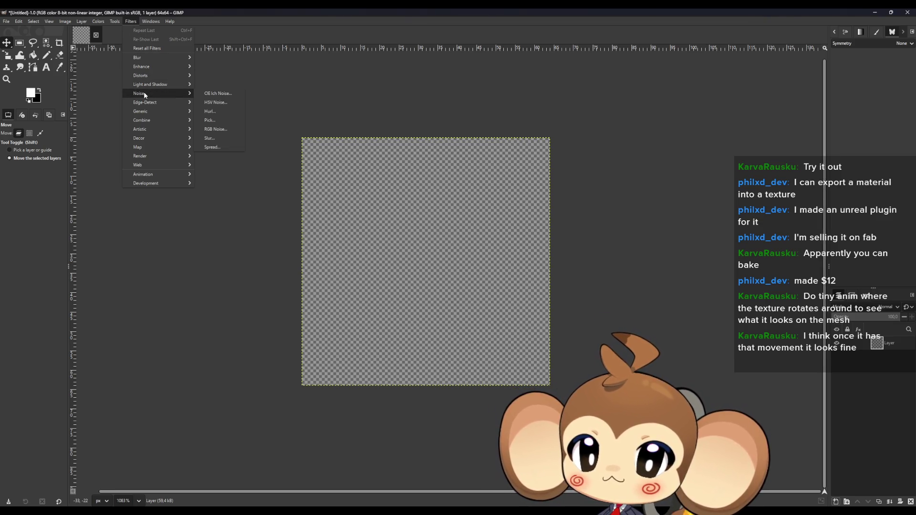
pyautogui.click(219, 94)
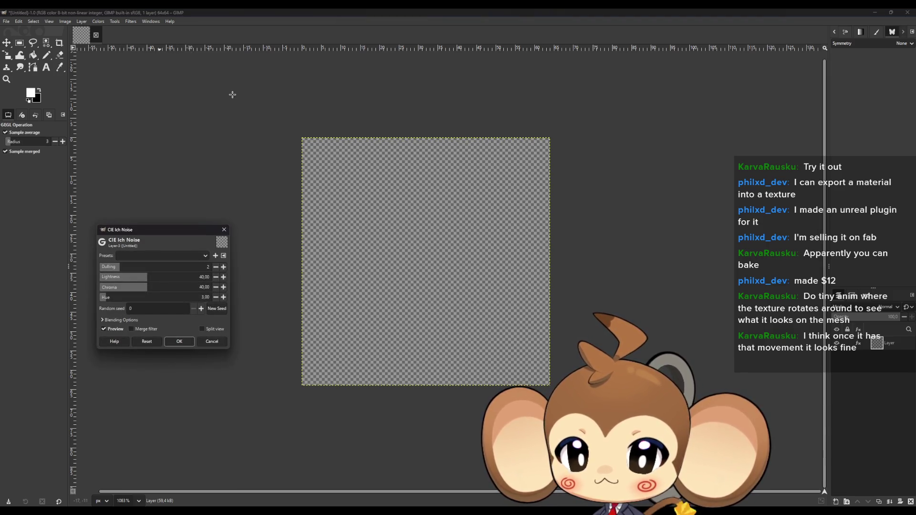
pyautogui.click(180, 342)
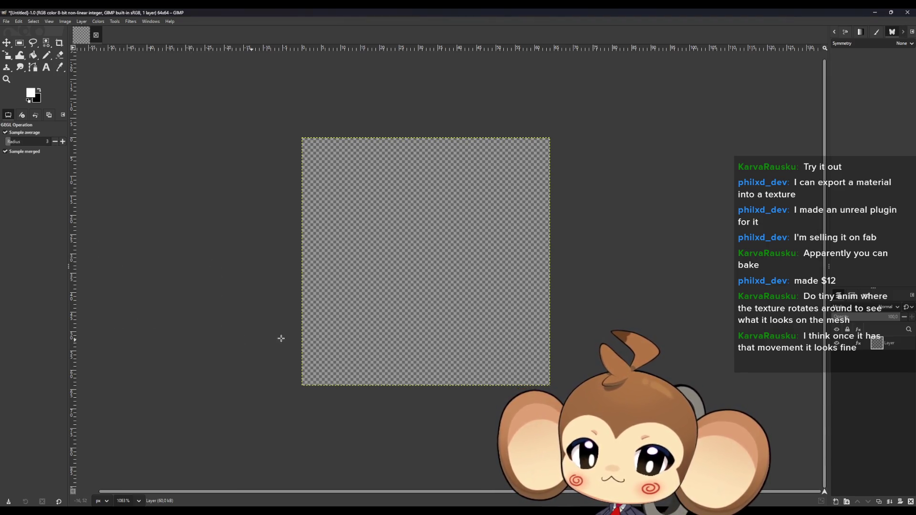
pyautogui.hotkey('shift', 'ctrl', 'f')
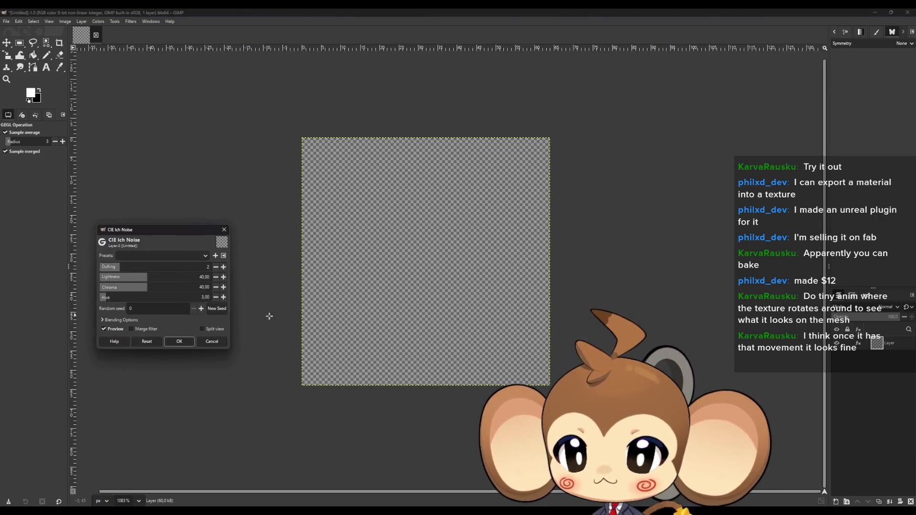
pyautogui.click(178, 340)
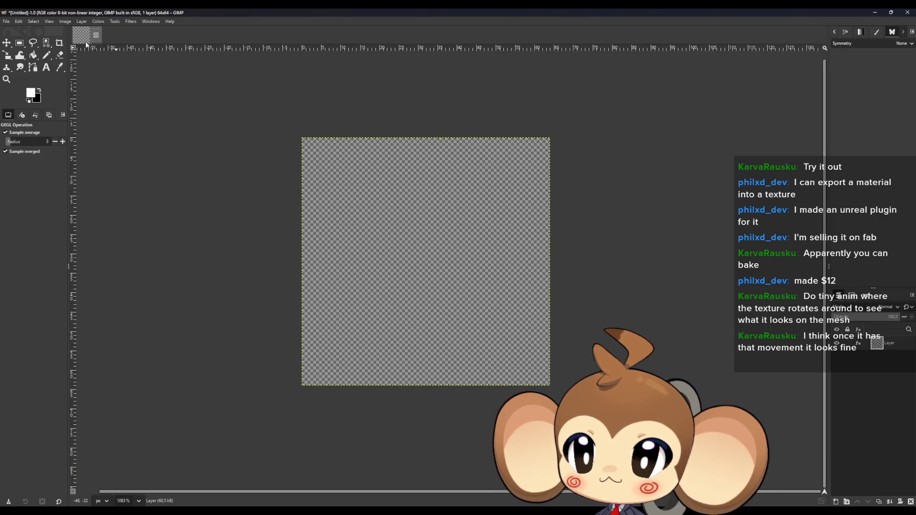
# Fill the layer white, then experiment with CIE lch Noise chroma 100 and hue 180 before cancelling
pyautogui.click(33, 56)
pyautogui.click(431, 275)
pyautogui.click(130, 22)
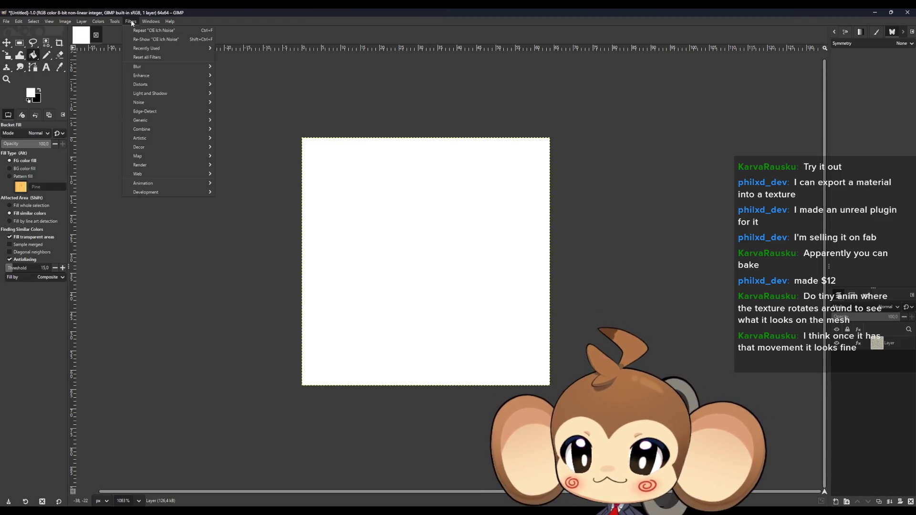
pyautogui.moveTo(146, 103)
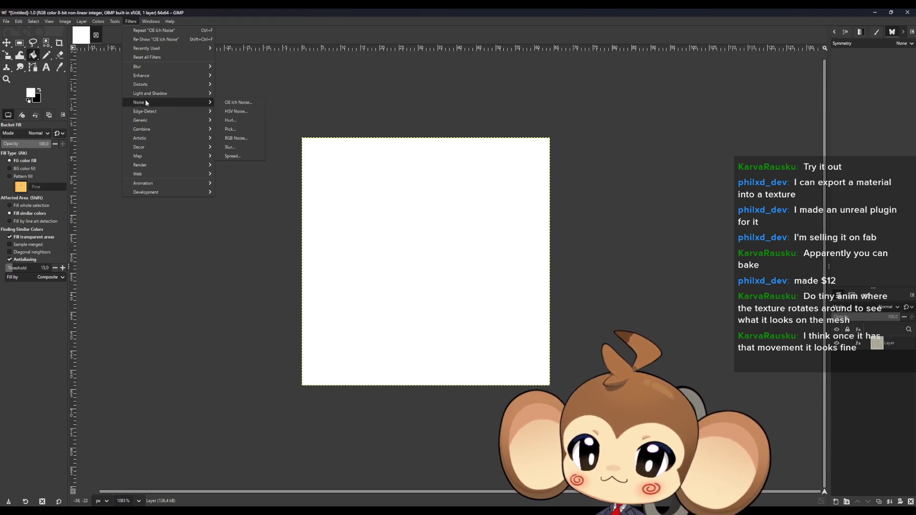
pyautogui.click(243, 103)
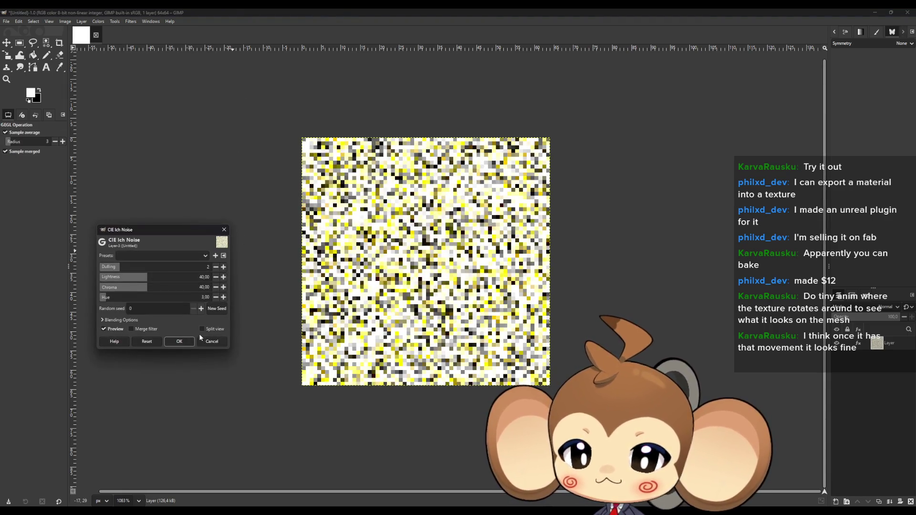
pyautogui.moveTo(124, 269)
pyautogui.mouseDown()
pyautogui.moveTo(163, 268)
pyautogui.moveTo(72, 266)
pyautogui.moveTo(219, 277)
pyautogui.moveTo(98, 277)
pyautogui.moveTo(247, 280)
pyautogui.mouseUp()
pyautogui.moveTo(122, 289)
pyautogui.mouseDown()
pyautogui.moveTo(245, 296)
pyautogui.moveTo(66, 283)
pyautogui.moveTo(288, 298)
pyautogui.mouseUp()
pyautogui.moveTo(116, 299); pyautogui.dragTo(250, 299)
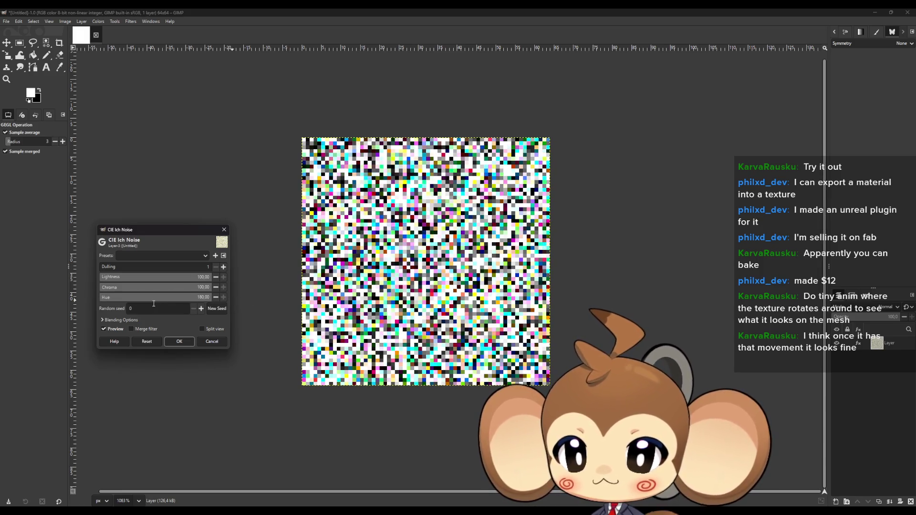
pyautogui.moveTo(128, 269)
pyautogui.mouseDown()
pyautogui.moveTo(279, 280)
pyautogui.moveTo(67, 267)
pyautogui.moveTo(146, 270)
pyautogui.moveTo(76, 265)
pyautogui.mouseUp()
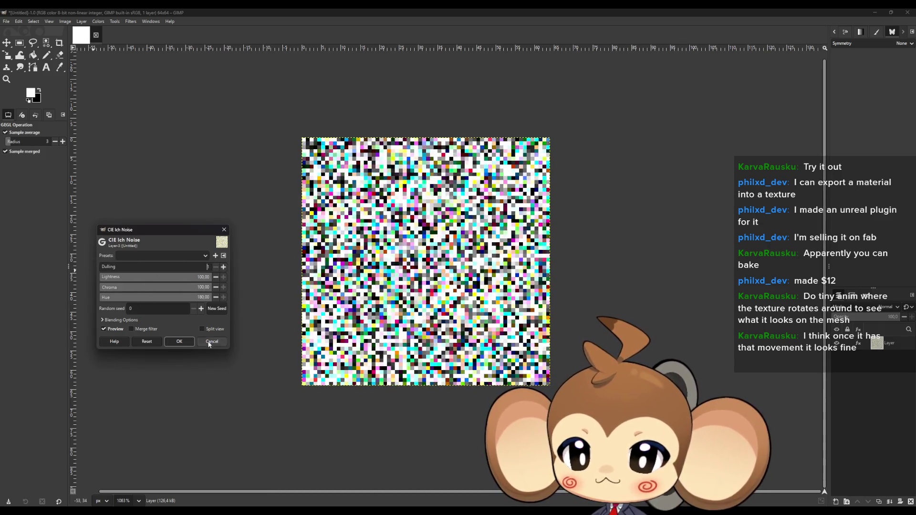
pyautogui.click(212, 341)
pyautogui.click(131, 22)
pyautogui.moveTo(142, 103)
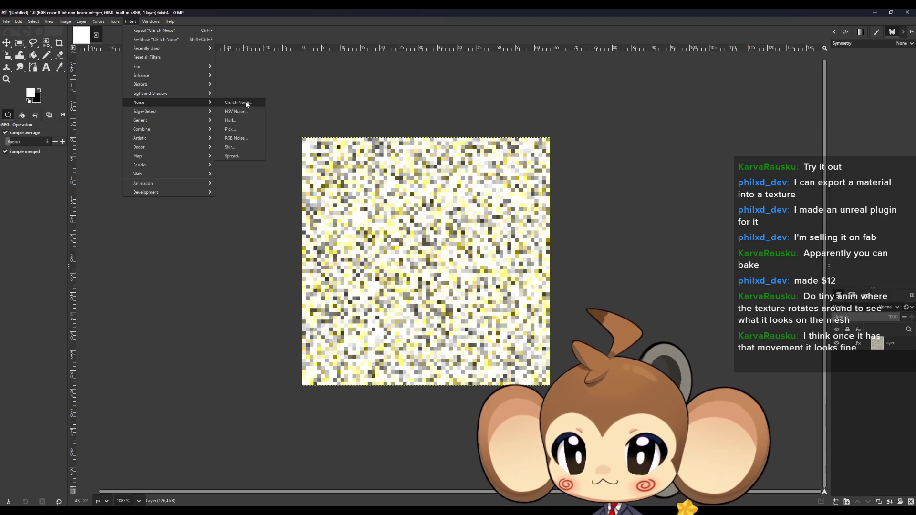
# Delete the HSV noise layer and add a fresh transparent layer bucket-filled white
pyautogui.click(245, 110)
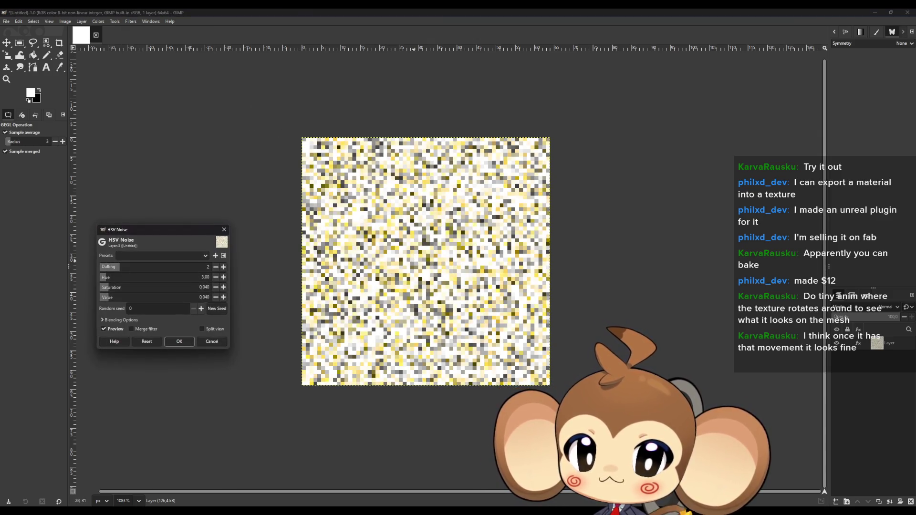
pyautogui.click(911, 501)
pyautogui.click(836, 501)
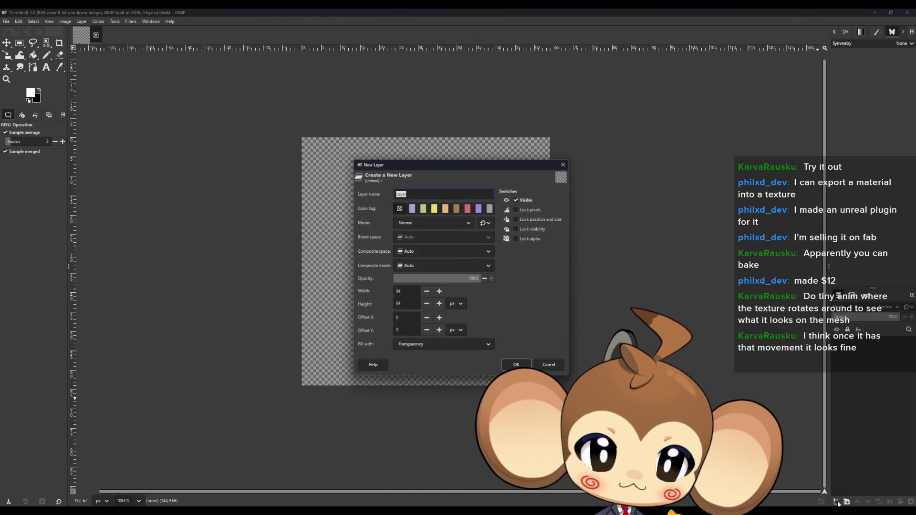
pyautogui.click(527, 365)
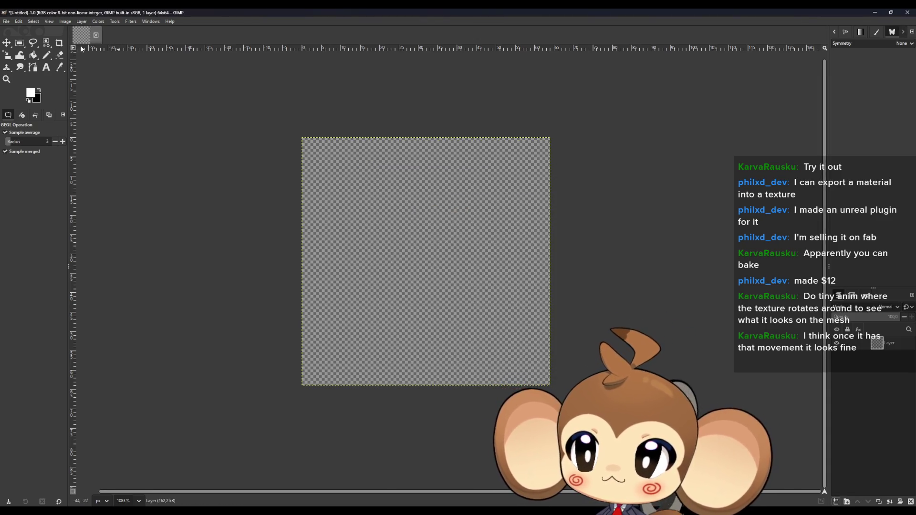
pyautogui.click(32, 55)
pyautogui.click(427, 261)
pyautogui.click(131, 22)
pyautogui.moveTo(153, 102)
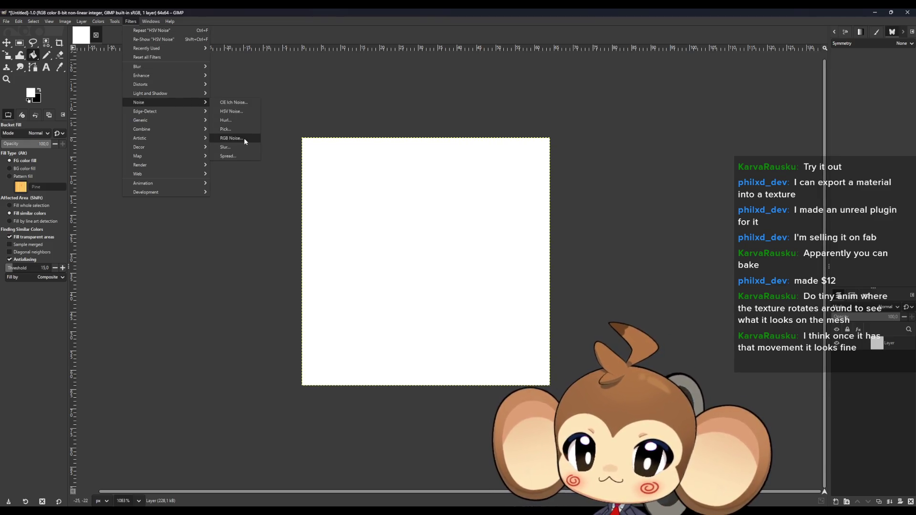
pyautogui.click(244, 139)
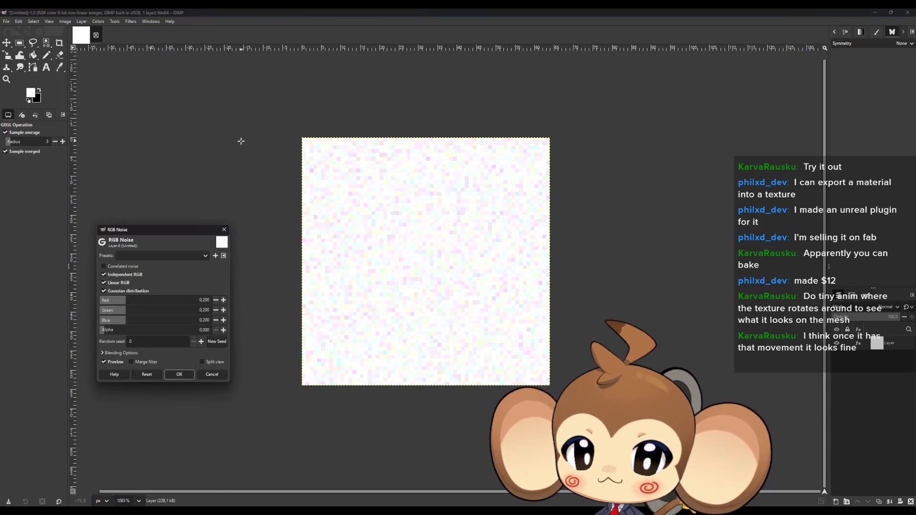
pyautogui.moveTo(164, 229); pyautogui.dragTo(171, 184)
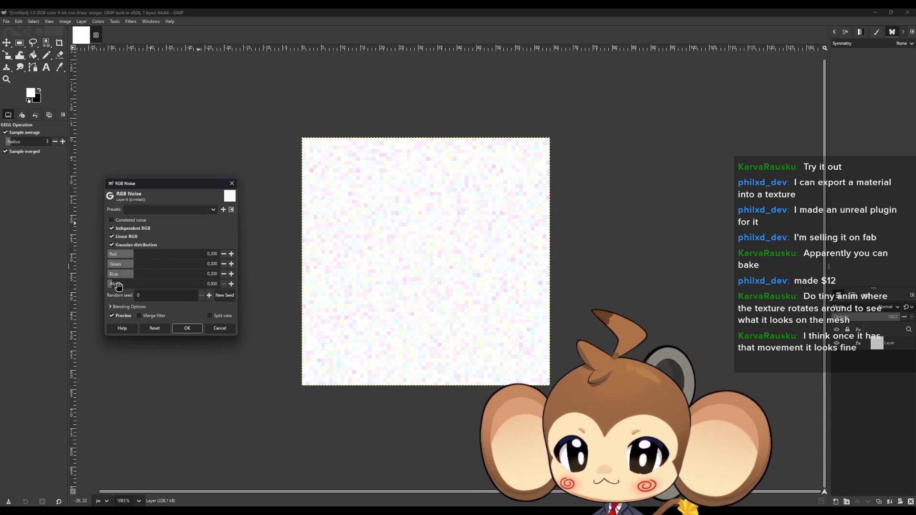
pyautogui.moveTo(118, 285)
pyautogui.mouseDown()
pyautogui.moveTo(278, 282)
pyautogui.moveTo(84, 277)
pyautogui.mouseUp()
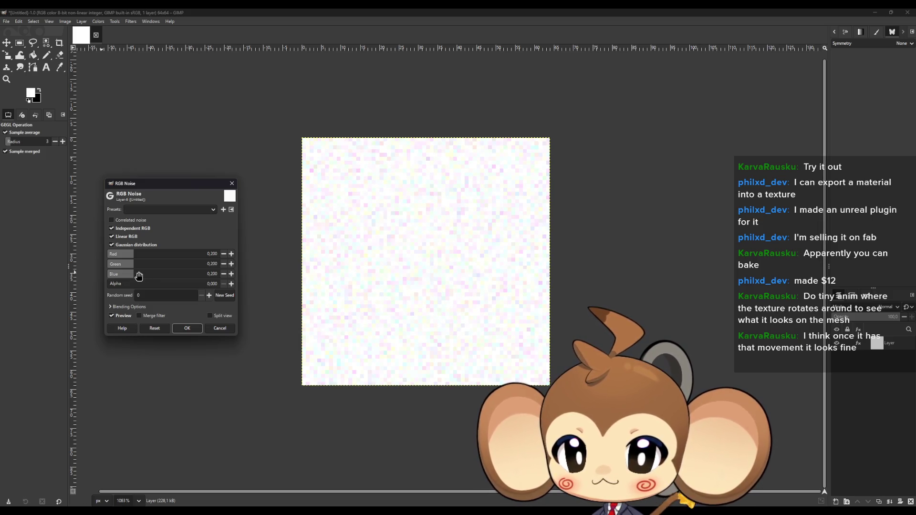
pyautogui.moveTo(139, 275); pyautogui.dragTo(241, 276)
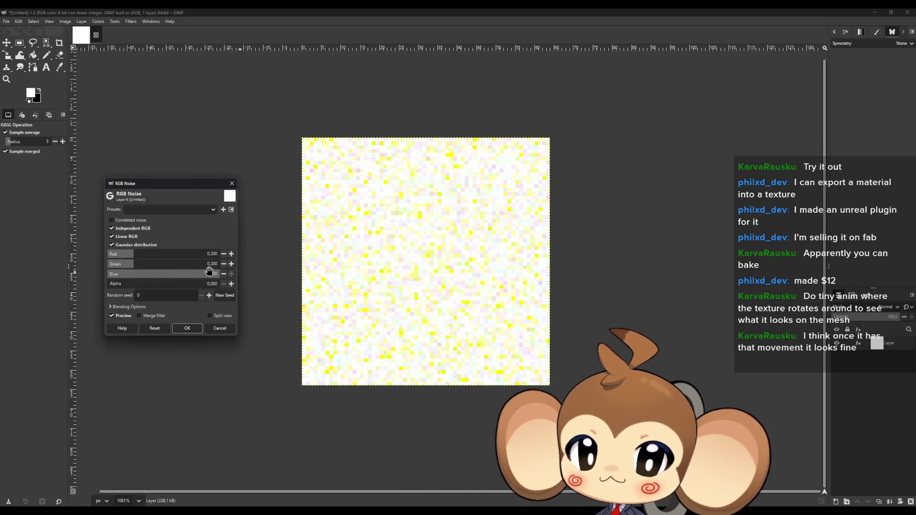
pyautogui.moveTo(178, 261); pyautogui.dragTo(240, 267)
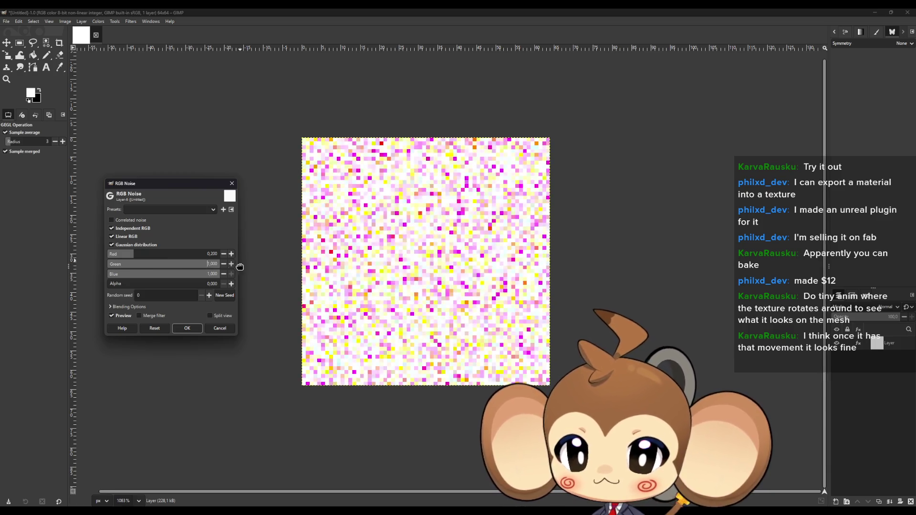
pyautogui.moveTo(162, 257); pyautogui.dragTo(234, 257)
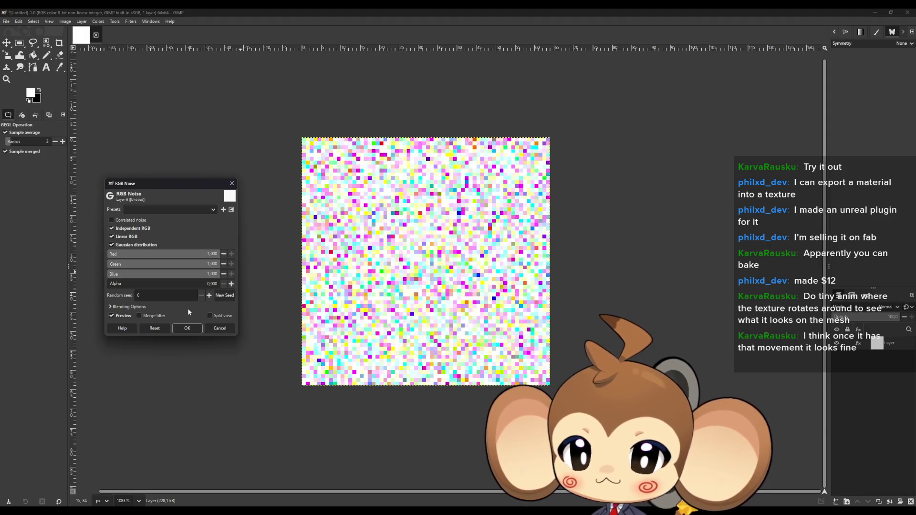
pyautogui.click(209, 296)
pyautogui.click(209, 296)
pyautogui.click(209, 296)
pyautogui.click(208, 296)
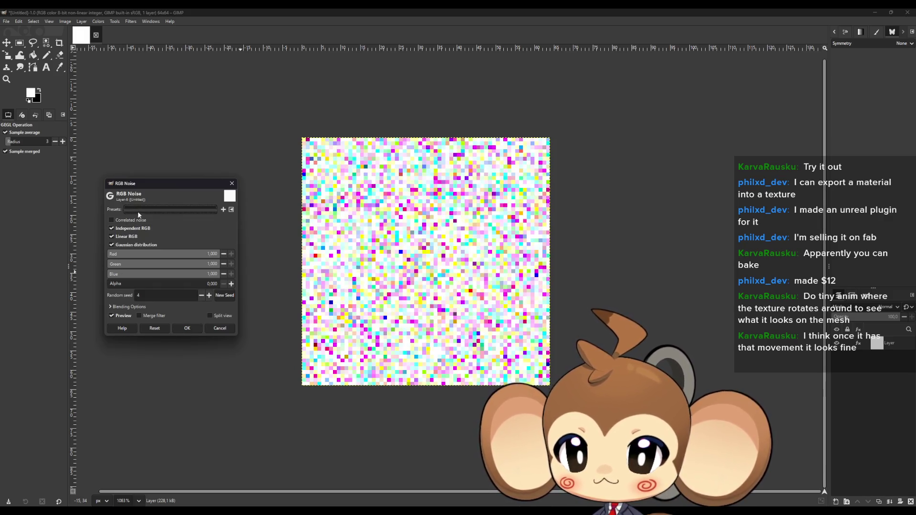
pyautogui.click(110, 307)
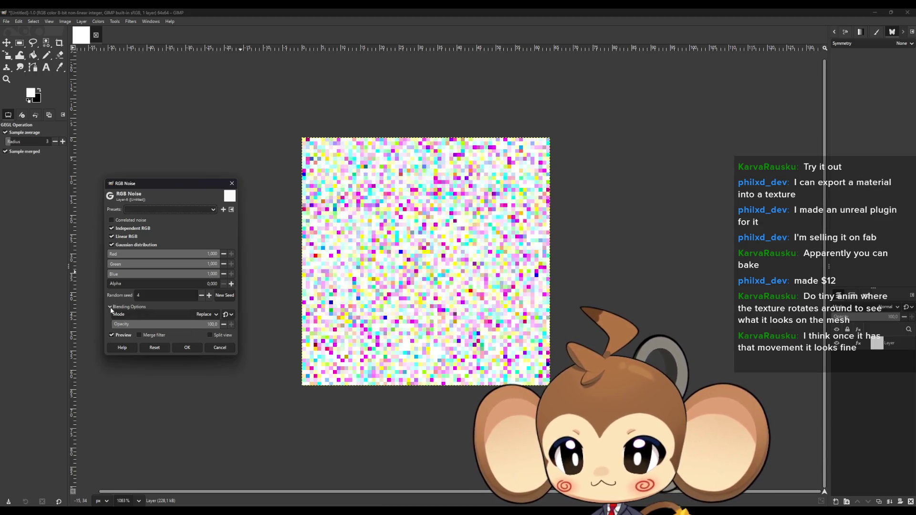
pyautogui.click(110, 309)
pyautogui.click(114, 246)
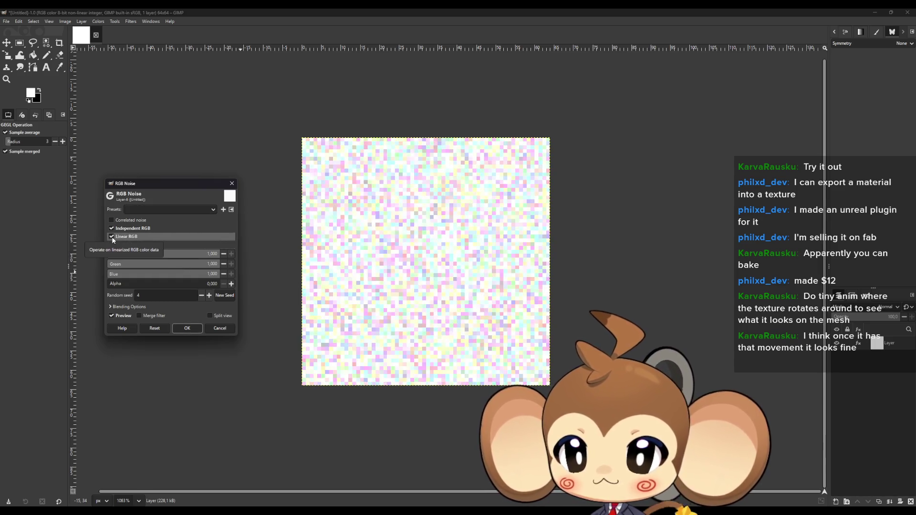
pyautogui.click(111, 236)
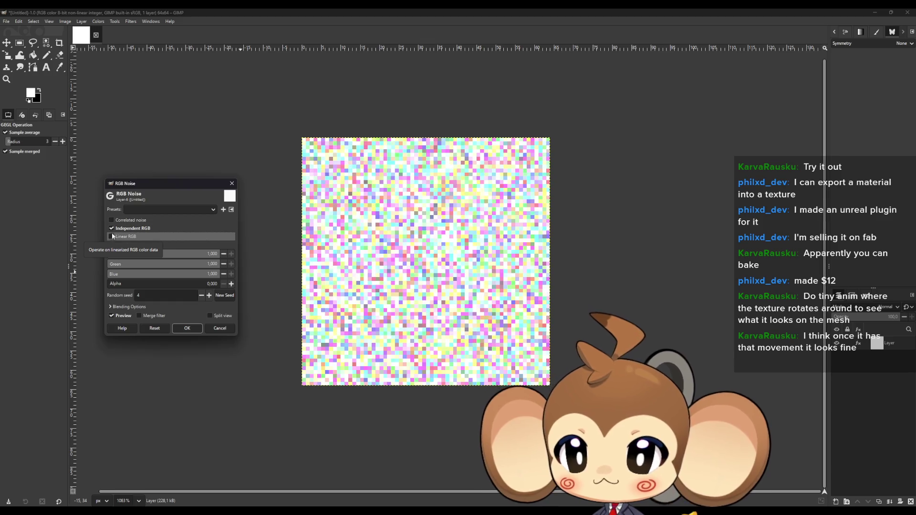
pyautogui.click(111, 229)
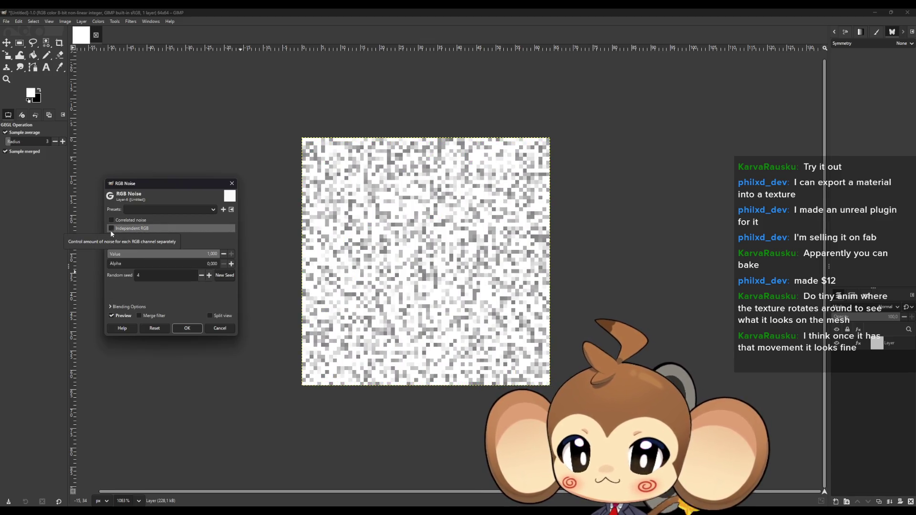
pyautogui.click(111, 236)
pyautogui.click(111, 236)
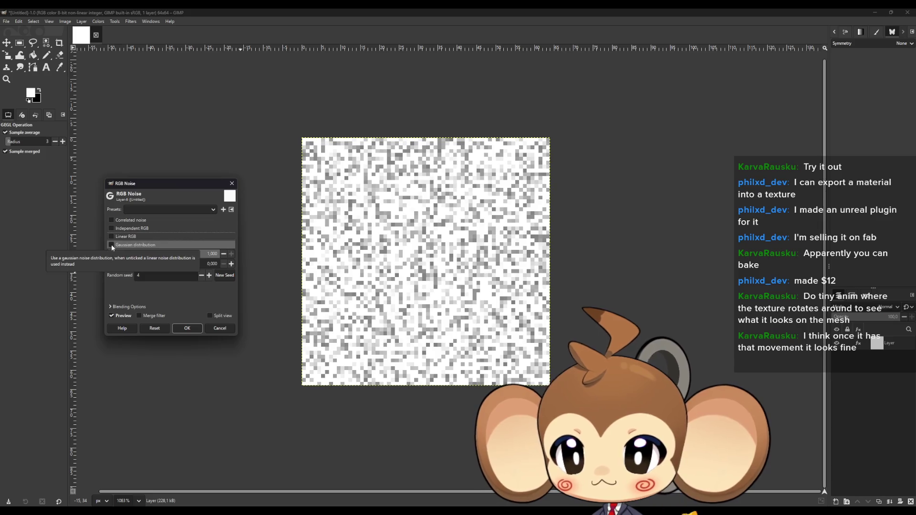
pyautogui.click(112, 244)
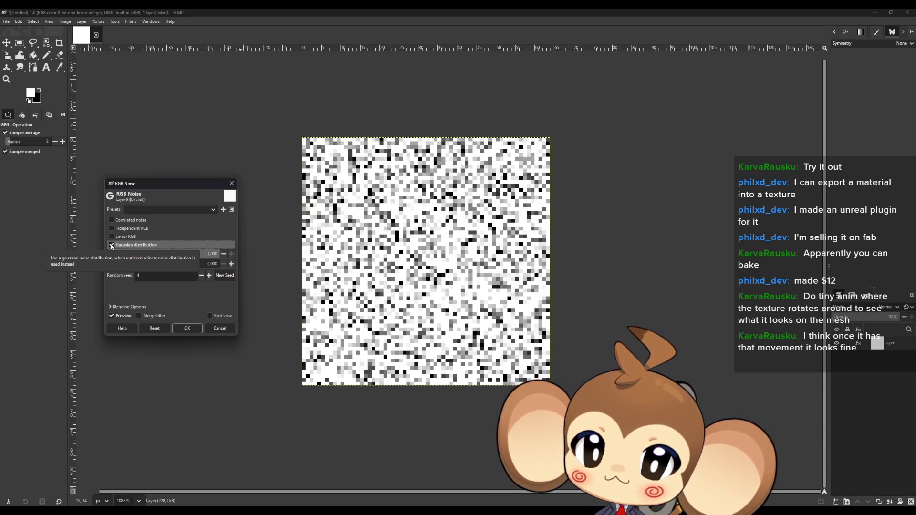
pyautogui.click(113, 221)
pyautogui.click(113, 221)
pyautogui.click(112, 221)
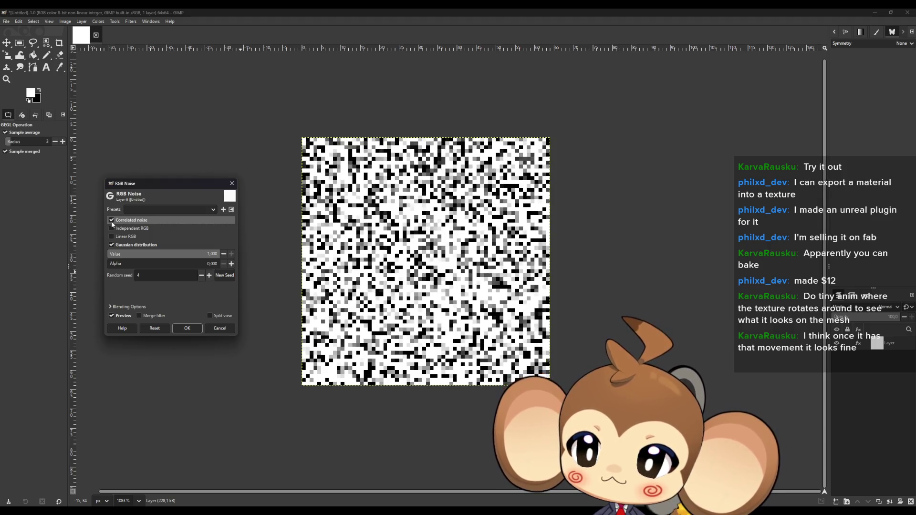
pyautogui.click(232, 183)
pyautogui.click(135, 22)
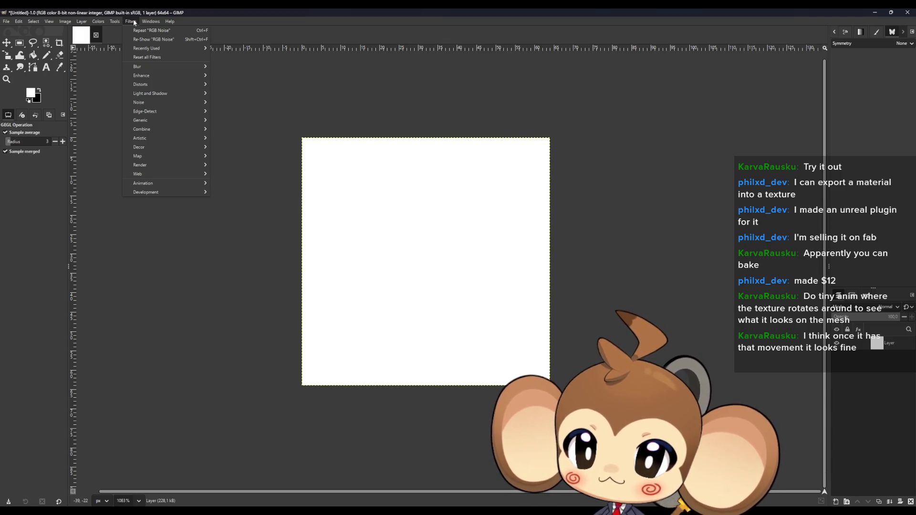
pyautogui.click(134, 22)
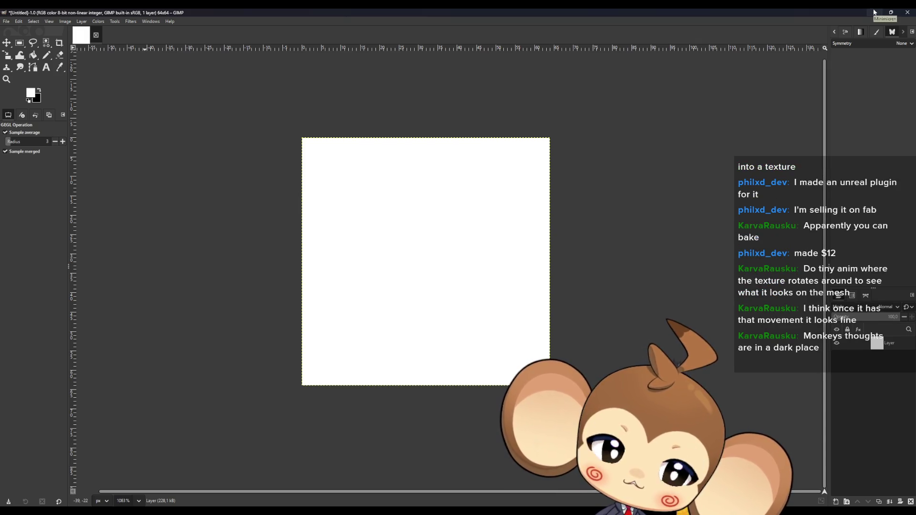
pyautogui.click(873, 12)
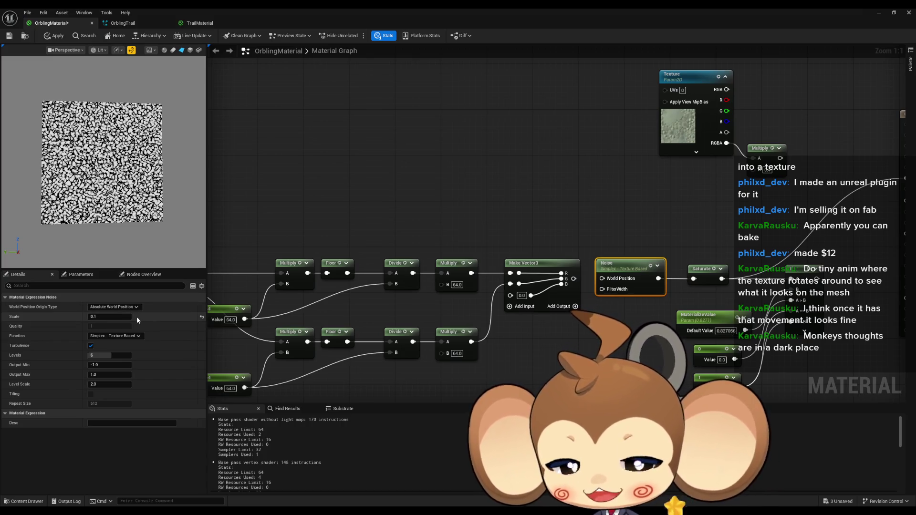
# Preview Gradient, Fast Gradient, Gradient Computational, Value and Voronoi noise, returning to Simplex - Texture Based
pyautogui.click(109, 337)
pyautogui.click(109, 352)
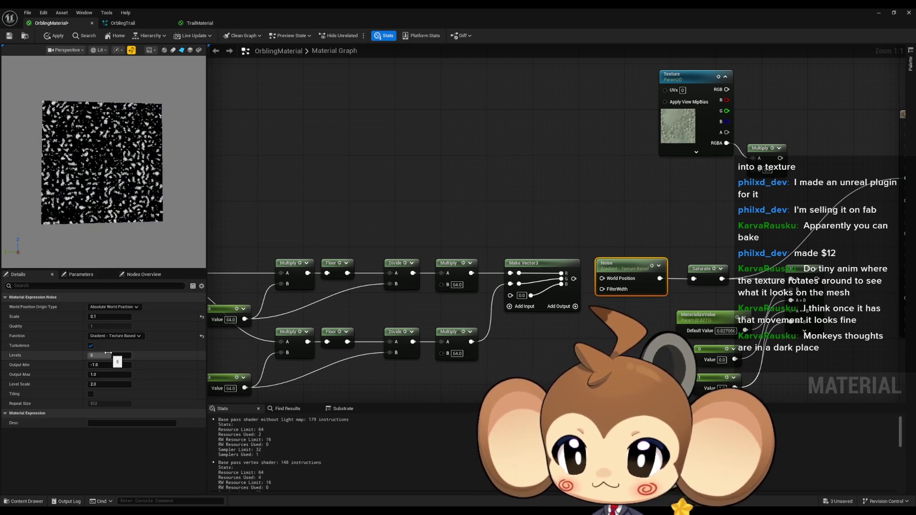
pyautogui.click(110, 336)
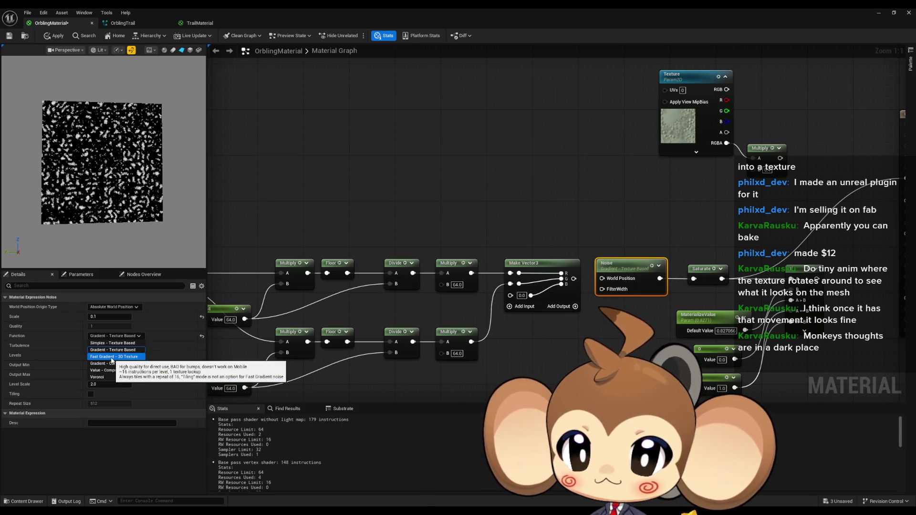
pyautogui.click(111, 357)
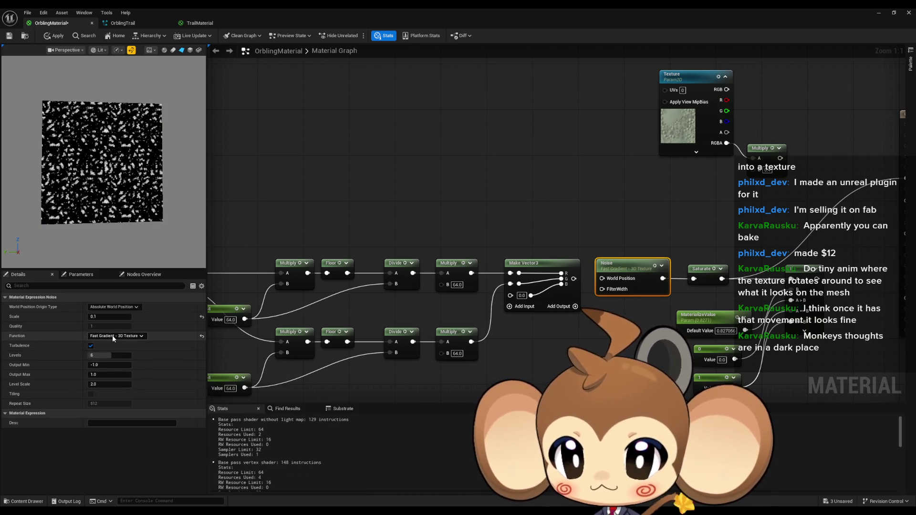
pyautogui.click(141, 336)
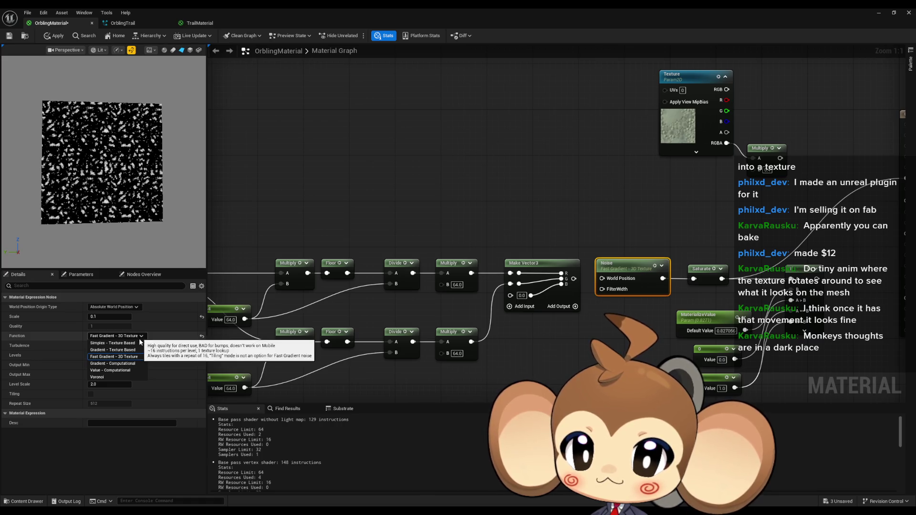
pyautogui.click(131, 364)
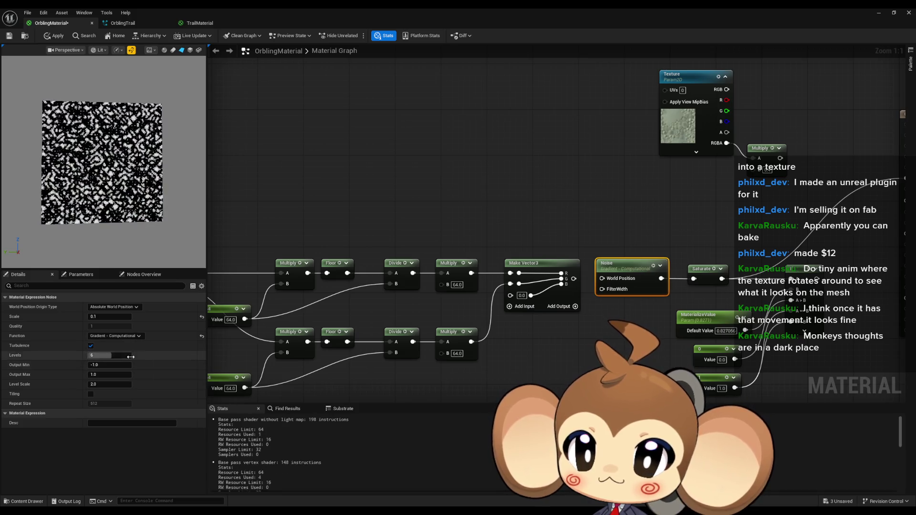
pyautogui.click(122, 336)
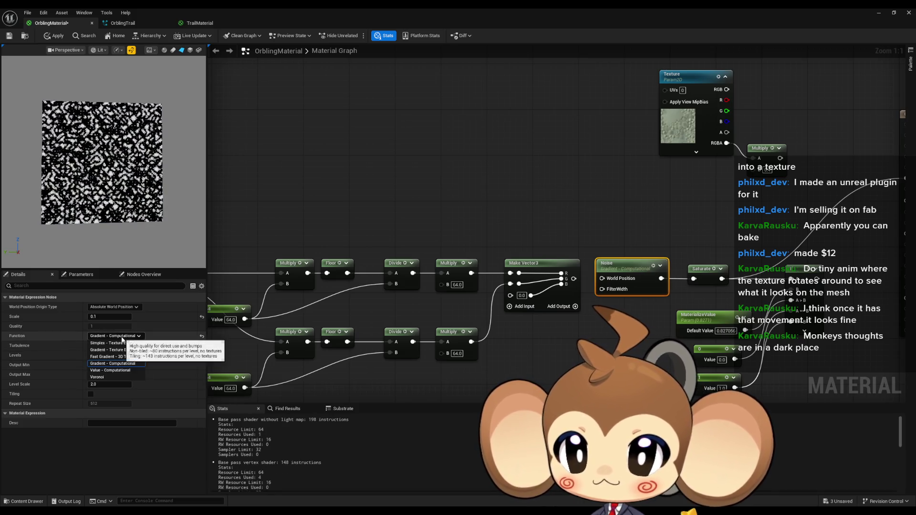
pyautogui.click(122, 371)
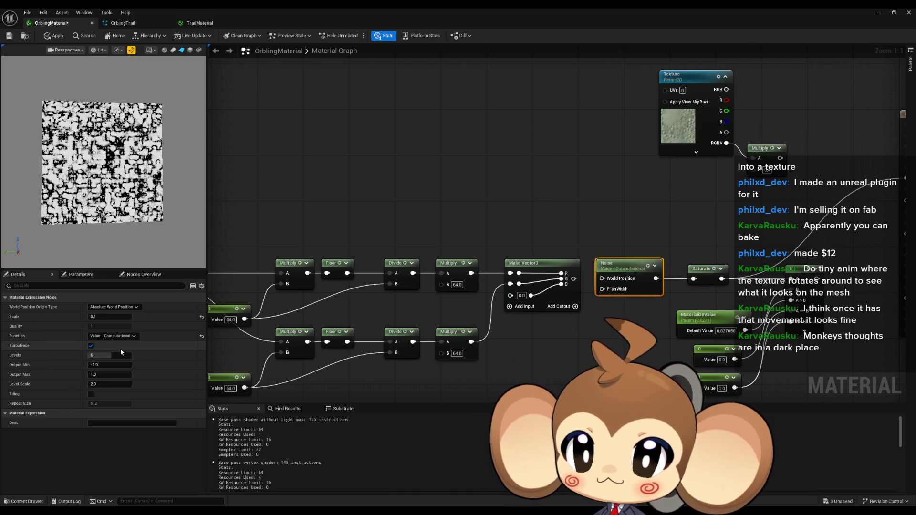
pyautogui.click(116, 337)
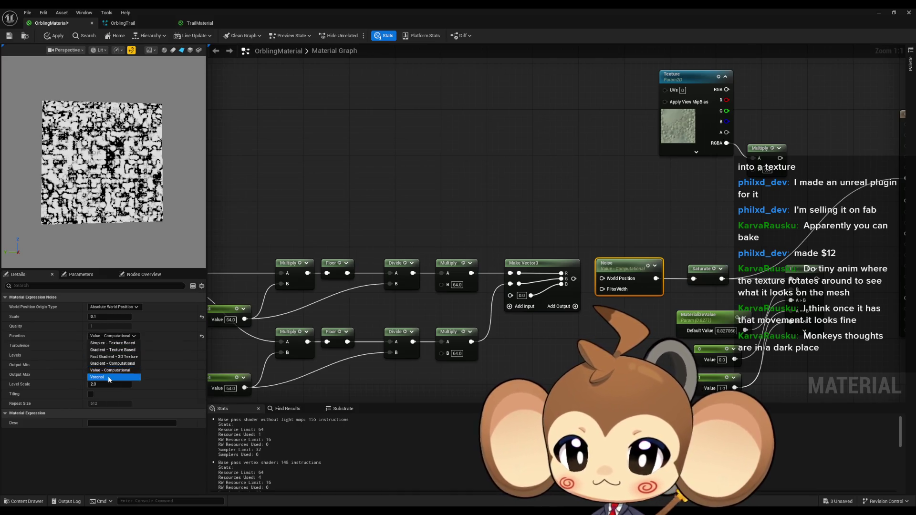
pyautogui.click(108, 377)
pyautogui.click(114, 336)
pyautogui.click(116, 351)
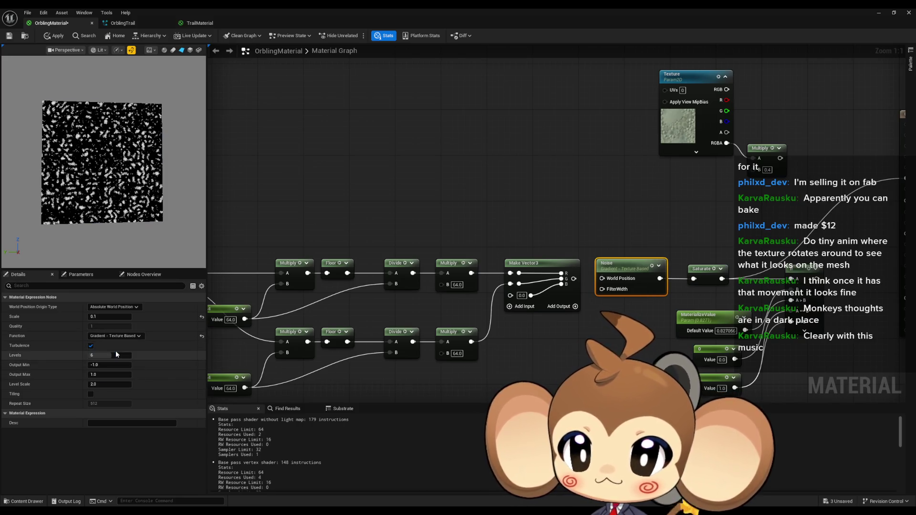
pyautogui.click(116, 337)
pyautogui.click(113, 342)
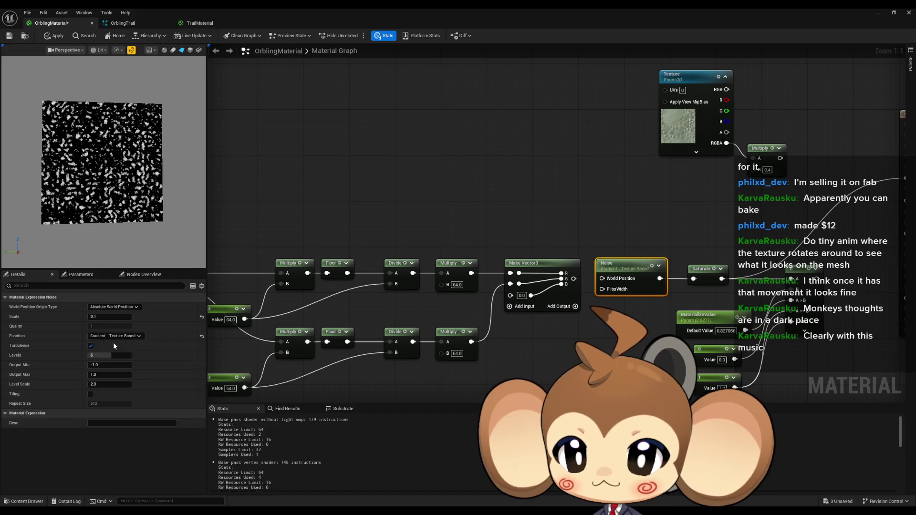
# Set the Noise Scale to 1.0, keeping the Simplex - Texture Based function
pyautogui.click(109, 315)
pyautogui.write('1')
pyautogui.press('Return')
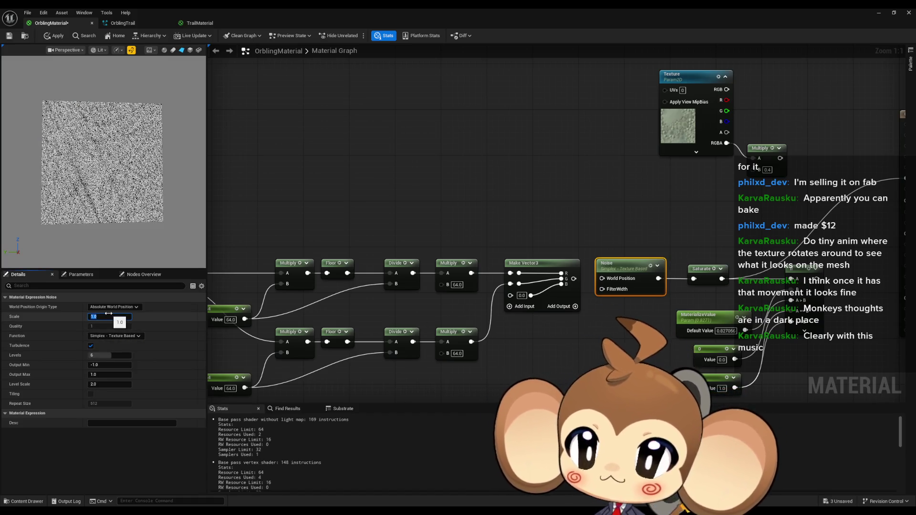
pyautogui.click(117, 336)
pyautogui.click(112, 343)
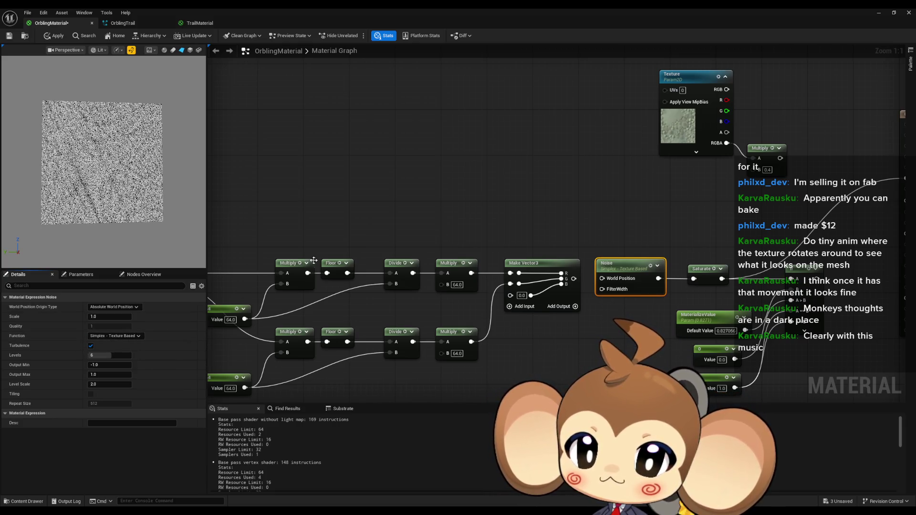
pyautogui.click(203, 24)
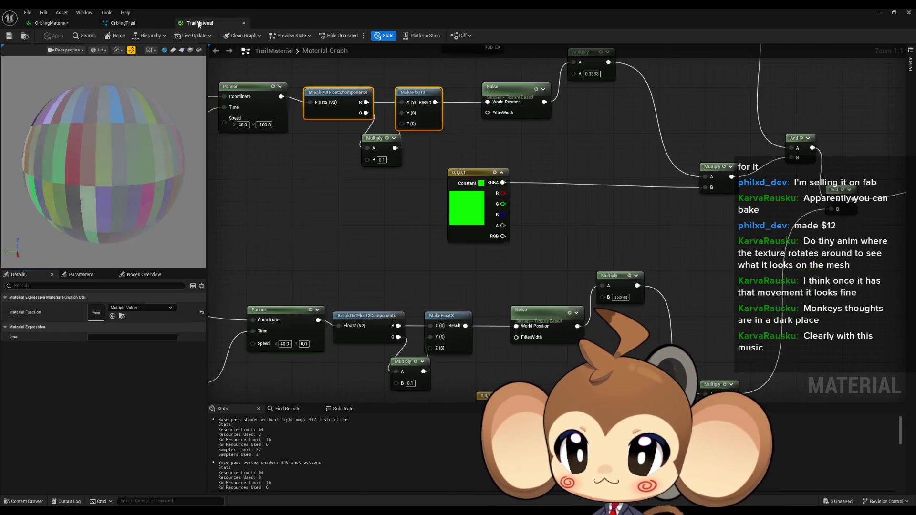
# Compare TrailMaterial's Noise node with OrblingMaterial's Noise function, then return to GIMP's white image
pyautogui.click(551, 322)
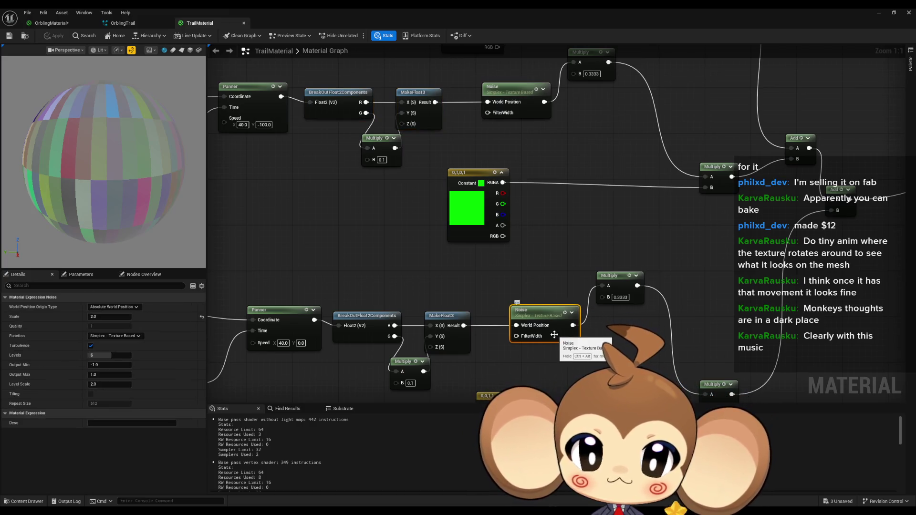
pyautogui.click(51, 23)
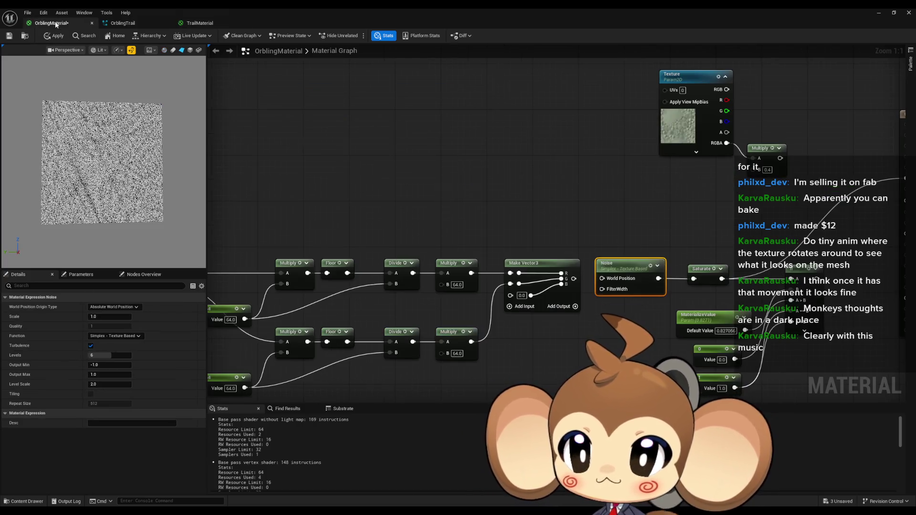
pyautogui.click(117, 336)
pyautogui.click(119, 339)
pyautogui.click(371, 181)
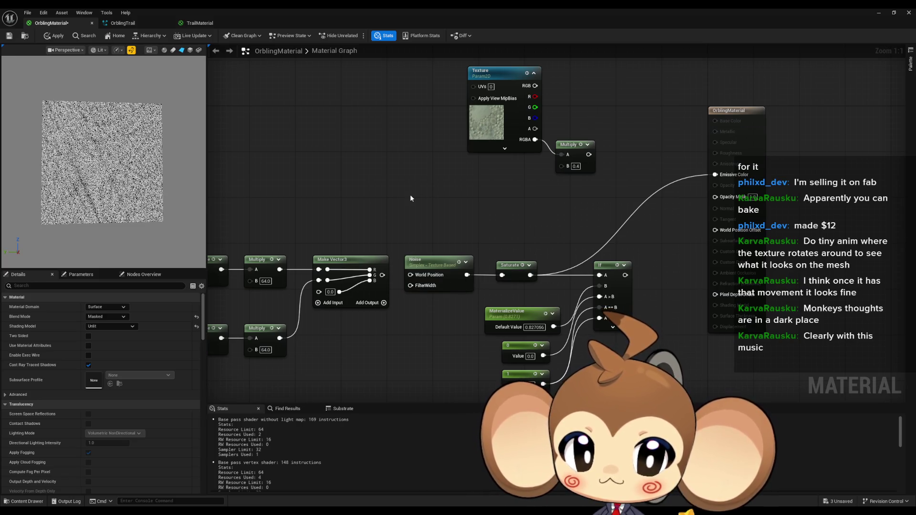
pyautogui.scroll(5, 94, 167)
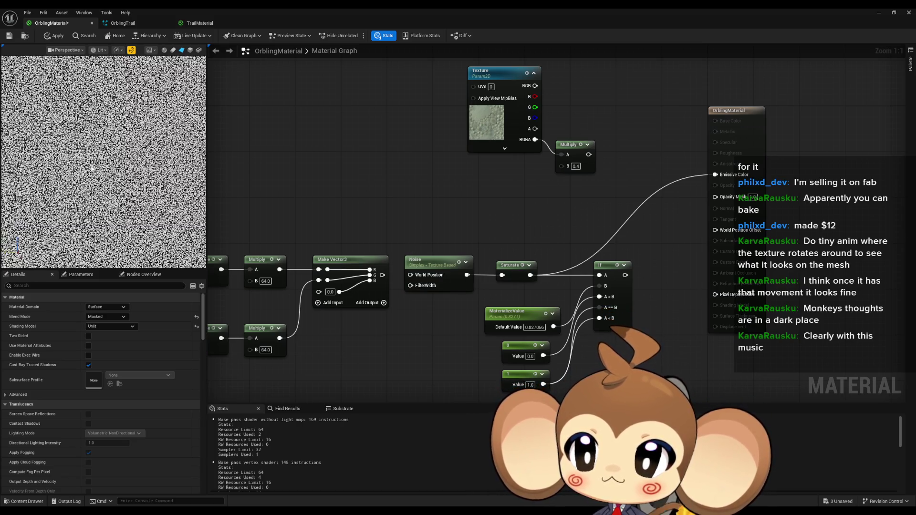
pyautogui.scroll(-5, 94, 167)
pyautogui.scroll(3, 95, 171)
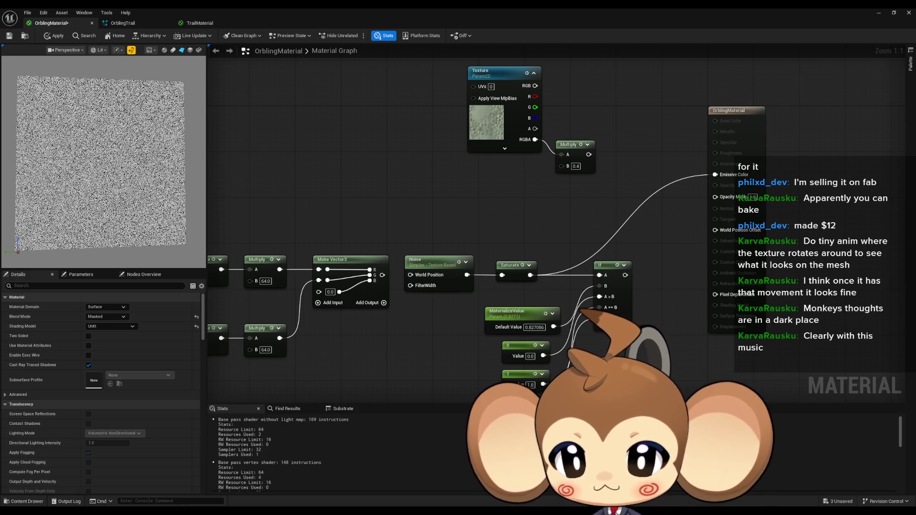
pyautogui.moveTo(155, 513)
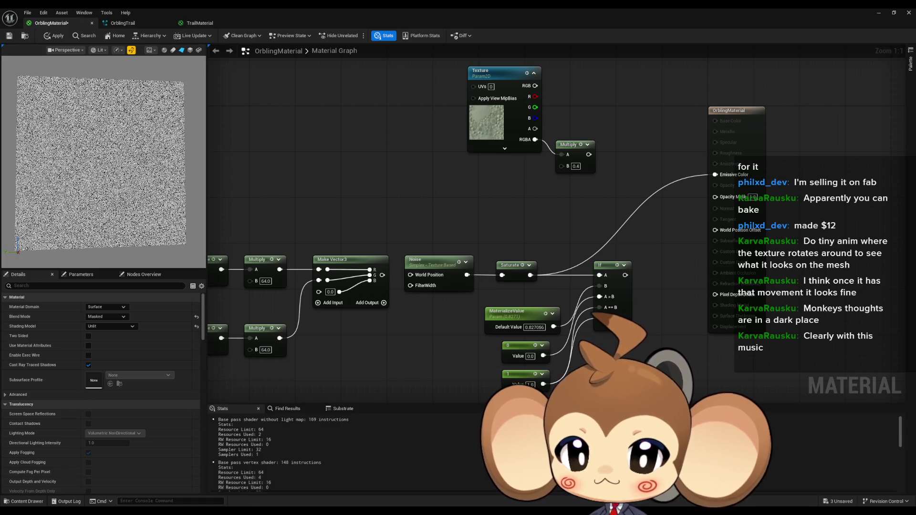
pyautogui.hotkey('alt', 'Tab')
pyautogui.click(131, 21)
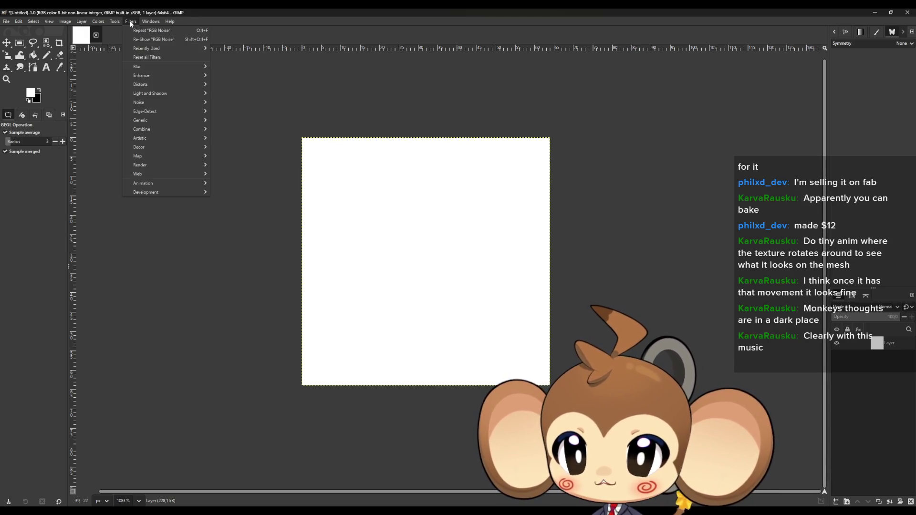
# Try the Slur noise filter on the white image, then cancel it
pyautogui.moveTo(144, 139)
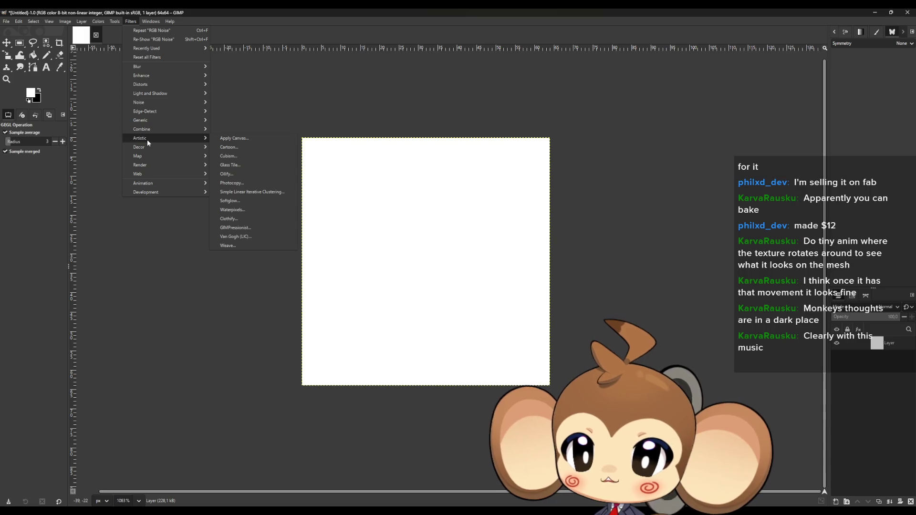
pyautogui.moveTo(153, 103)
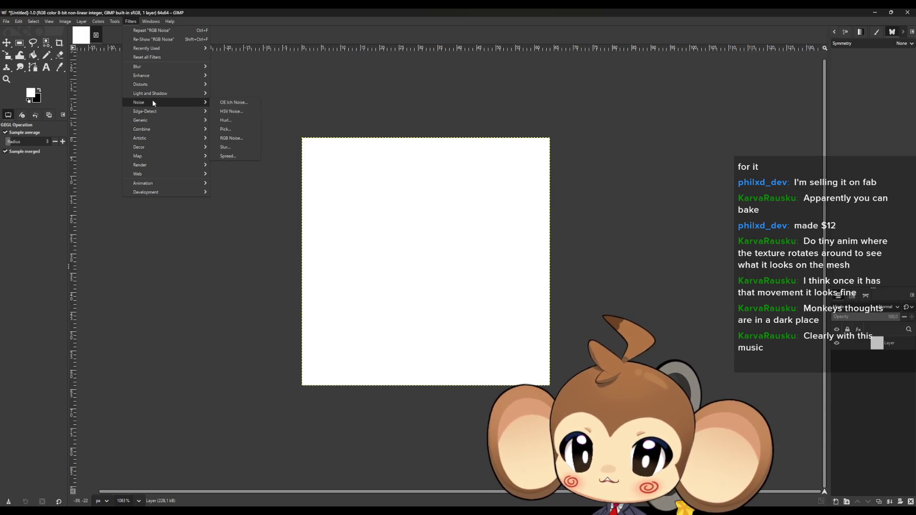
pyautogui.click(228, 149)
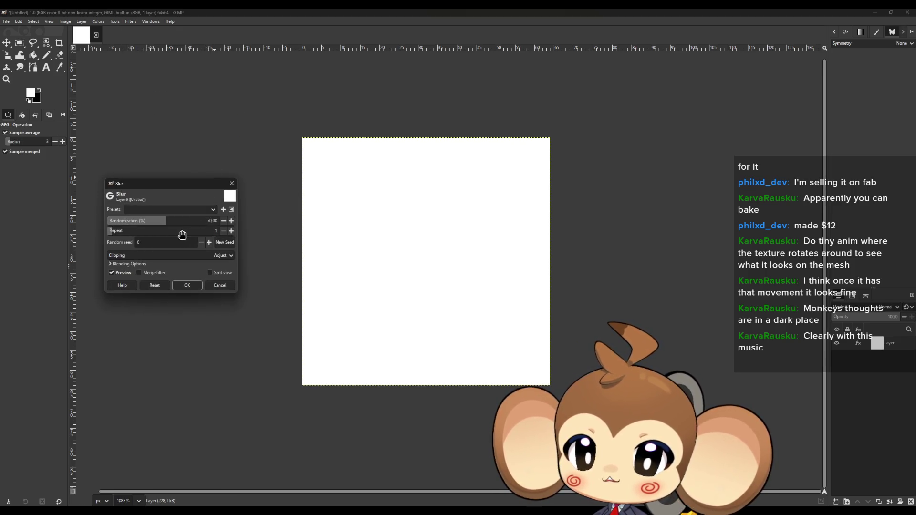
pyautogui.click(222, 282)
# Apply Hurl noise at 100% randomization with a higher repeat count
pyautogui.click(130, 21)
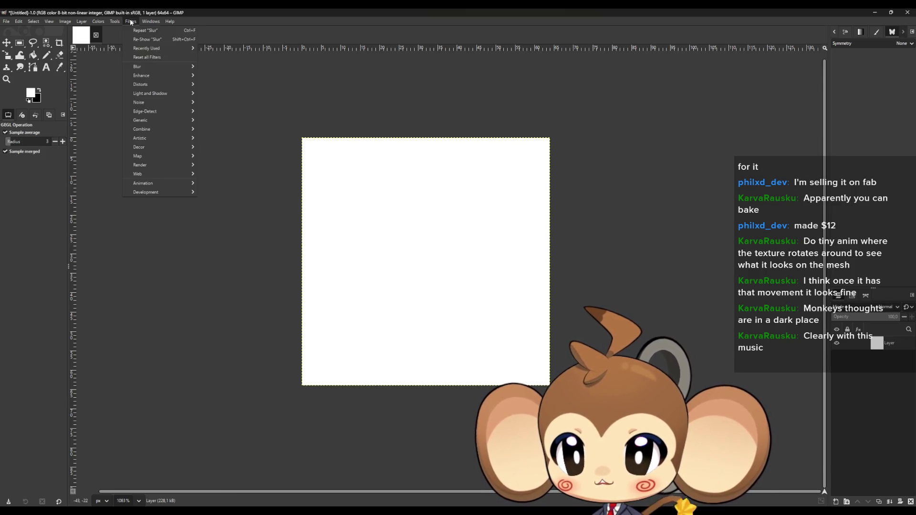
pyautogui.moveTo(161, 103)
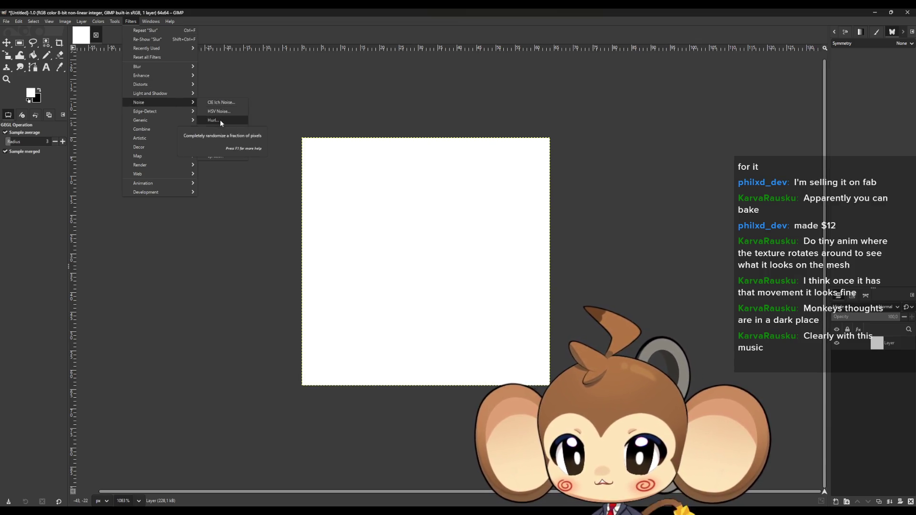
pyautogui.click(219, 120)
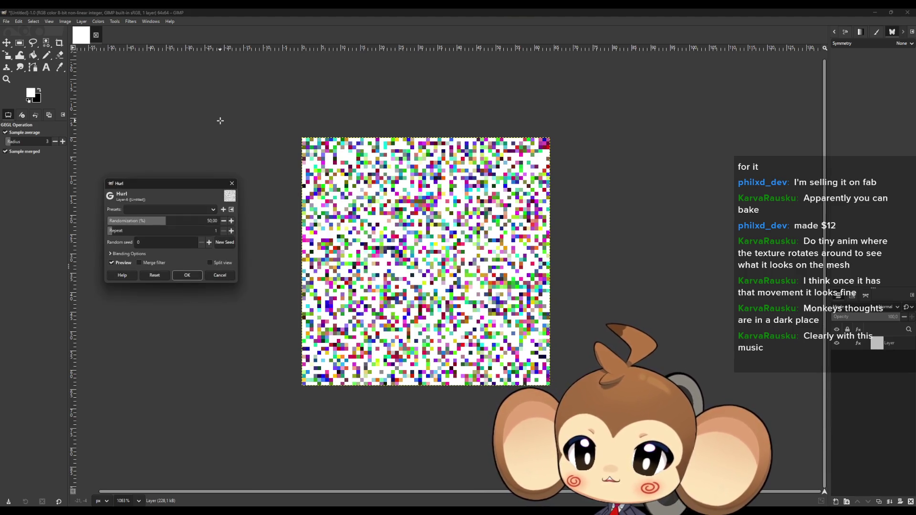
pyautogui.moveTo(170, 222)
pyautogui.mouseDown()
pyautogui.moveTo(239, 229)
pyautogui.moveTo(90, 226)
pyautogui.moveTo(231, 224)
pyautogui.mouseUp()
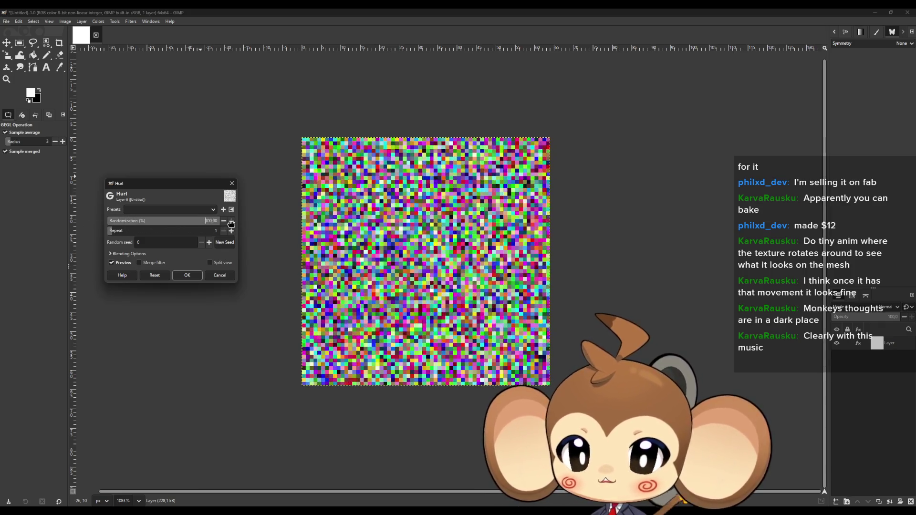
pyautogui.moveTo(117, 232)
pyautogui.mouseDown()
pyautogui.moveTo(201, 235)
pyautogui.moveTo(86, 235)
pyautogui.mouseUp()
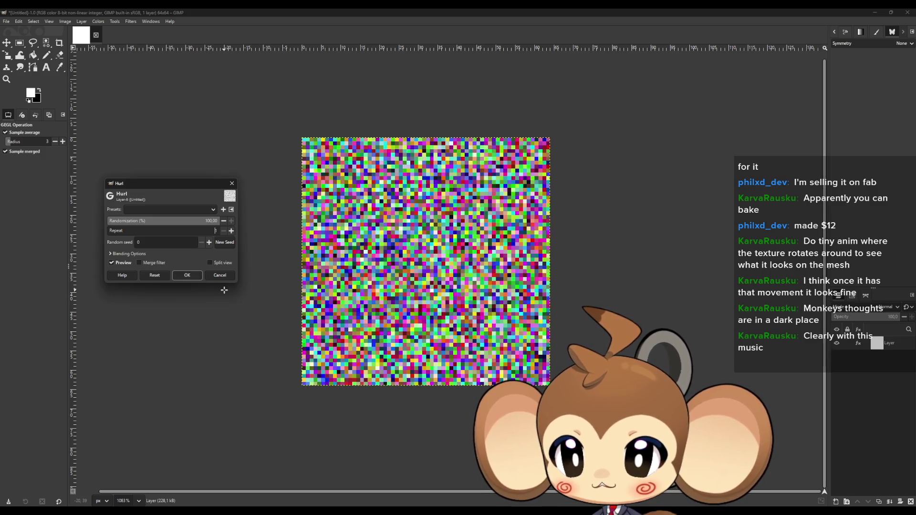
pyautogui.click(198, 275)
pyautogui.click(95, 23)
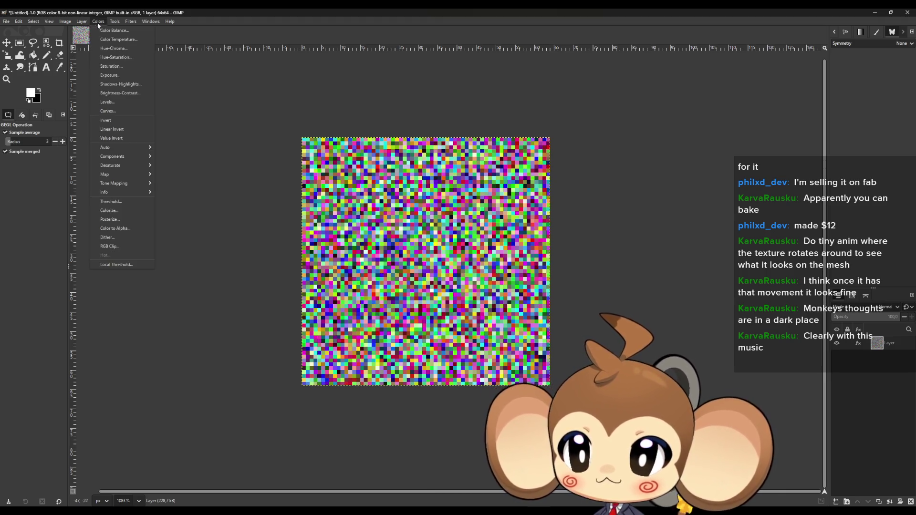
# Drop the Saturation scale to 0 to turn the noise grey
pyautogui.click(131, 70)
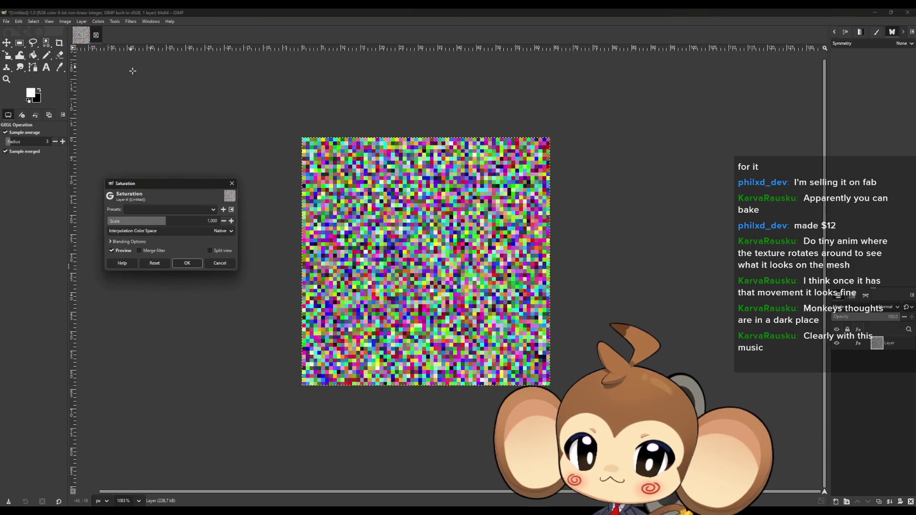
pyautogui.moveTo(165, 225); pyautogui.dragTo(126, 223)
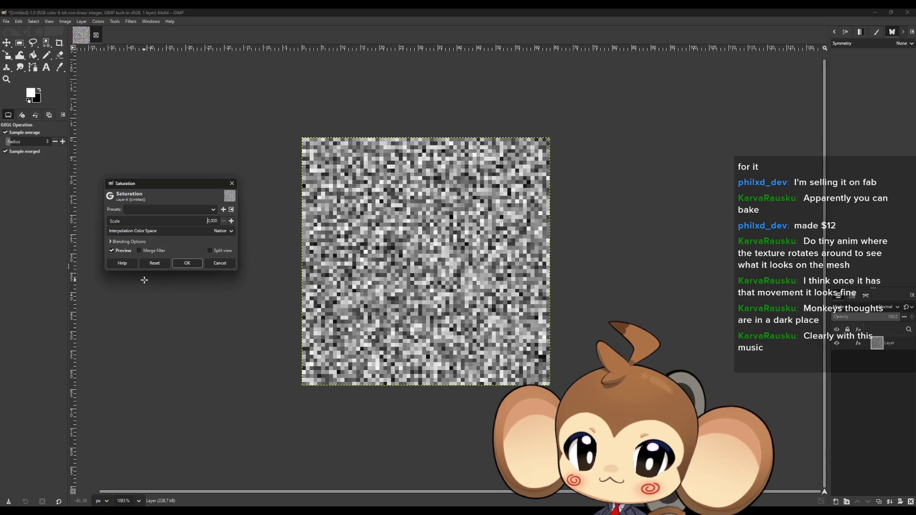
pyautogui.click(187, 264)
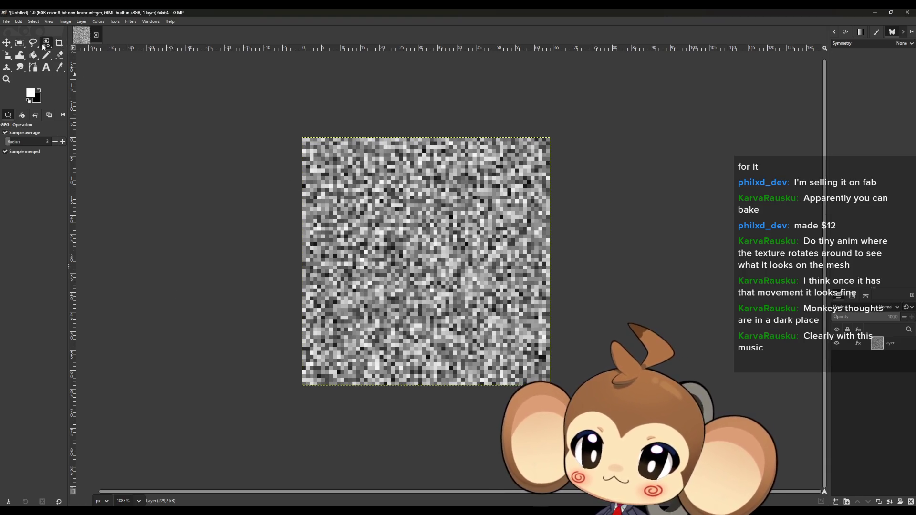
# Offset the layer by half its width and height with wrap-around
pyautogui.hotkey('shift', 'ctrl', 'o')
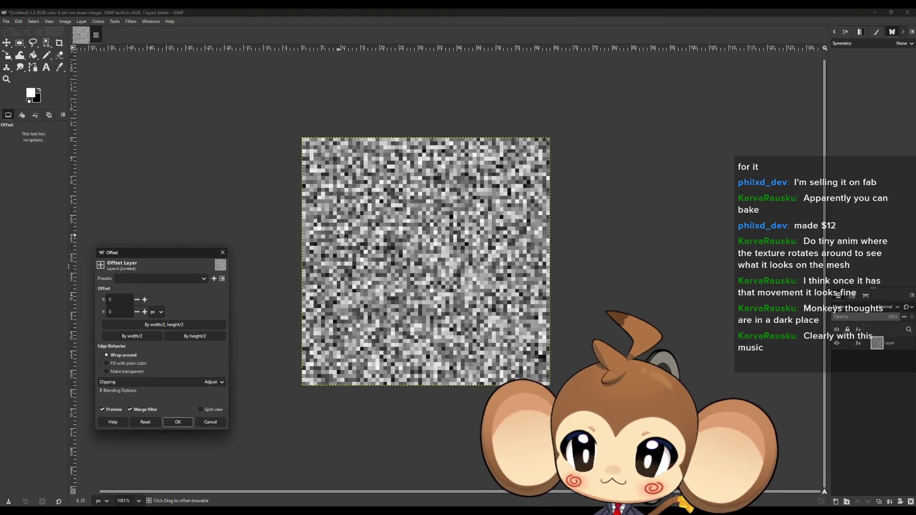
pyautogui.click(143, 337)
pyautogui.click(182, 337)
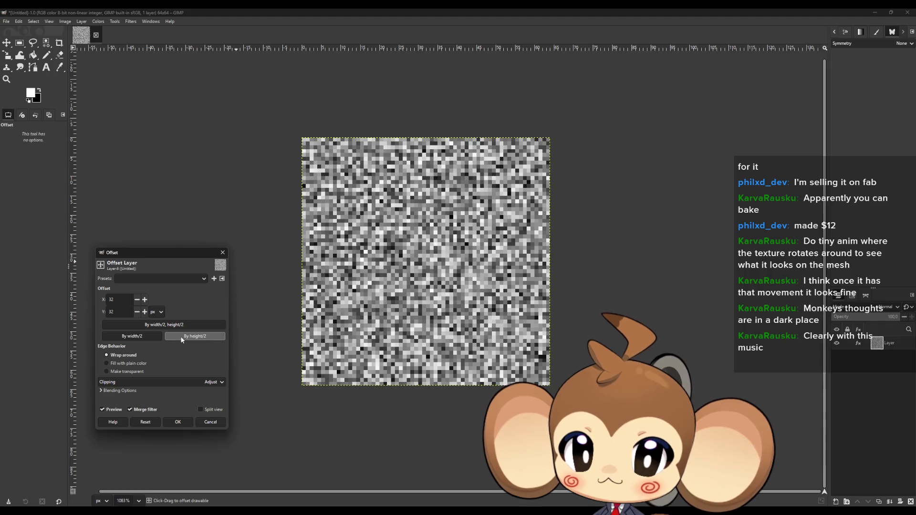
pyautogui.click(189, 424)
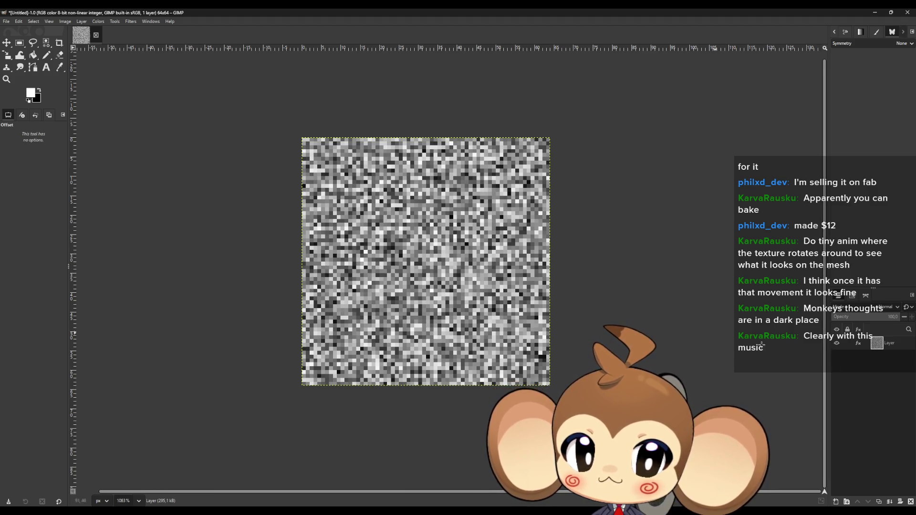
pyautogui.click(556, 311)
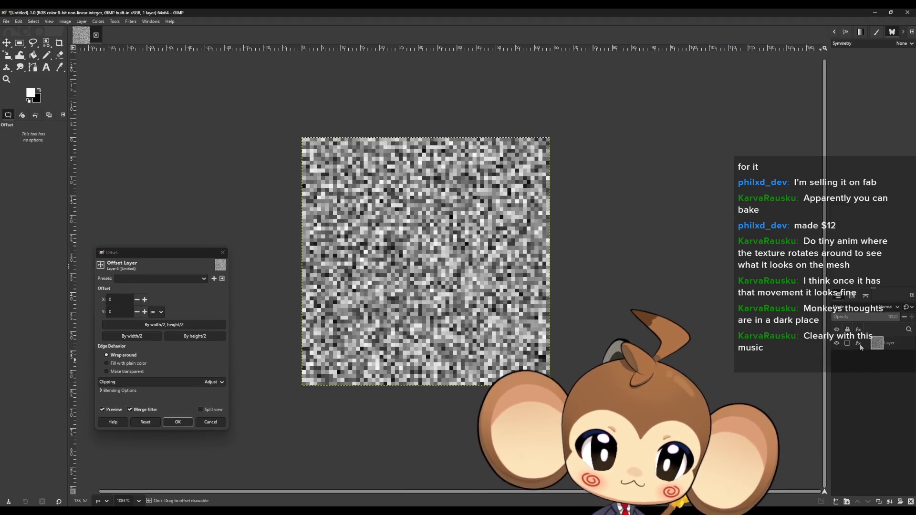
pyautogui.click(222, 252)
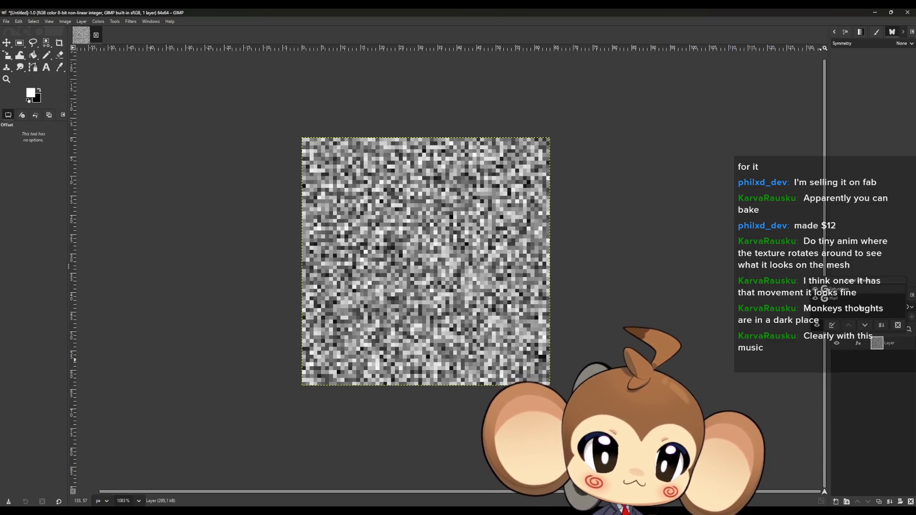
# Merge the layer's filter effects, then preview another 32/32 offset
pyautogui.click(838, 299)
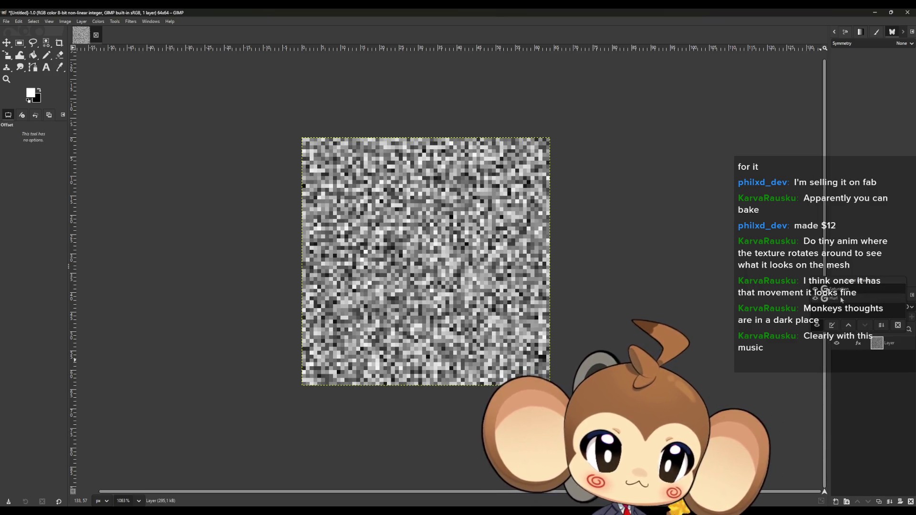
pyautogui.click(883, 327)
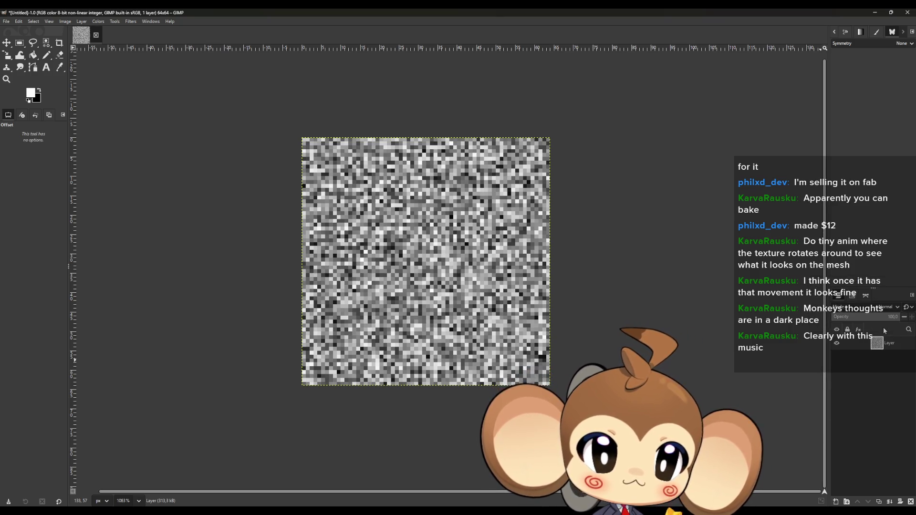
pyautogui.click(342, 284)
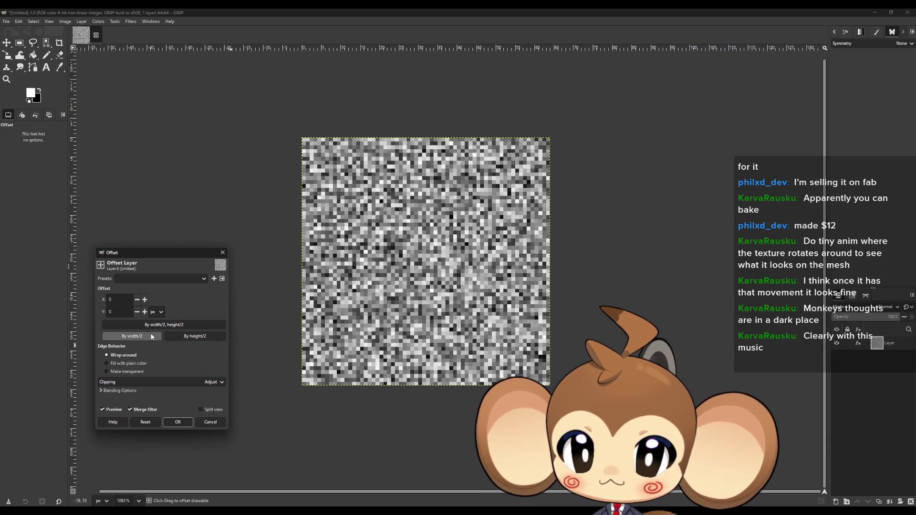
pyautogui.click(152, 337)
pyautogui.click(193, 337)
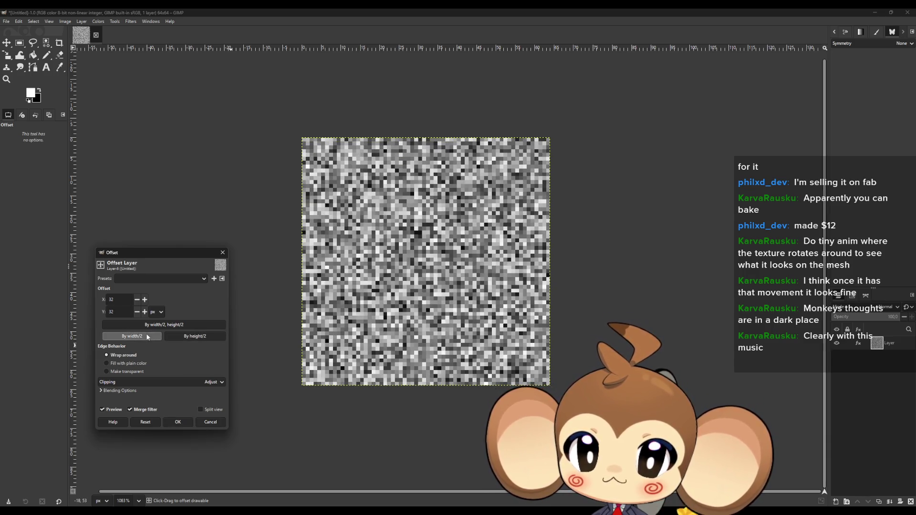
# Start Export As and browse to the Weltenbaum project's 2D folder
pyautogui.press('Escape')
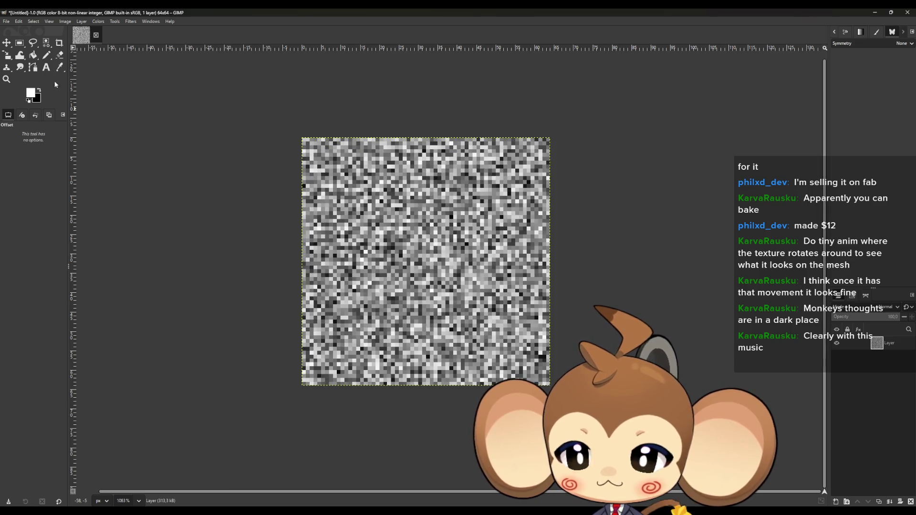
pyautogui.click(10, 22)
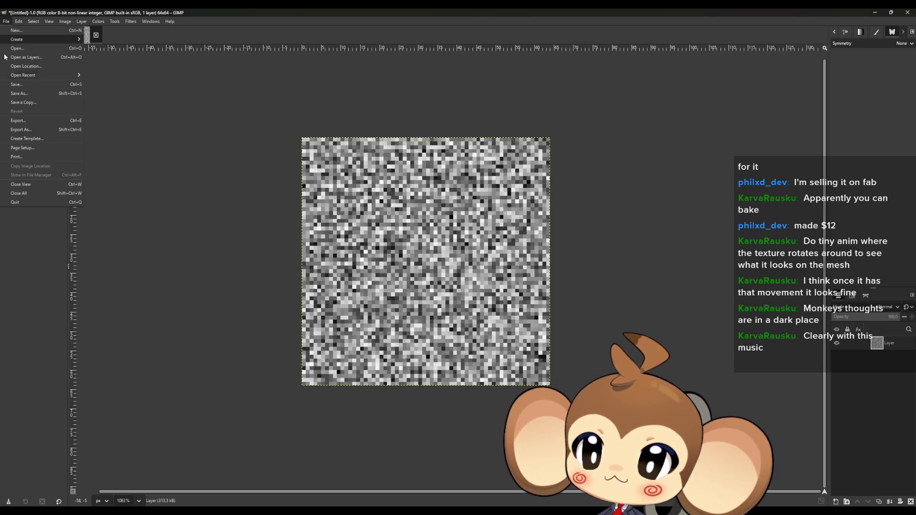
pyautogui.click(36, 130)
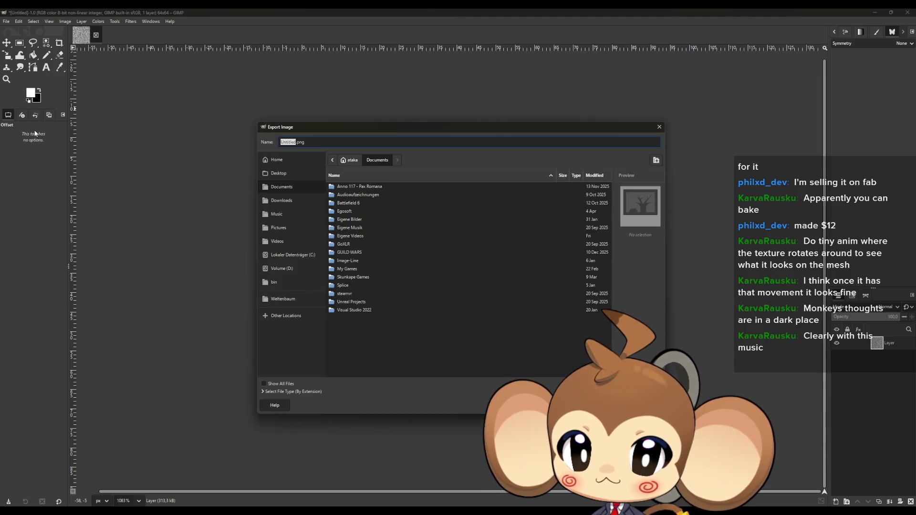
pyautogui.click(282, 299)
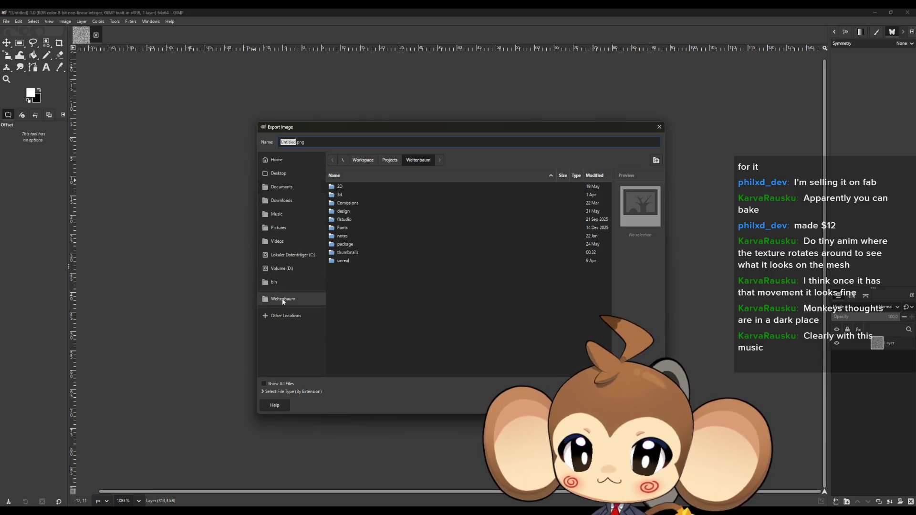
pyautogui.doubleClick(345, 185)
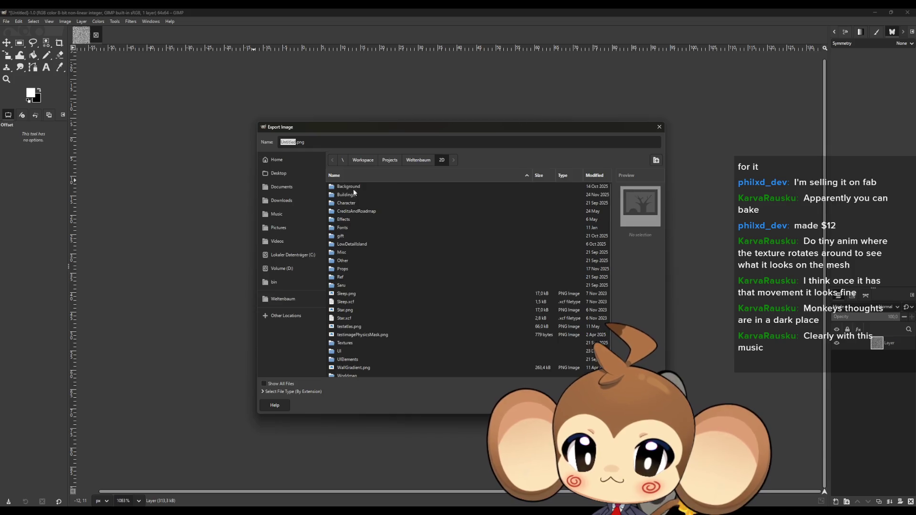
pyautogui.scroll(-1, 387, 268)
pyautogui.scroll(1, 420, 196)
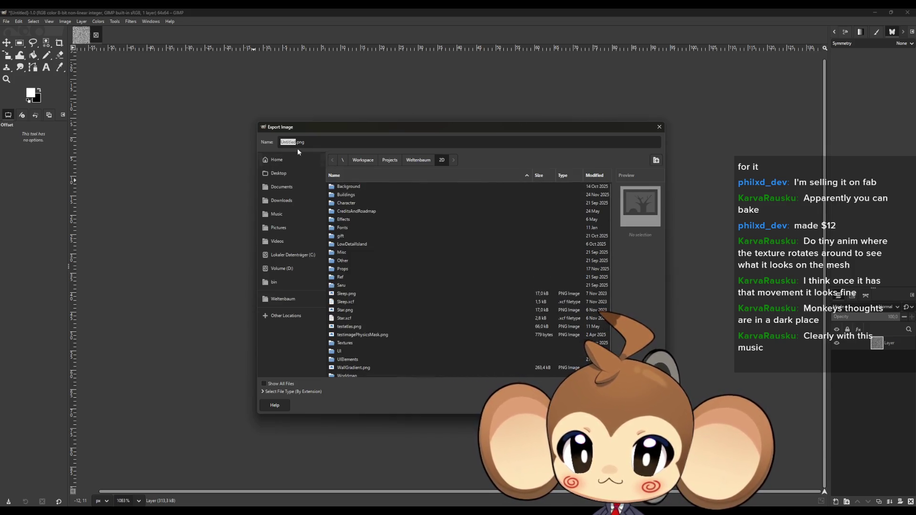
# Create a Noise folder there and export the image as 64Noise.png
pyautogui.click(655, 160)
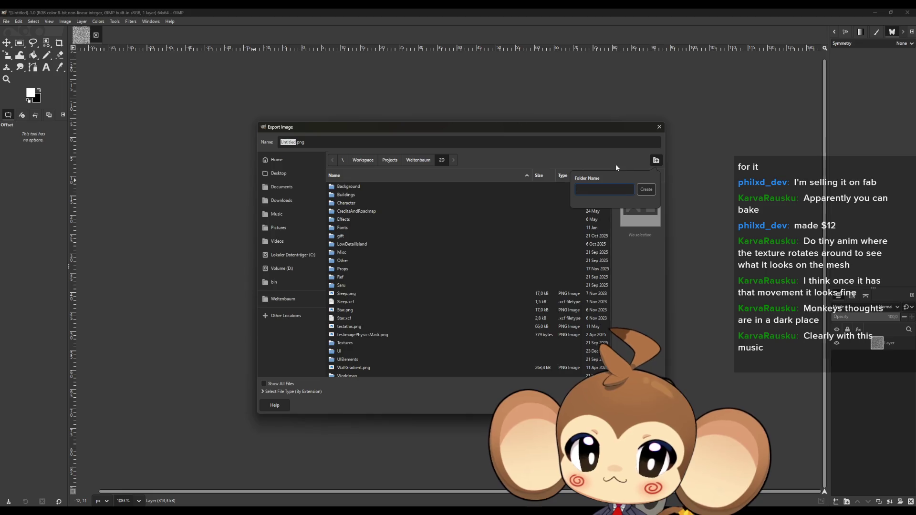
pyautogui.write('Noise')
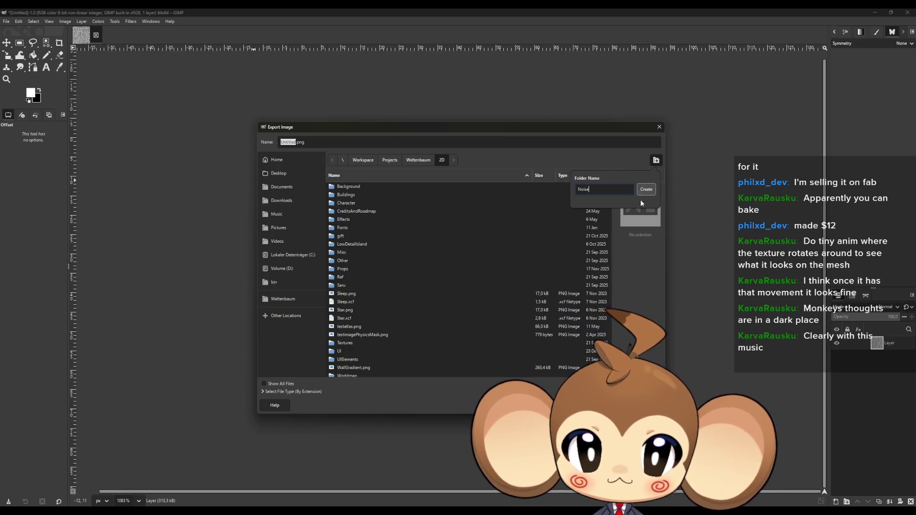
pyautogui.click(650, 190)
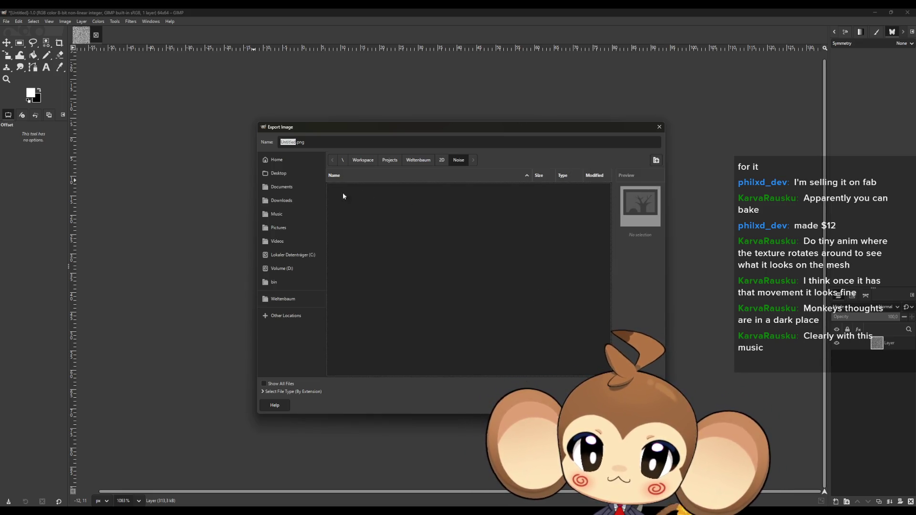
pyautogui.press('BackSpace')
pyautogui.write('64Noise')
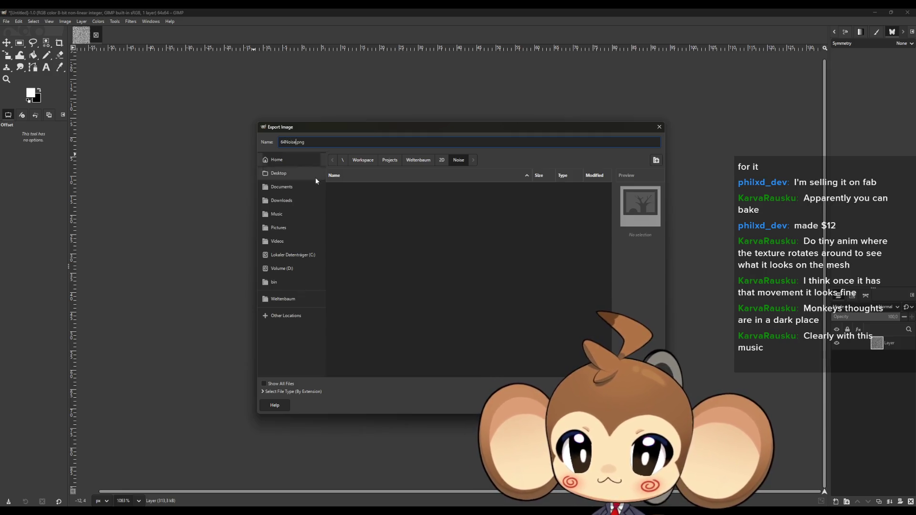
pyautogui.press('Return')
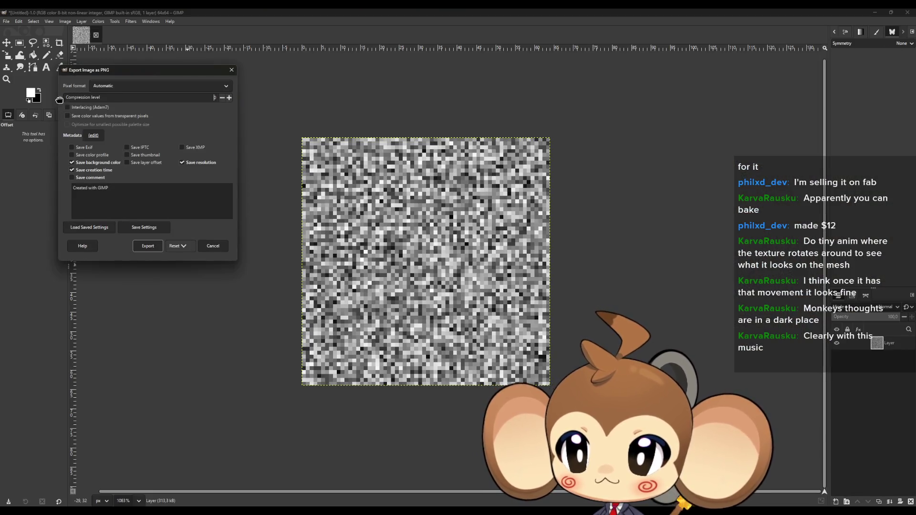
pyautogui.click(157, 248)
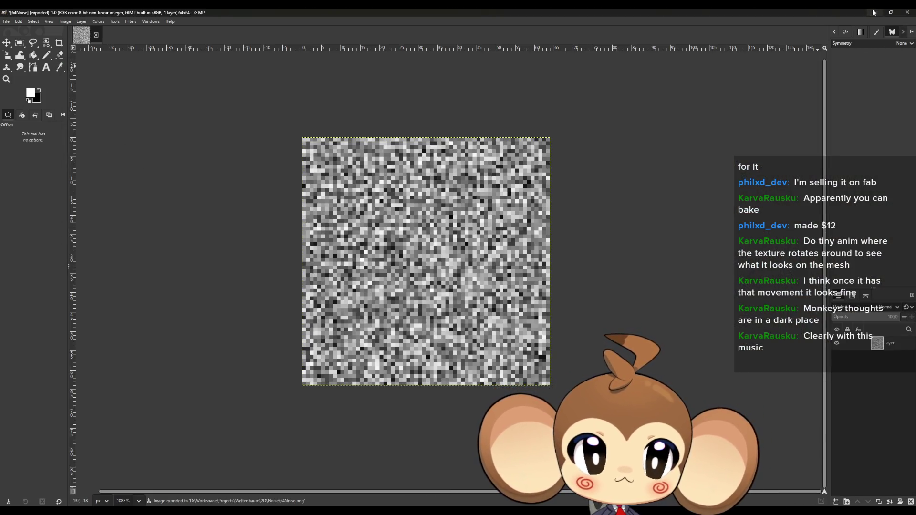
# Minimize GIMP and open Content > 2D in Unreal's content browser
pyautogui.click(874, 12)
pyautogui.doubleClick(302, 8)
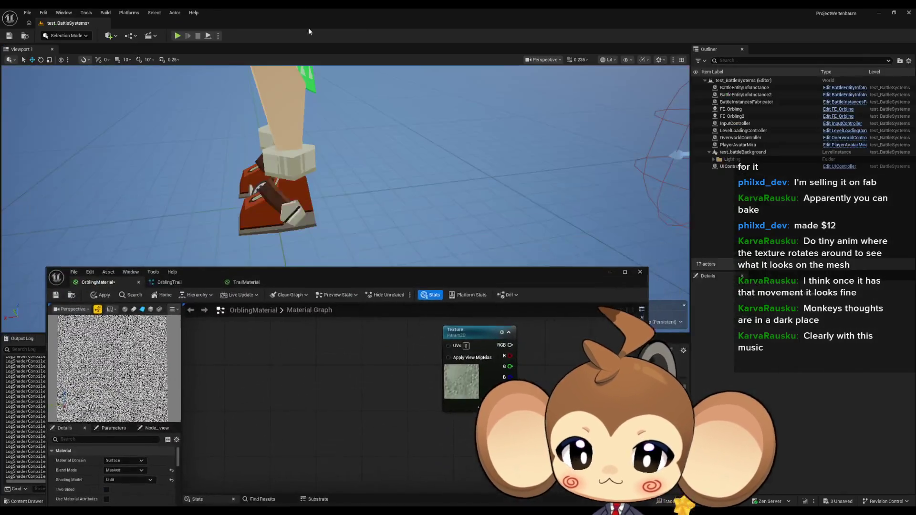
pyautogui.moveTo(415, 278)
pyautogui.mouseDown()
pyautogui.moveTo(394, 144)
pyautogui.moveTo(399, 67)
pyautogui.mouseUp()
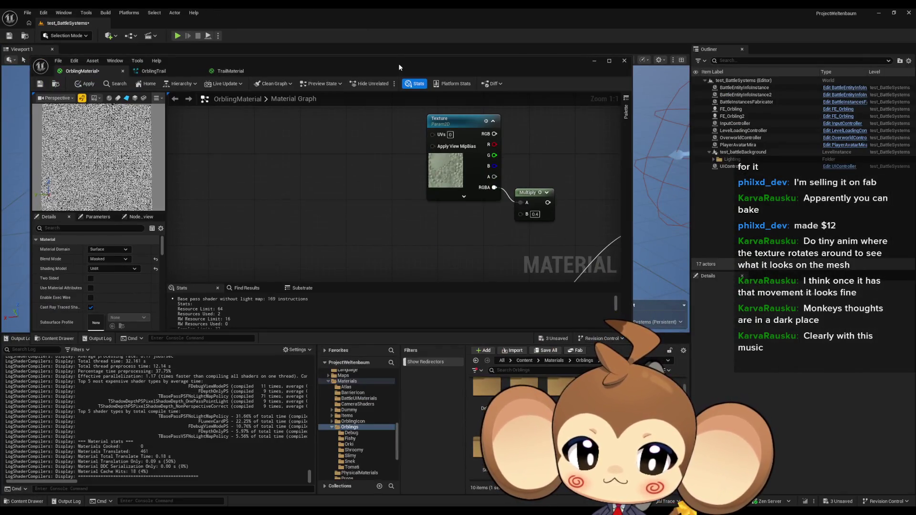
pyautogui.click(527, 364)
pyautogui.doubleClick(485, 396)
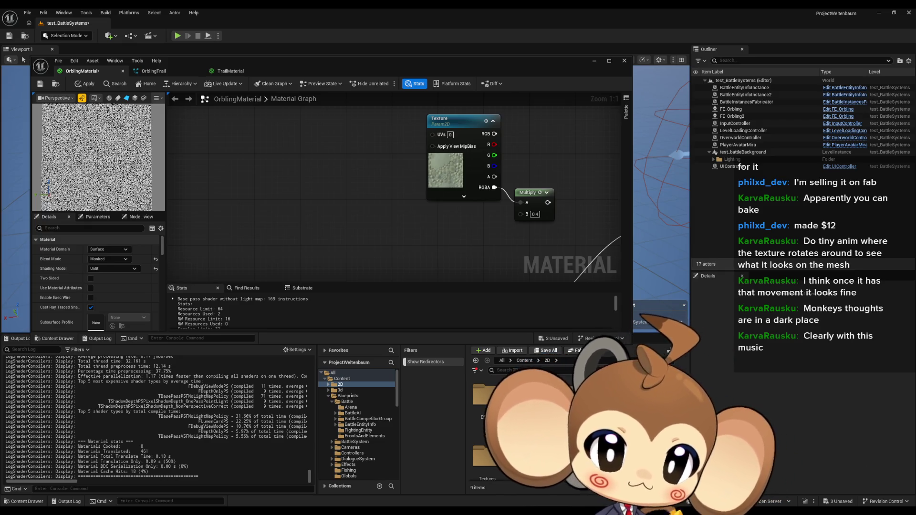
# Create a Noise folder inside 2D and import 64Noise.png into it
pyautogui.rightClick(649, 405)
pyautogui.click(665, 215)
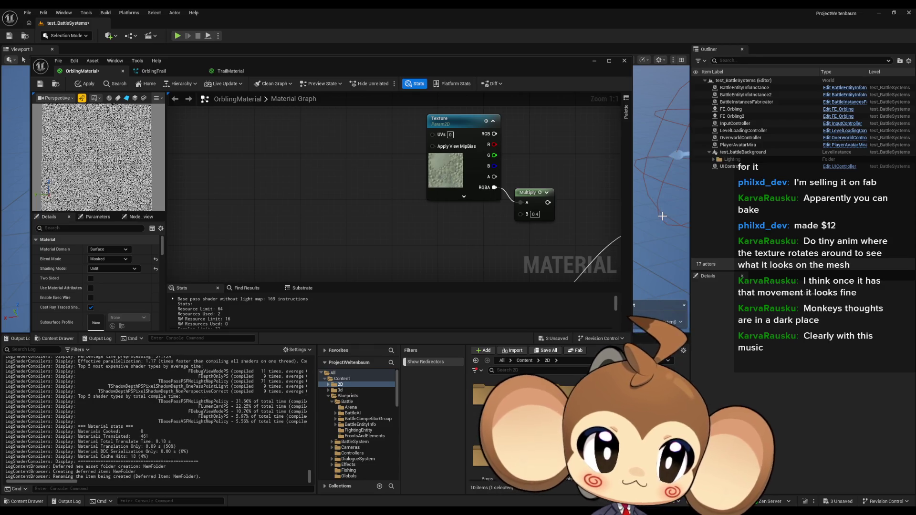
pyautogui.write('Noise')
pyautogui.press('Return')
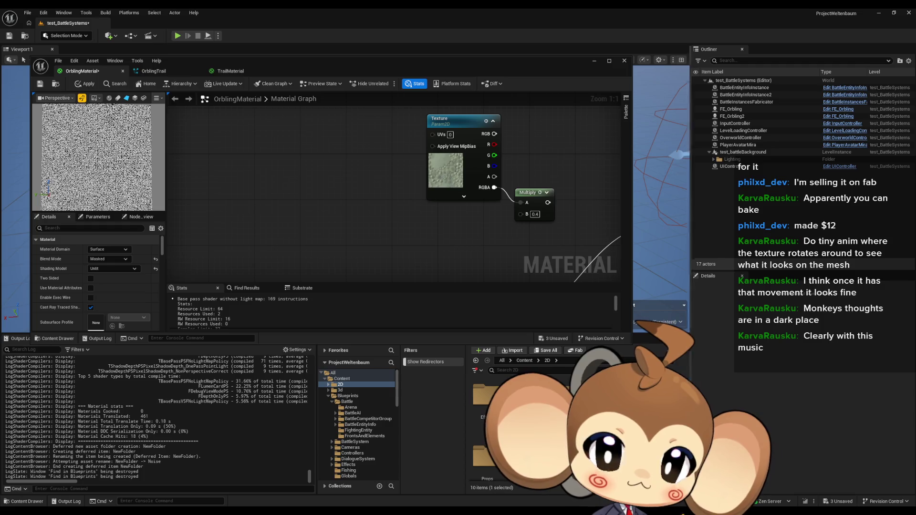
pyautogui.press('Return')
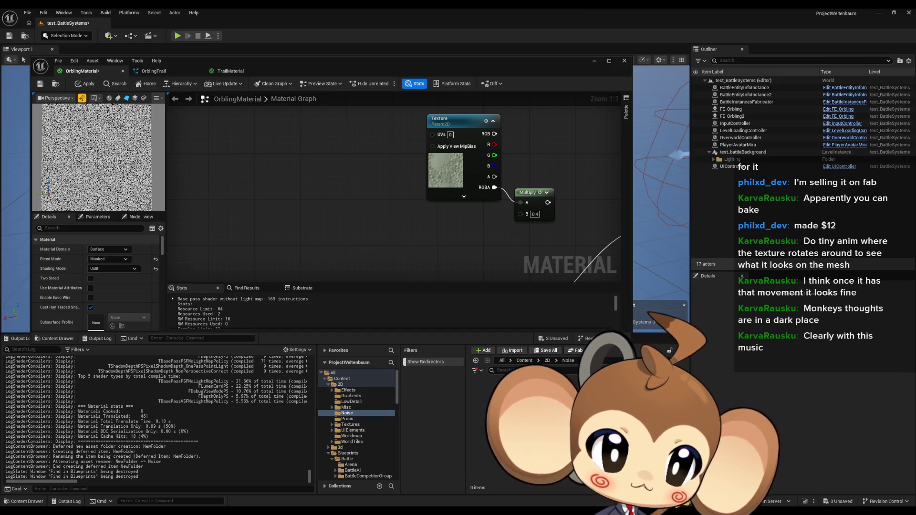
pyautogui.moveTo(620, 429); pyautogui.dragTo(488, 392)
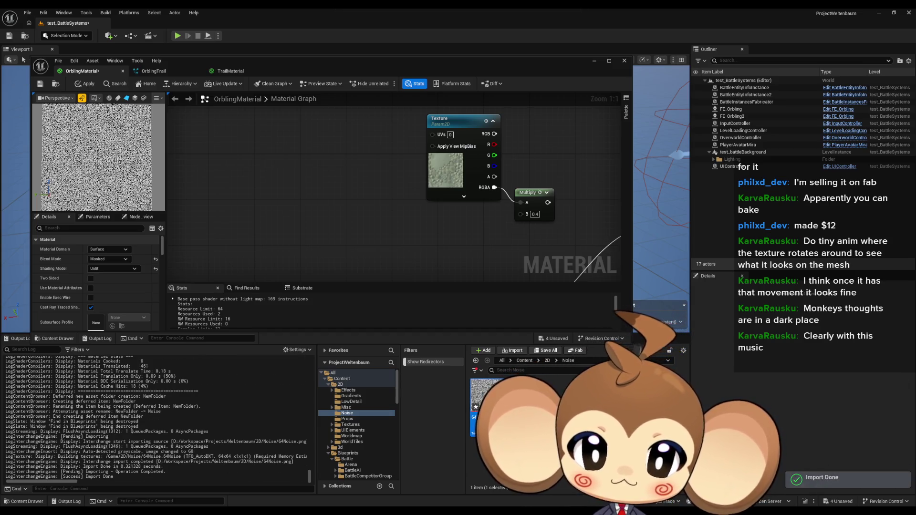
# Set 64Noise to NoMipmaps, VectorDisplacementmap compression and Nearest filtering, save, then reopen OrblingMaterial
pyautogui.doubleClick(486, 393)
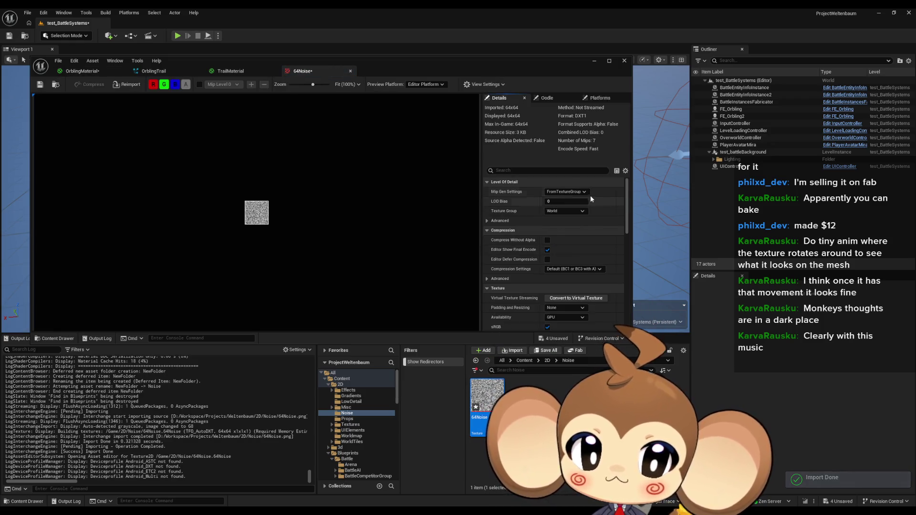
pyautogui.click(568, 192)
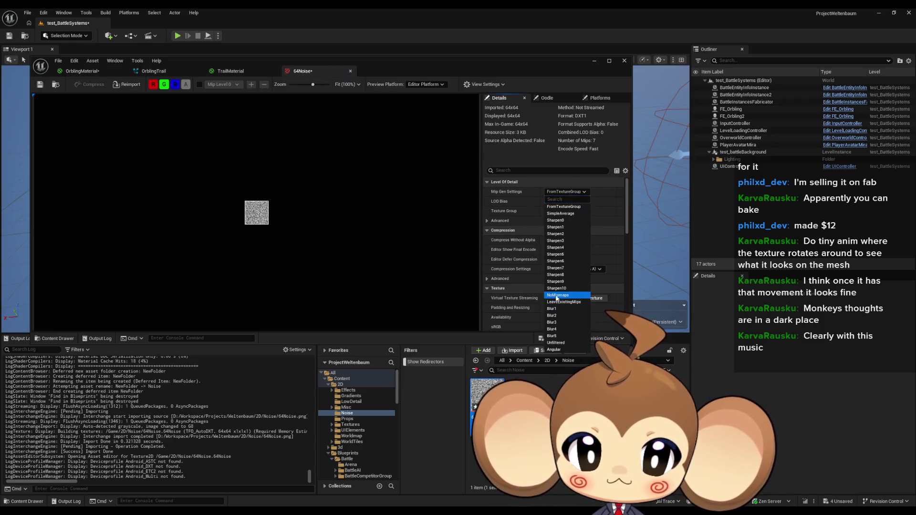
pyautogui.click(563, 295)
pyautogui.click(563, 270)
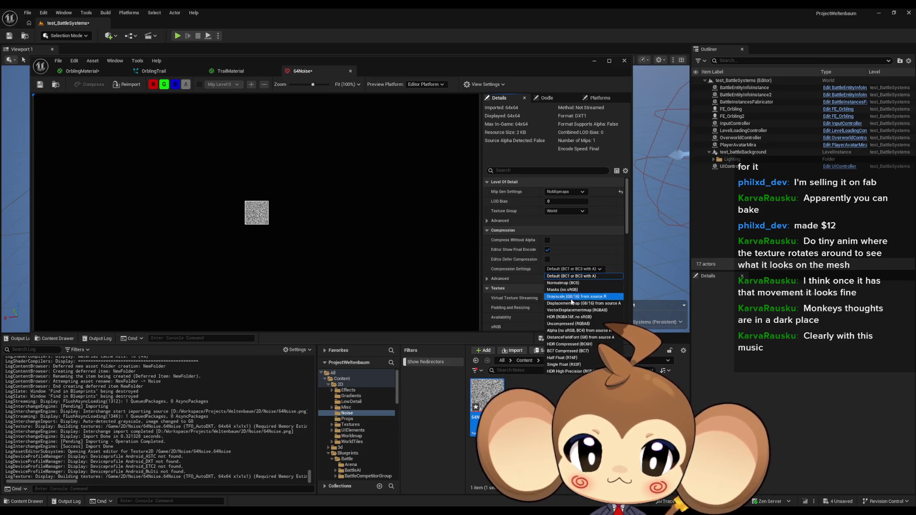
pyautogui.click(571, 310)
pyautogui.scroll(-4, 572, 272)
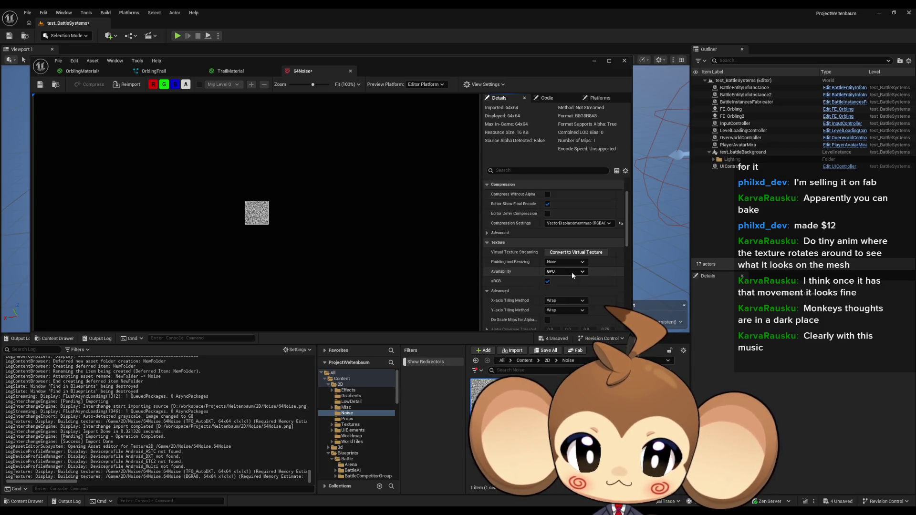
pyautogui.scroll(-1, 569, 260)
pyautogui.click(561, 290)
pyautogui.click(554, 303)
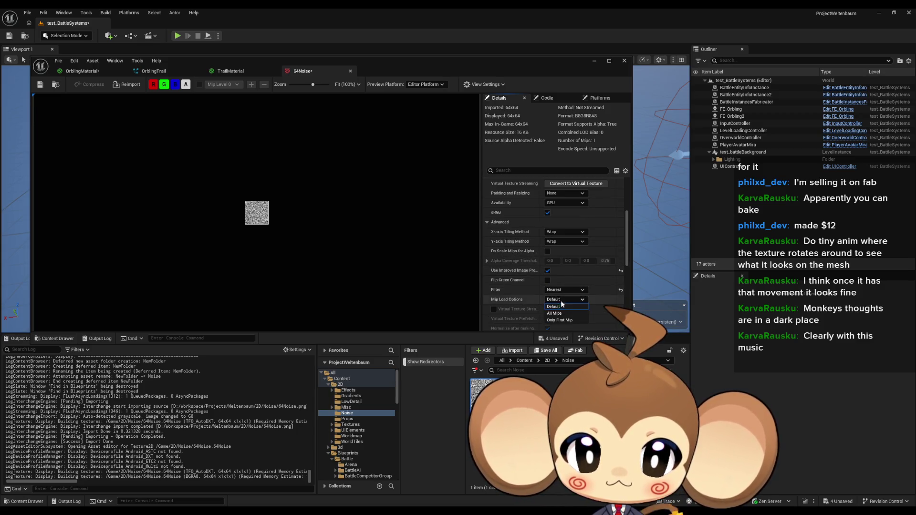
pyautogui.scroll(-3, 583, 281)
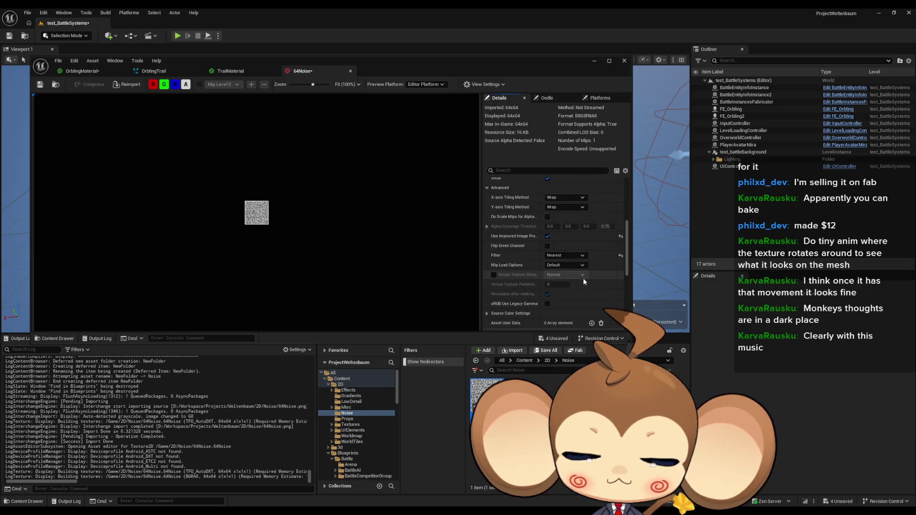
pyautogui.click(39, 84)
pyautogui.click(242, 72)
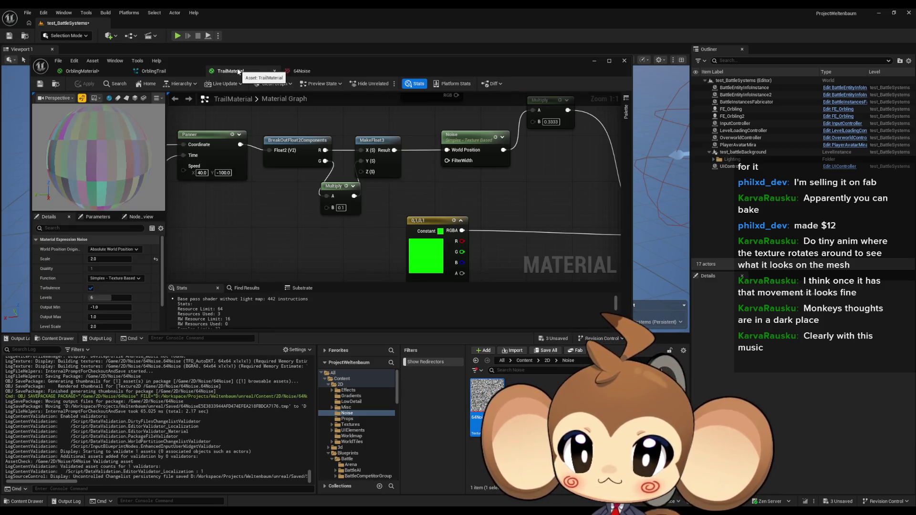
pyautogui.click(76, 72)
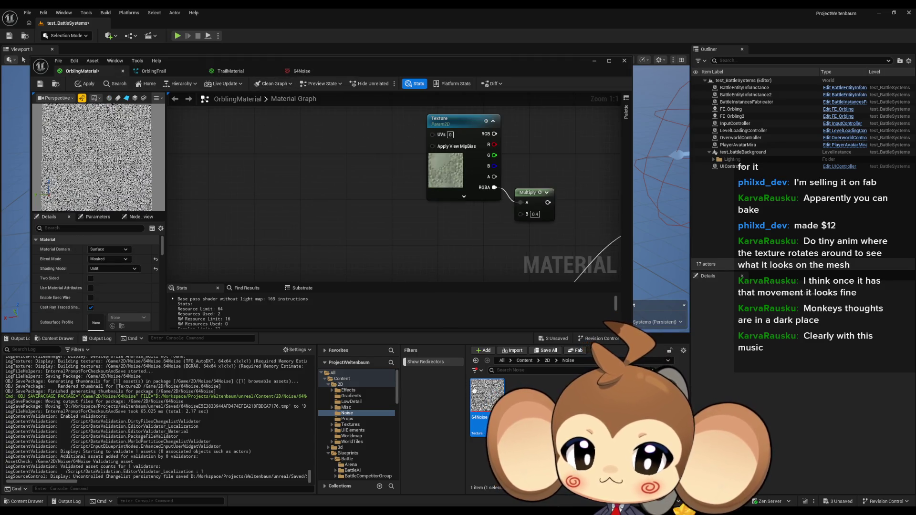
# Add a 64Noise Texture Sample to the OrblingMaterial graph and inspect the texture
pyautogui.moveTo(487, 396); pyautogui.dragTo(290, 197)
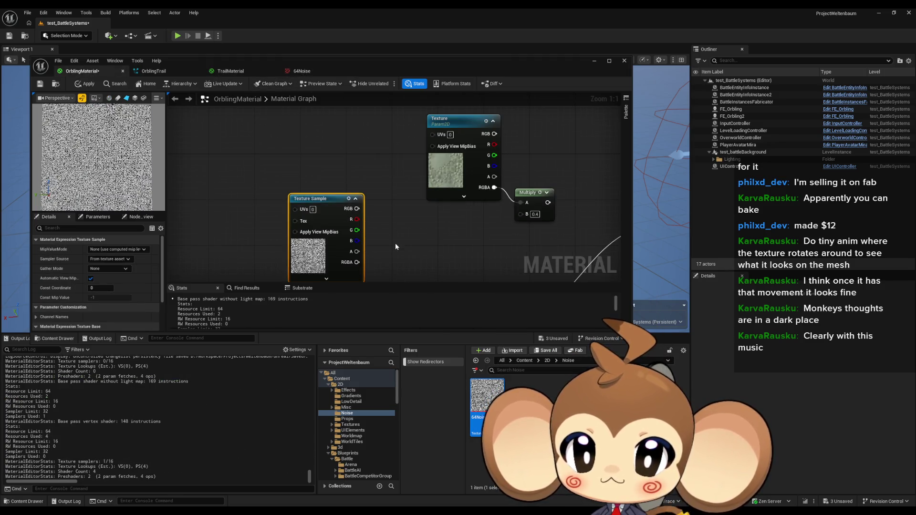
pyautogui.moveTo(317, 249)
pyautogui.mouseDown()
pyautogui.moveTo(319, 195)
pyautogui.moveTo(329, 187)
pyautogui.mouseUp()
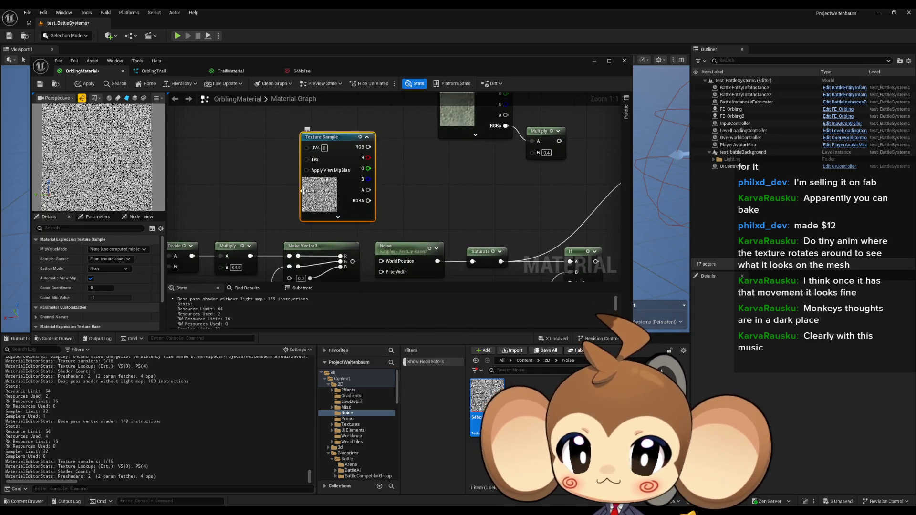
pyautogui.doubleClick(483, 403)
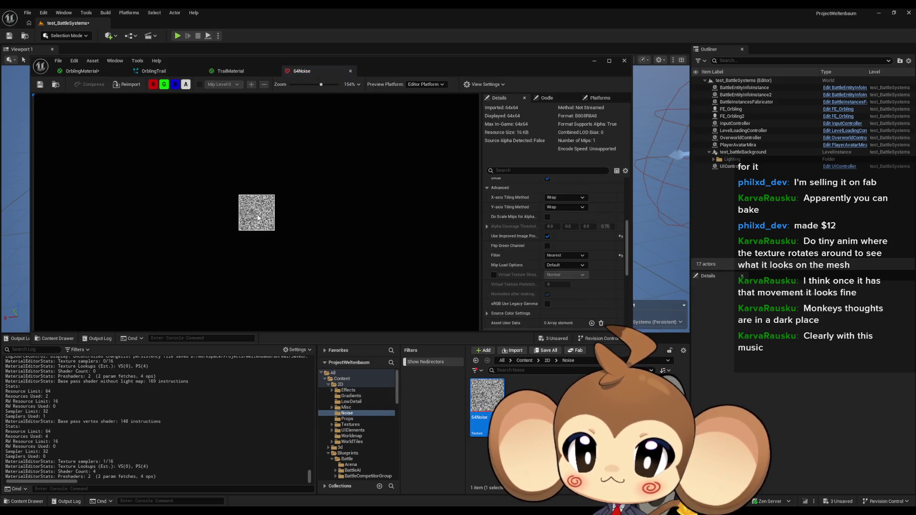
pyautogui.scroll(1, 263, 234)
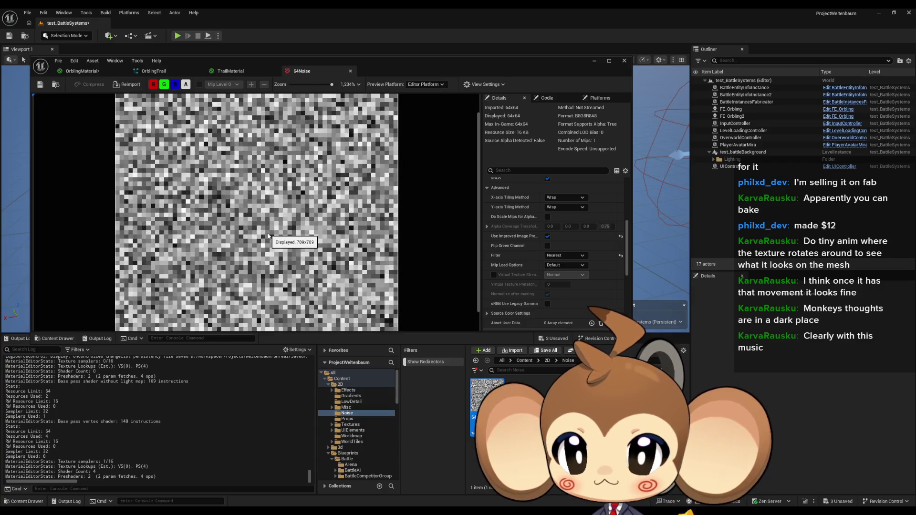
pyautogui.scroll(1, 263, 234)
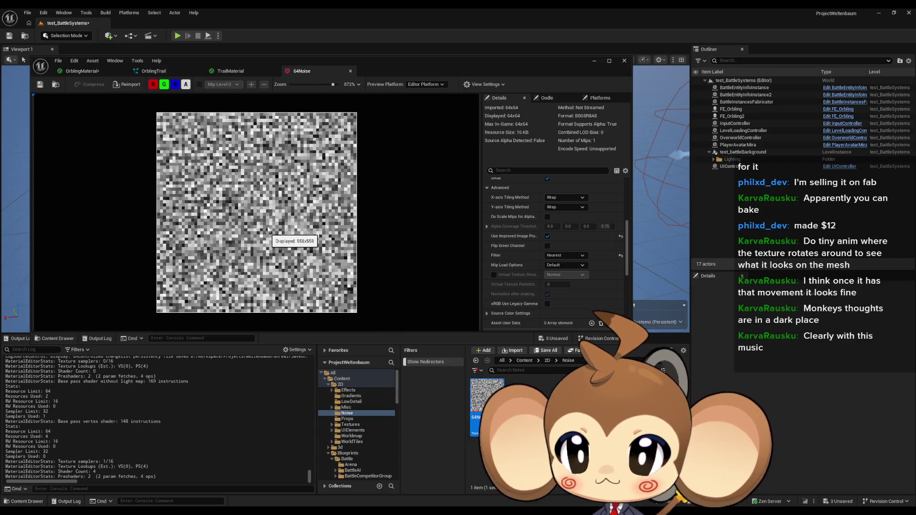
pyautogui.middleClick(302, 73)
pyautogui.click(81, 71)
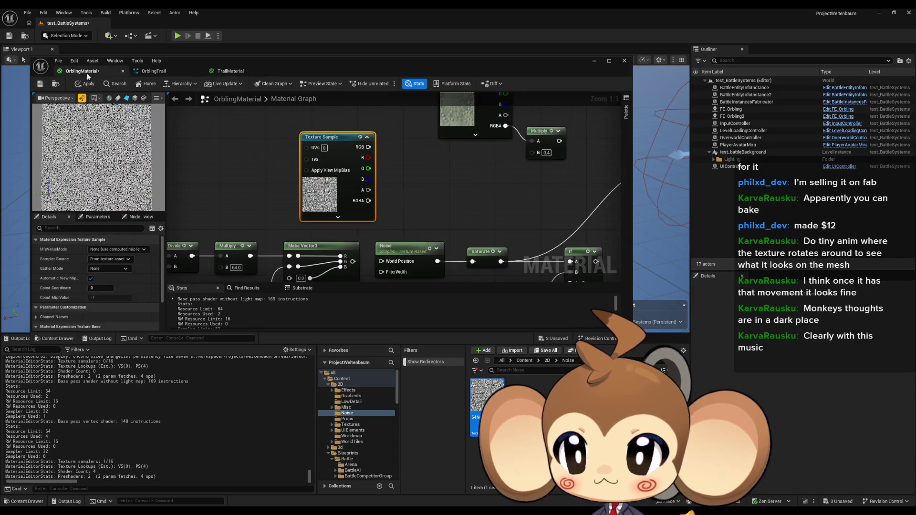
# Feed the noise into If's A pin, route If to Emissive Color, and select MaterializeValue
pyautogui.moveTo(345, 151); pyautogui.dragTo(335, 141)
pyautogui.moveTo(276, 145)
pyautogui.mouseDown()
pyautogui.moveTo(333, 146)
pyautogui.moveTo(359, 177)
pyautogui.mouseUp()
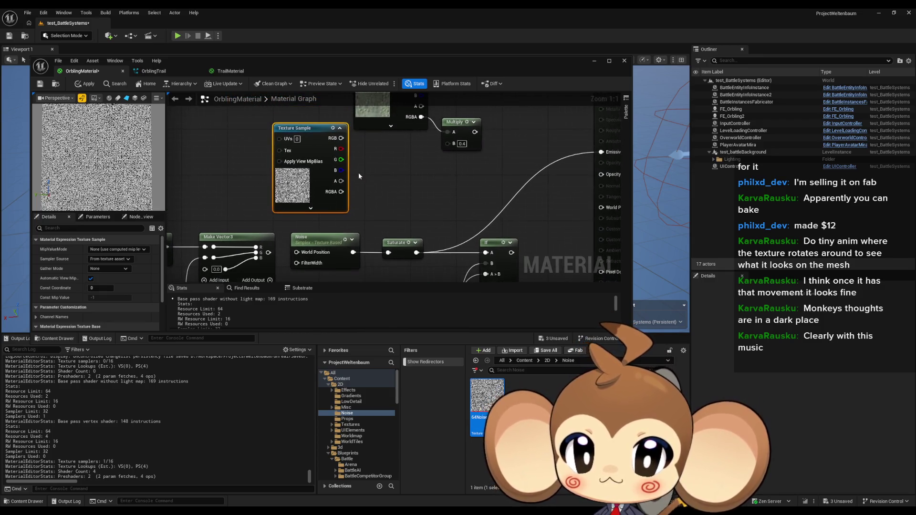
pyautogui.scroll(-2, 343, 143)
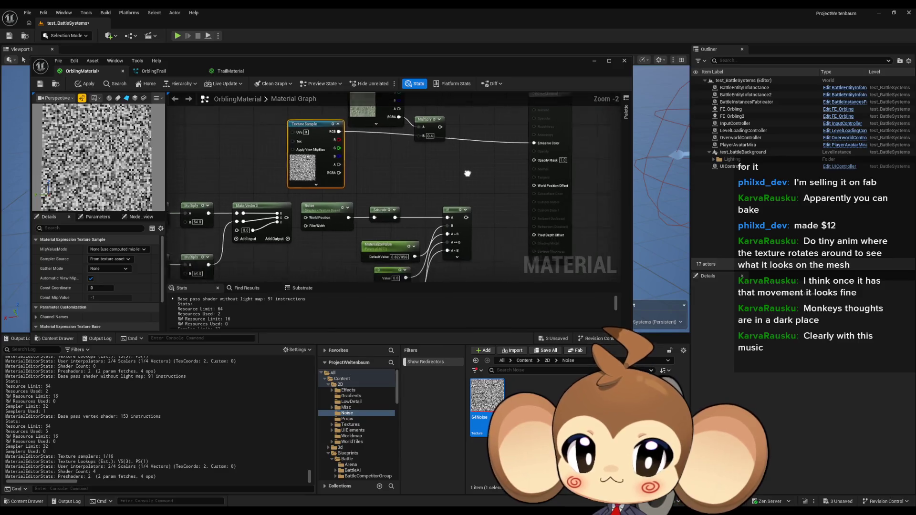
pyautogui.moveTo(302, 125); pyautogui.dragTo(498, 136)
pyautogui.moveTo(431, 167); pyautogui.dragTo(436, 176)
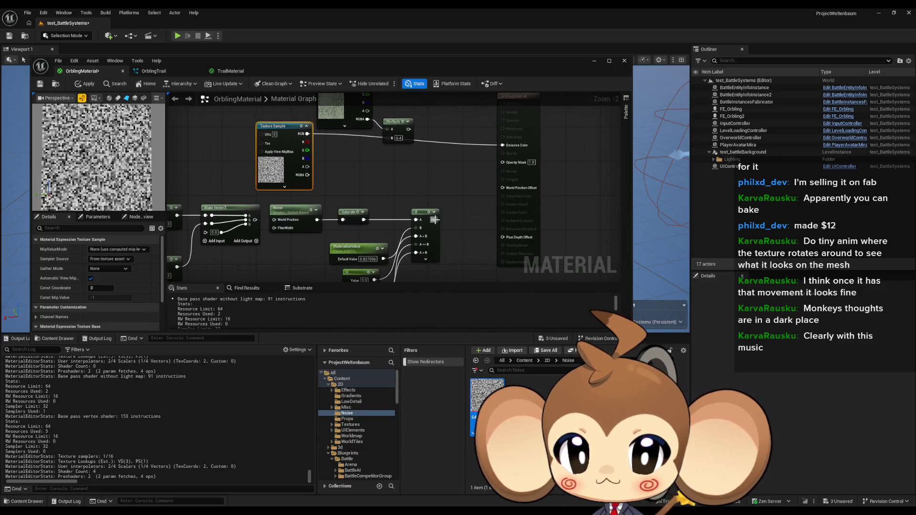
pyautogui.moveTo(435, 219)
pyautogui.mouseDown()
pyautogui.moveTo(496, 169)
pyautogui.moveTo(502, 145)
pyautogui.mouseUp()
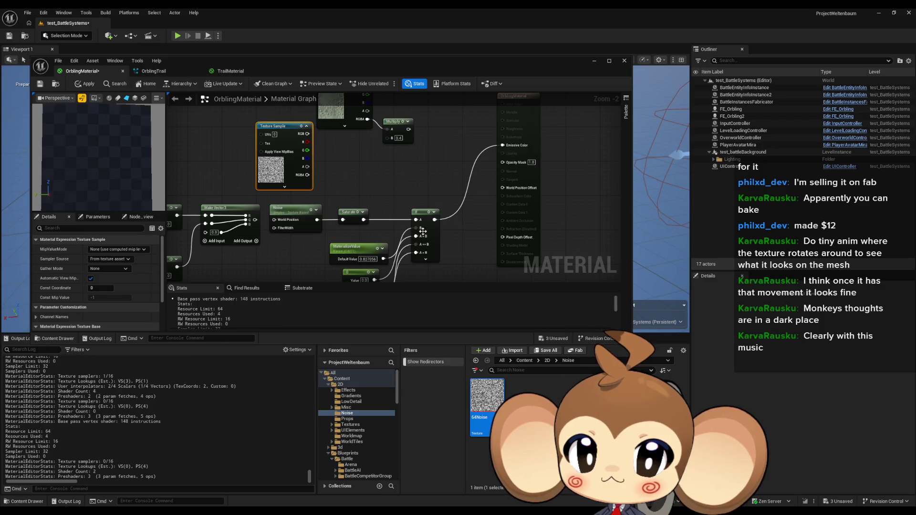
pyautogui.moveTo(416, 220); pyautogui.dragTo(308, 142)
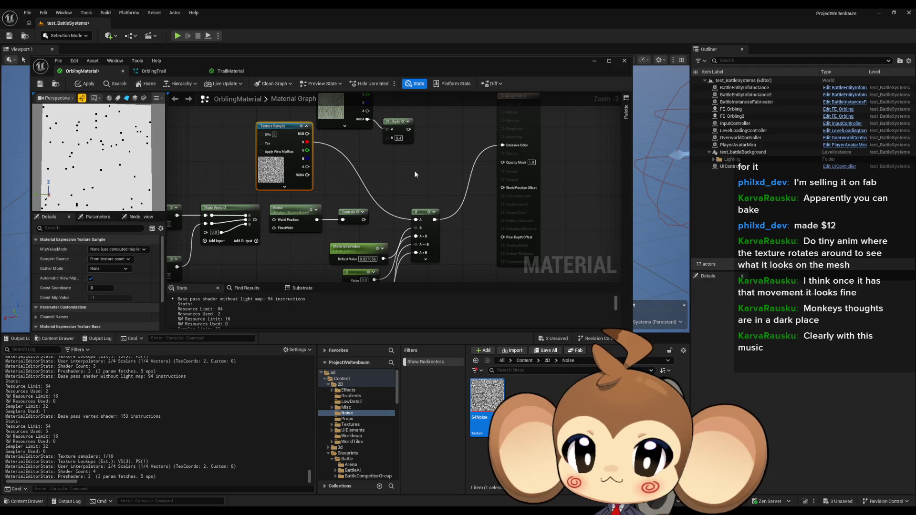
pyautogui.moveTo(414, 170); pyautogui.dragTo(408, 118)
pyautogui.click(351, 196)
pyautogui.click(108, 269)
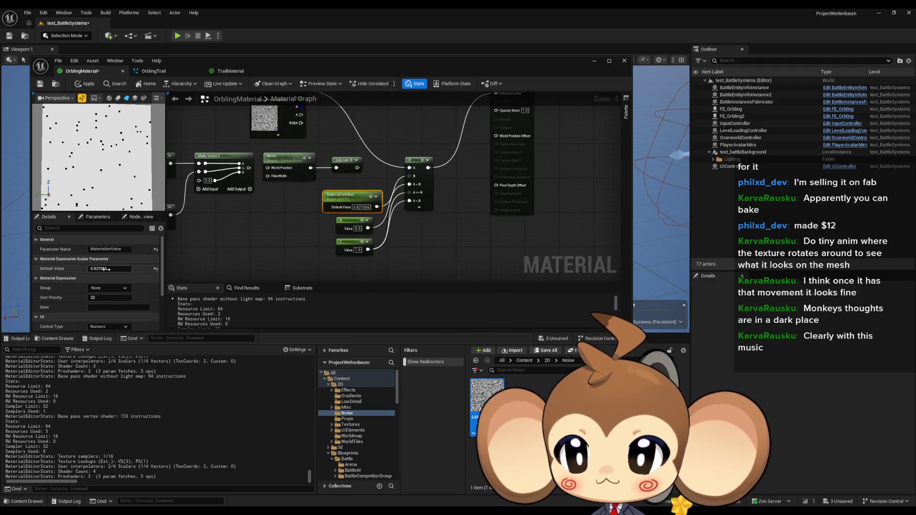
# Test MaterializeValue's default by scrubbing, then entering 0, 1 and finally 0
pyautogui.moveTo(108, 268); pyautogui.dragTo(77, 268)
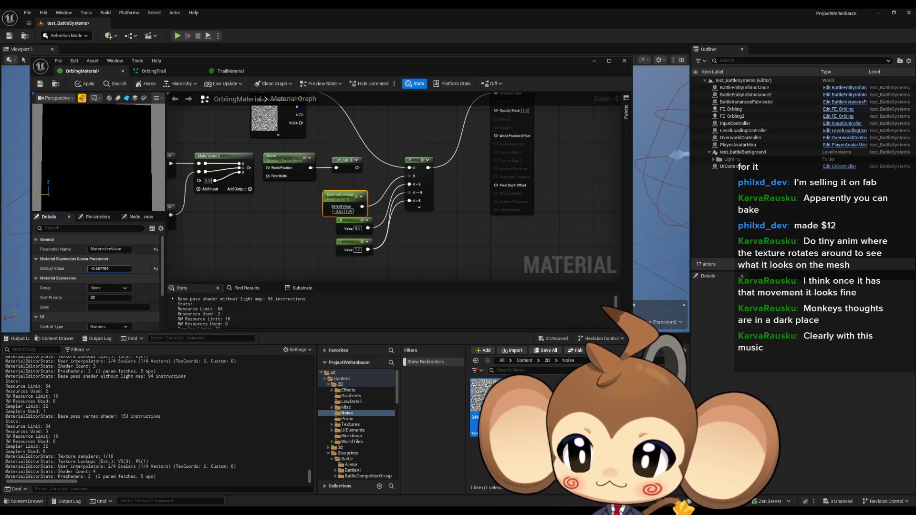
pyautogui.write('0')
pyautogui.press('Return')
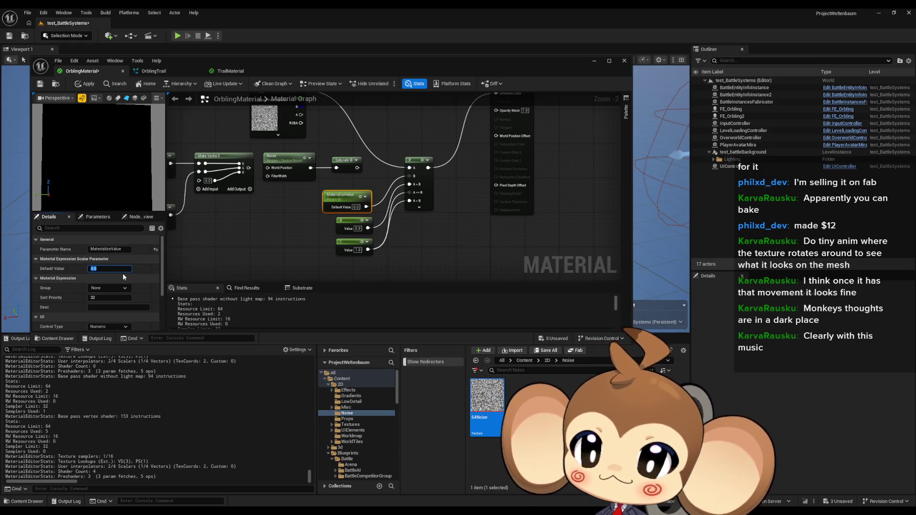
pyautogui.write('1')
pyautogui.press('Return')
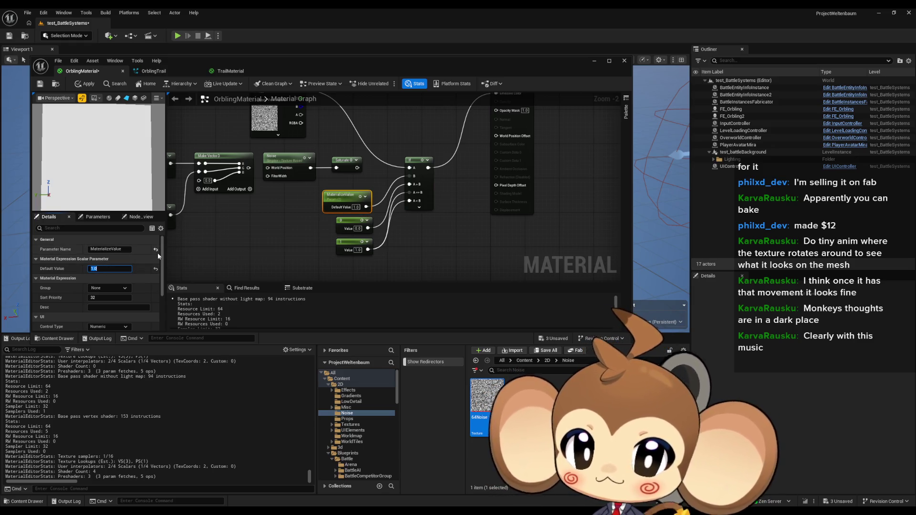
pyautogui.write('0')
pyautogui.press('Return')
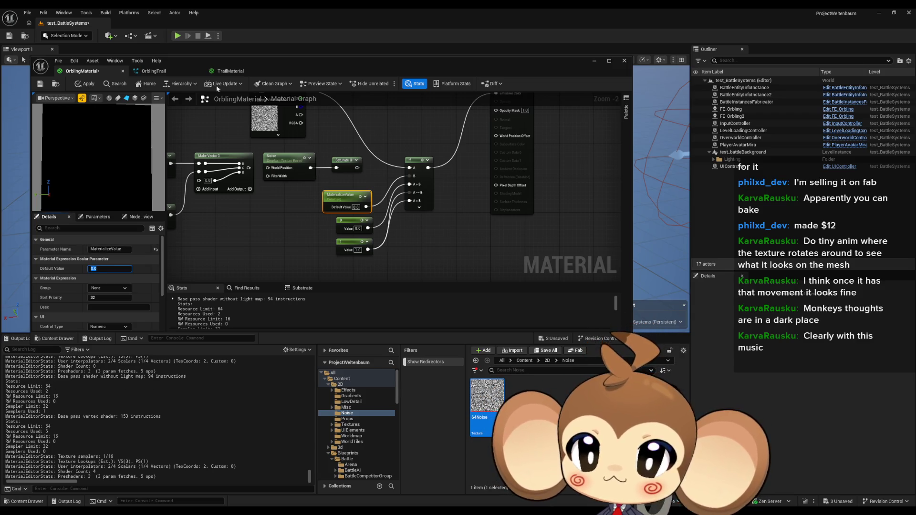
pyautogui.moveTo(266, 63)
pyautogui.mouseDown()
pyautogui.moveTo(327, 285)
pyautogui.moveTo(306, 262)
pyautogui.mouseUp()
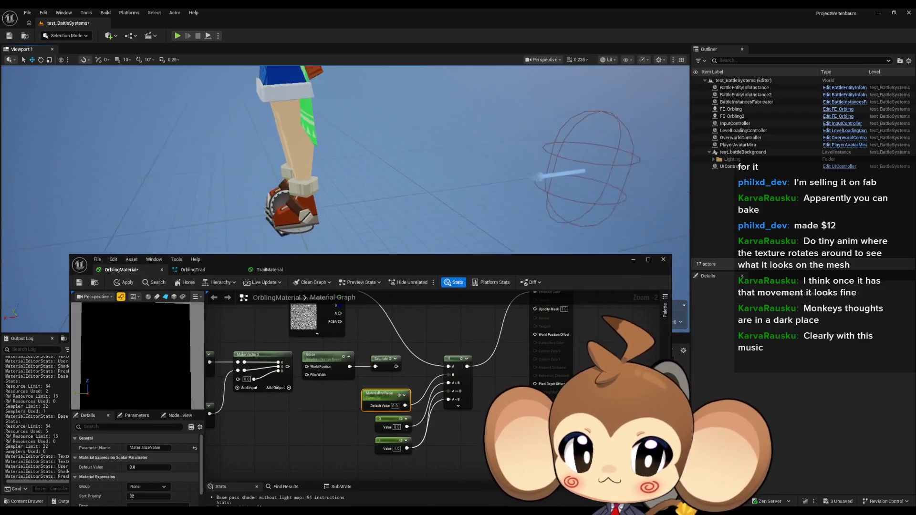
# Reconnect Multiply to Emissive Color, start Play in Editor, and apply the material
pyautogui.moveTo(420, 334); pyautogui.dragTo(396, 414)
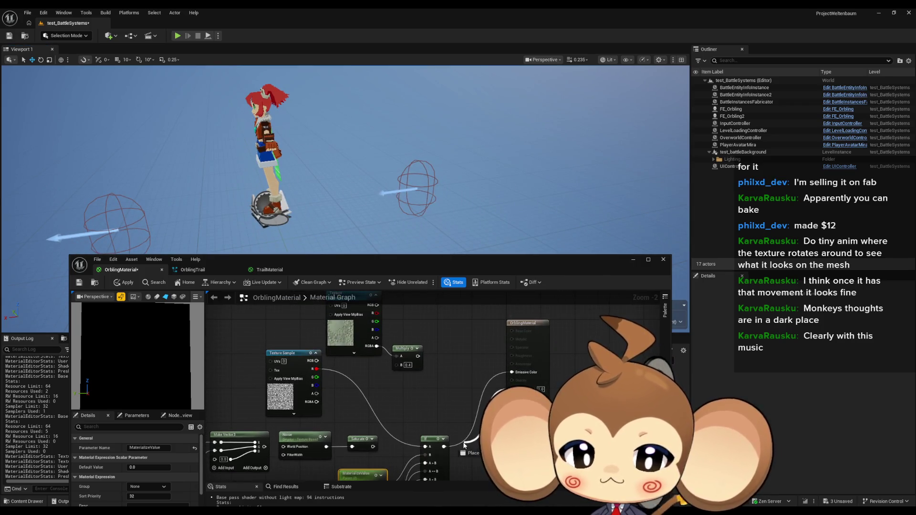
pyautogui.moveTo(418, 355); pyautogui.dragTo(514, 374)
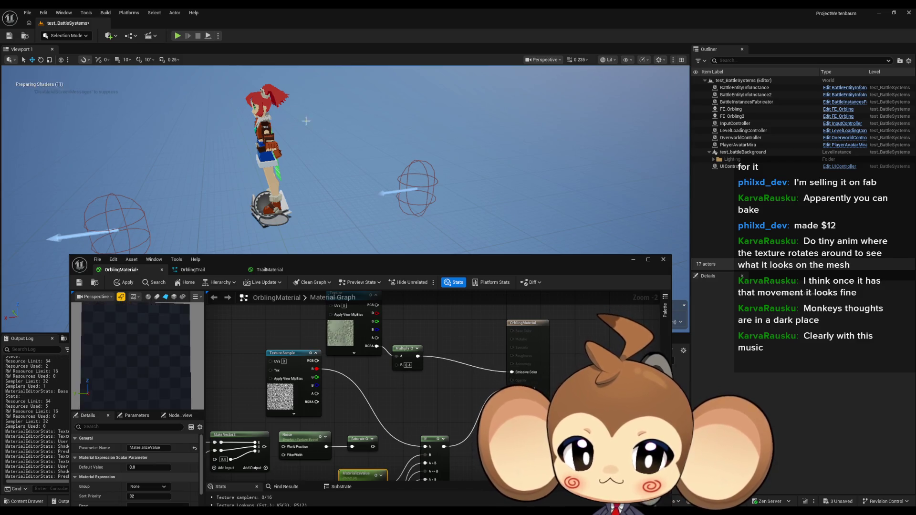
pyautogui.click(176, 38)
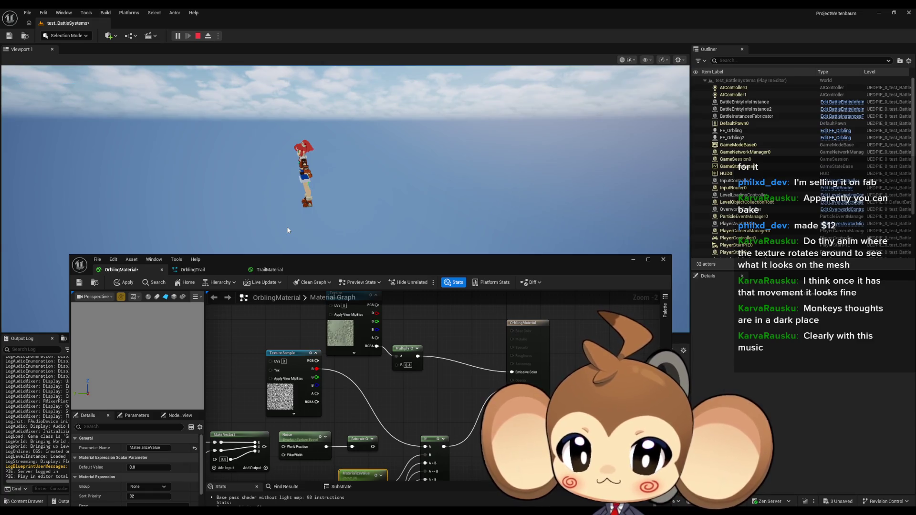
pyautogui.click(121, 282)
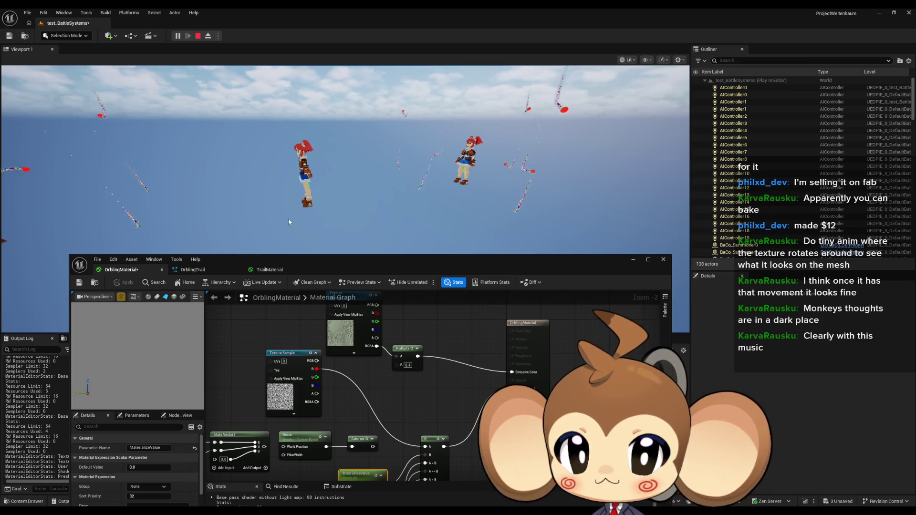
# Raise MaterializeValue to about 0.968 and eject to a free editor camera
pyautogui.scroll(2, 337, 406)
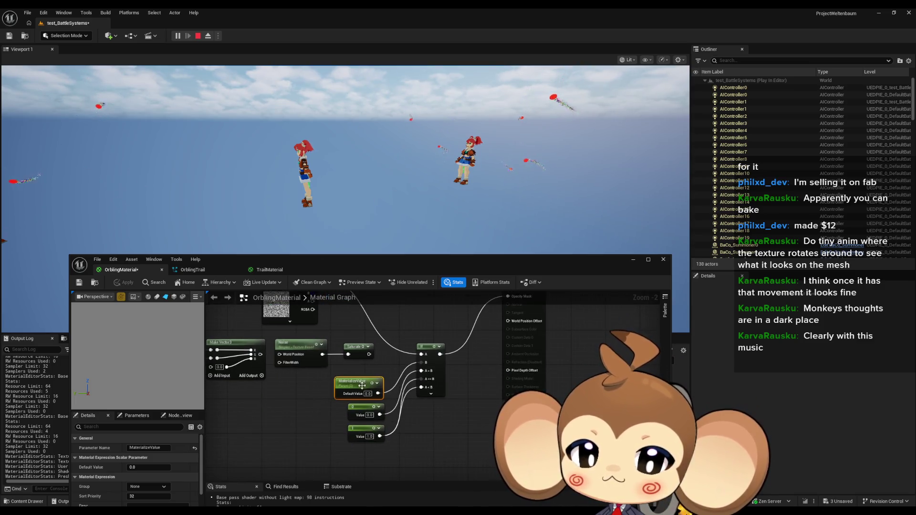
pyautogui.click(135, 468)
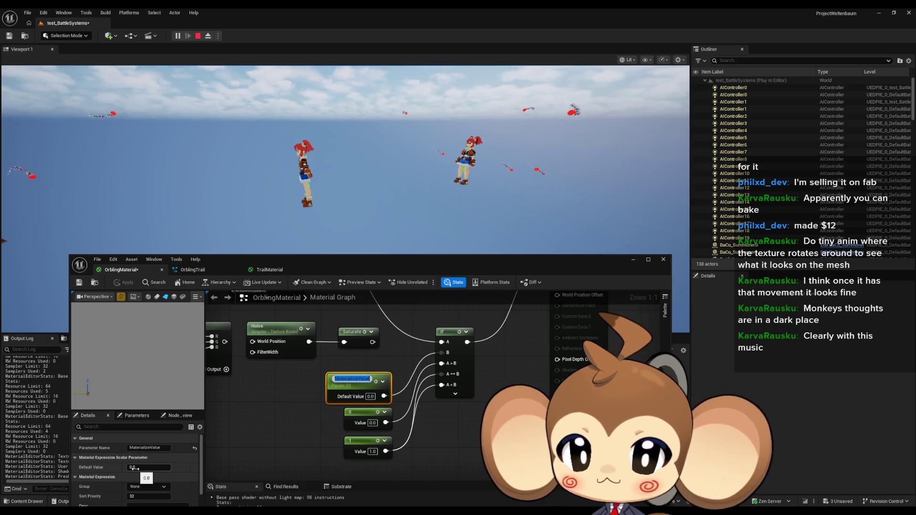
pyautogui.moveTo(135, 467); pyautogui.dragTo(145, 468)
pyautogui.click(346, 191)
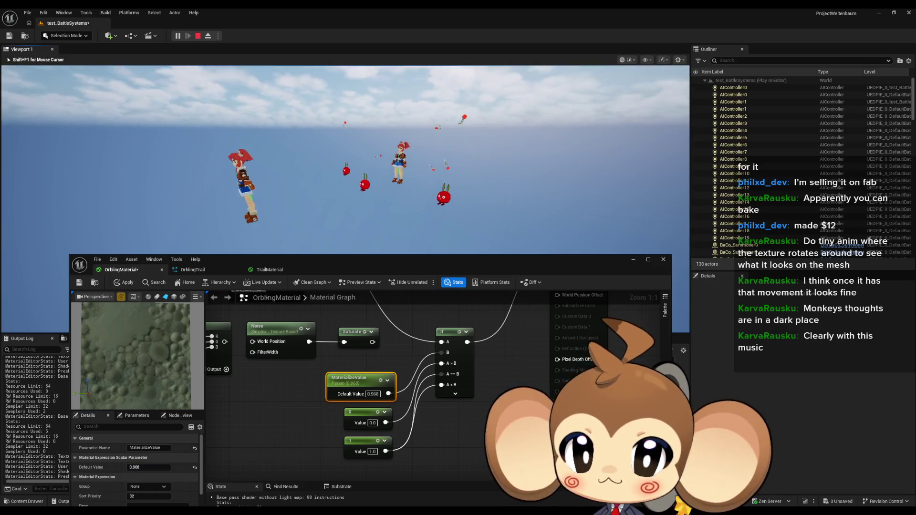
pyautogui.hotkey('shift', 'F1')
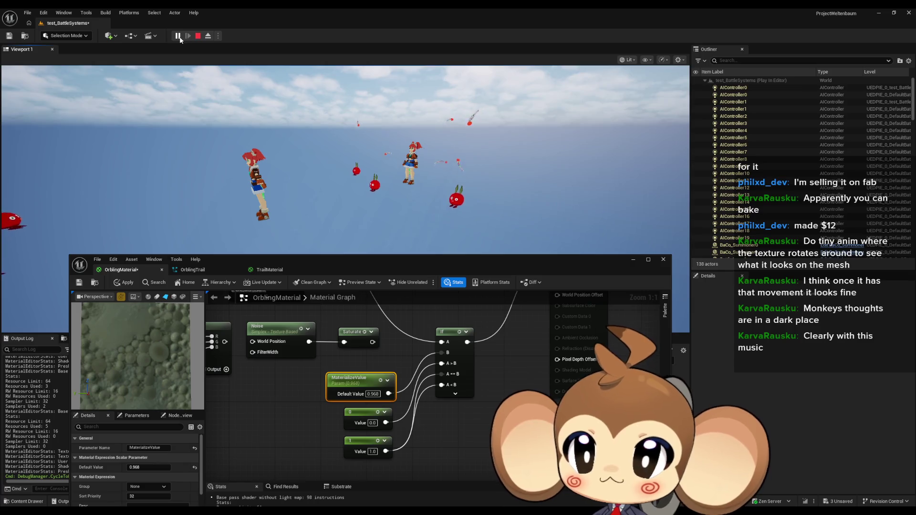
pyautogui.click(208, 37)
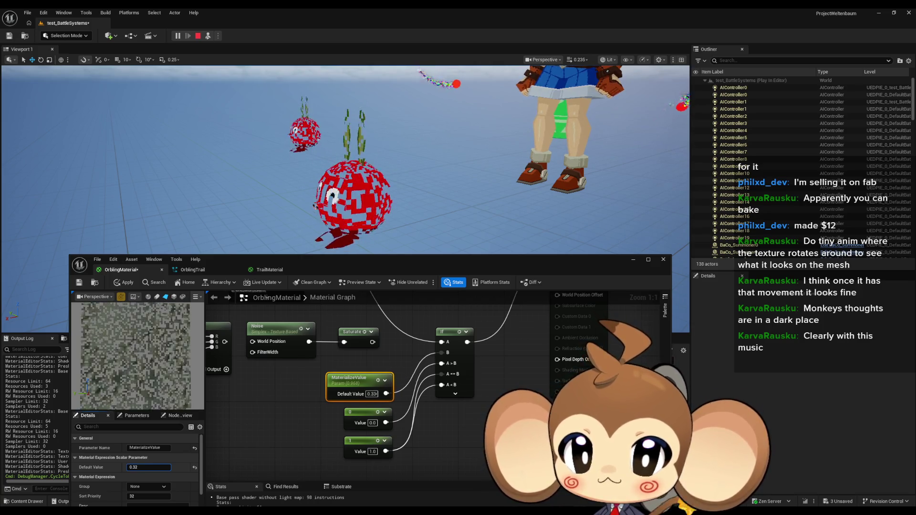
# Scrub MaterializeValue to watch the orbs dissolve and reform, then set it to 0.0
pyautogui.moveTo(148, 467)
pyautogui.mouseDown()
pyautogui.moveTo(124, 467)
pyautogui.moveTo(167, 467)
pyautogui.moveTo(127, 467)
pyautogui.moveTo(148, 467)
pyautogui.mouseUp()
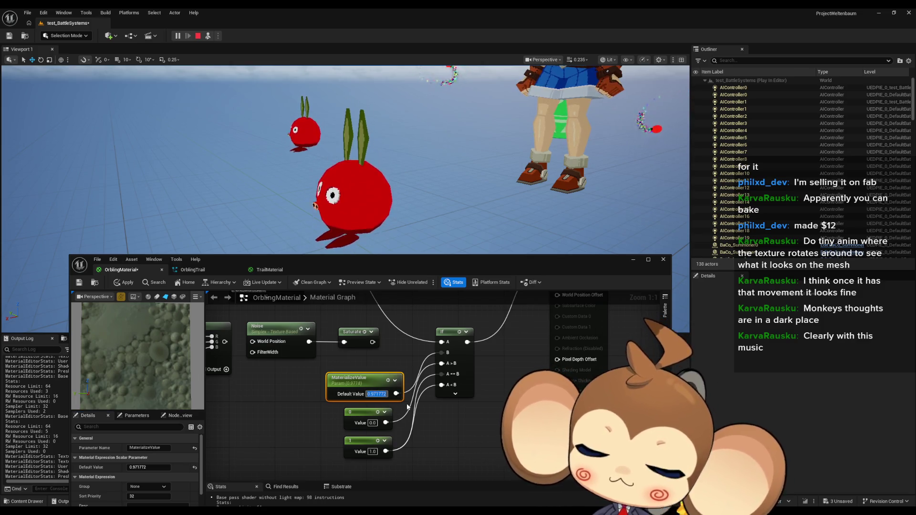
pyautogui.write('0')
pyautogui.press('Return')
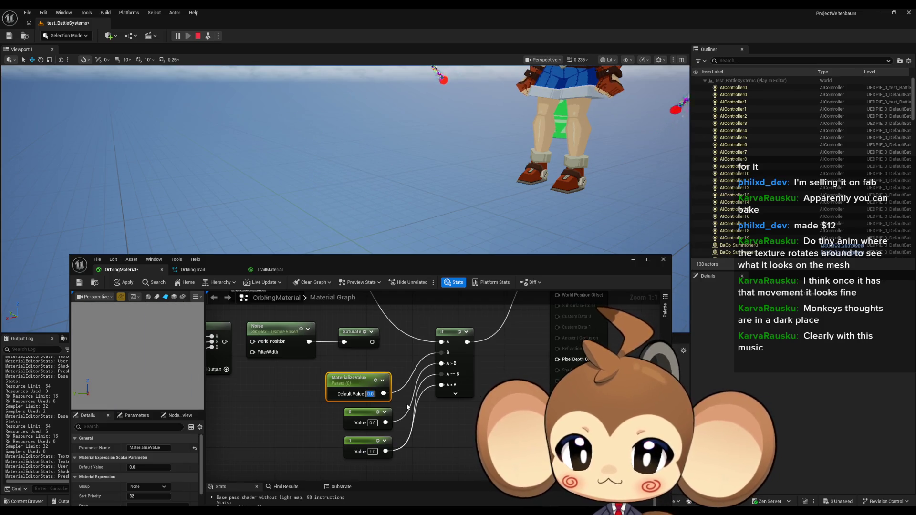
pyautogui.click(418, 419)
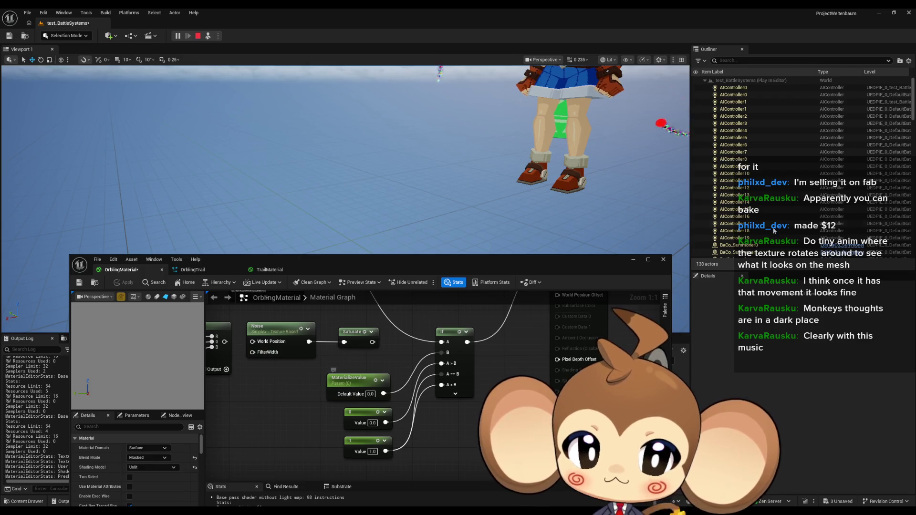
# Select the FE_Orbling0 actor in the Outliner
pyautogui.scroll(-5, 773, 229)
pyautogui.scroll(-10, 786, 192)
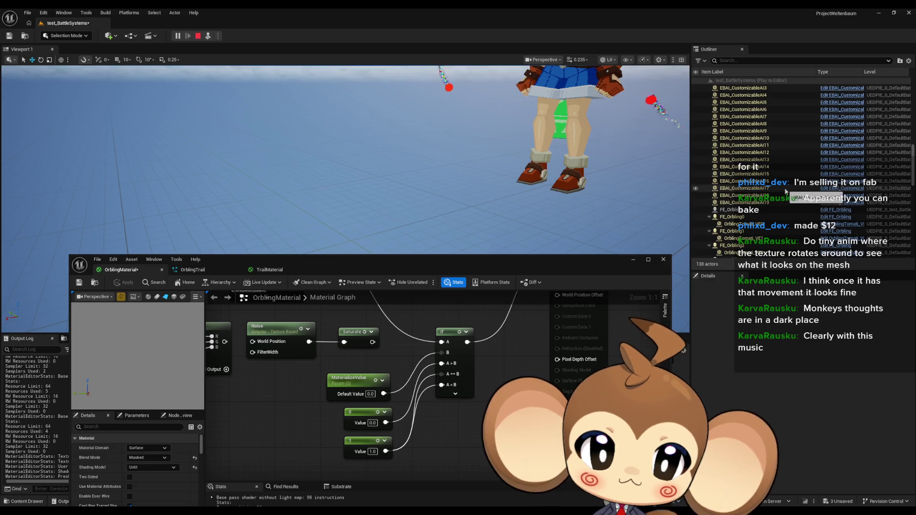
pyautogui.scroll(-2, 785, 191)
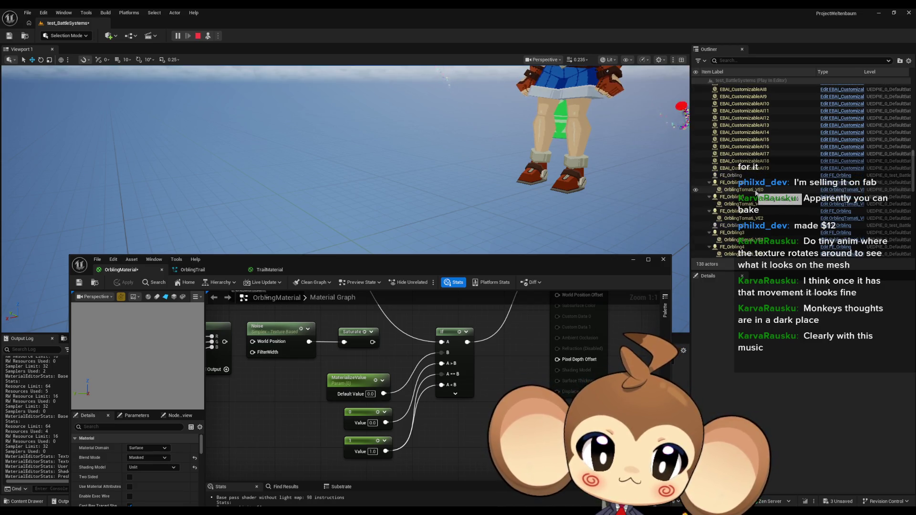
pyautogui.click(753, 183)
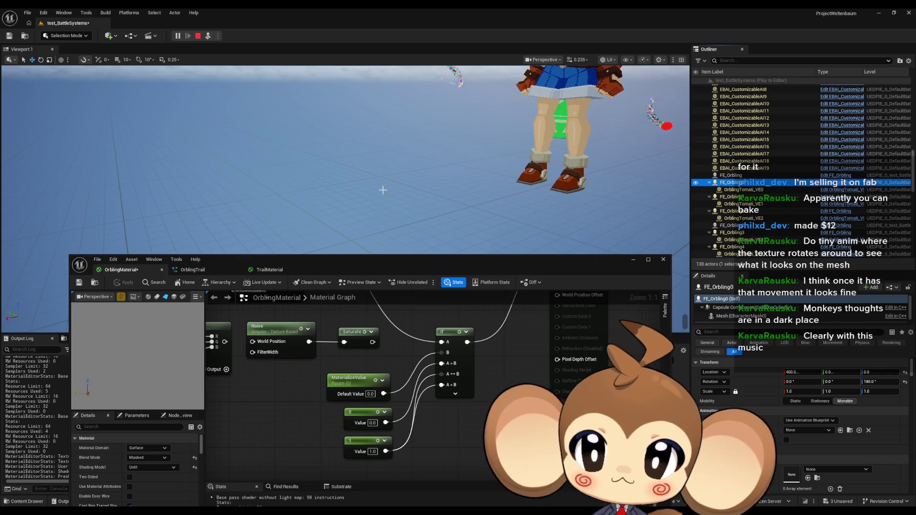
# Raise MaterializeValue to about 1.47 to materialize the tomato orb, then undo back to 0.0
pyautogui.click(371, 394)
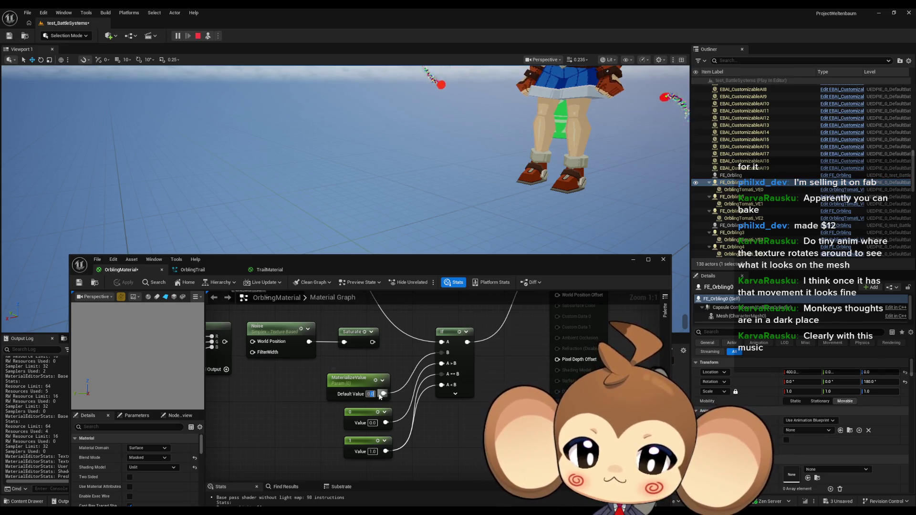
pyautogui.click(380, 397)
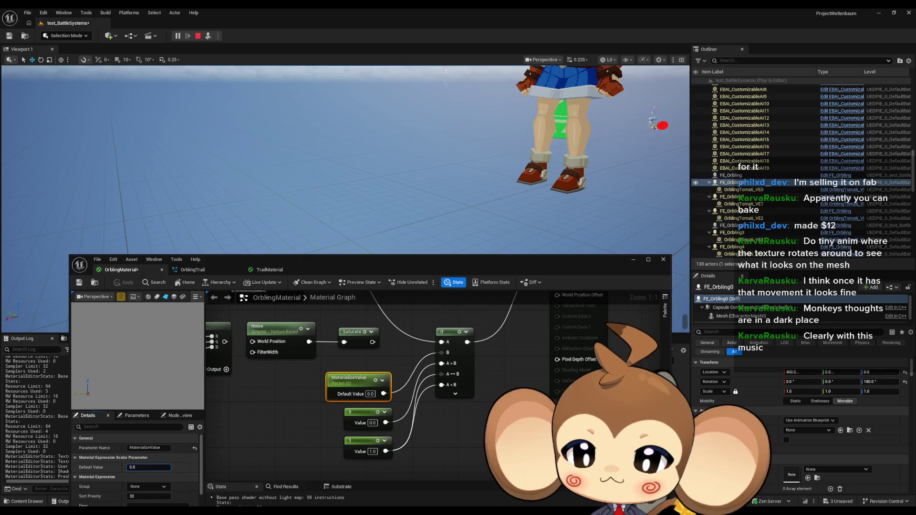
pyautogui.moveTo(371, 394); pyautogui.dragTo(371, 421)
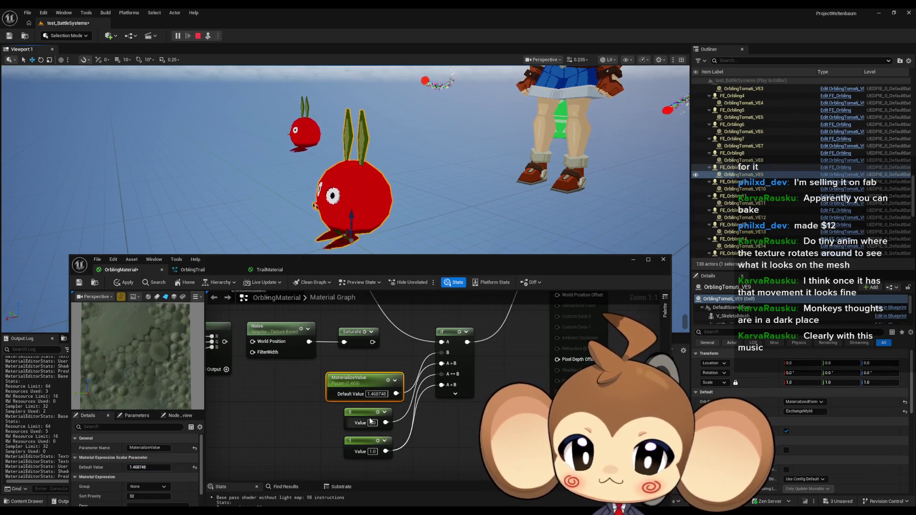
pyautogui.hotkey('ctrl', 'z')
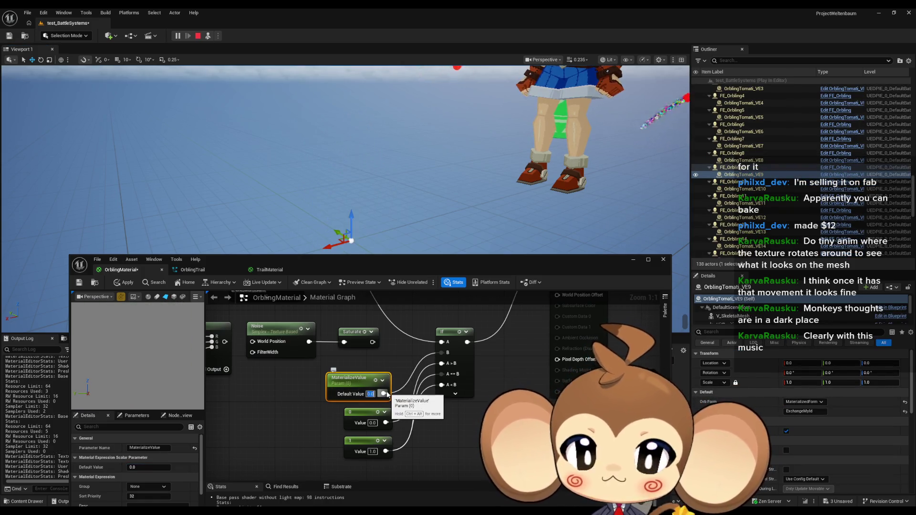
pyautogui.scroll(-5, 792, 396)
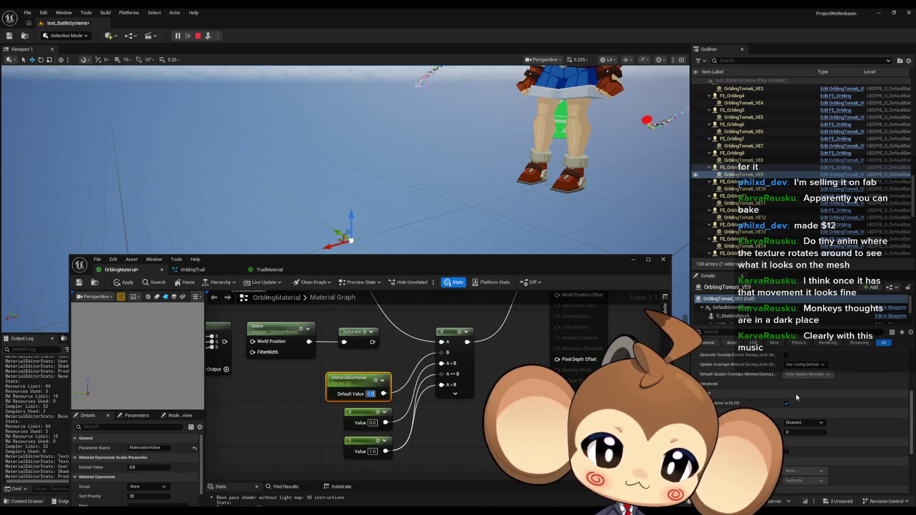
# Open the orb's MID_OrblingMaterial_0 dynamic material instance from its skeletal mesh component
pyautogui.click(730, 316)
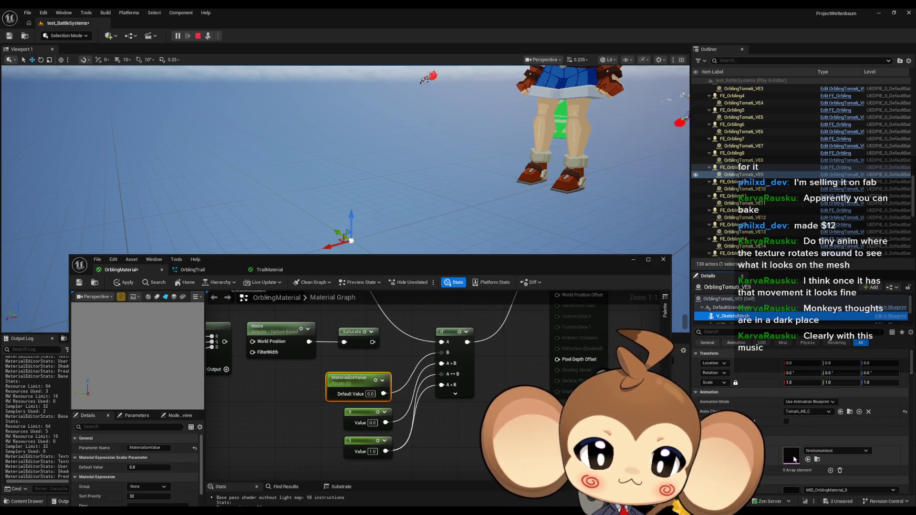
pyautogui.scroll(-2, 795, 459)
pyautogui.doubleClick(792, 438)
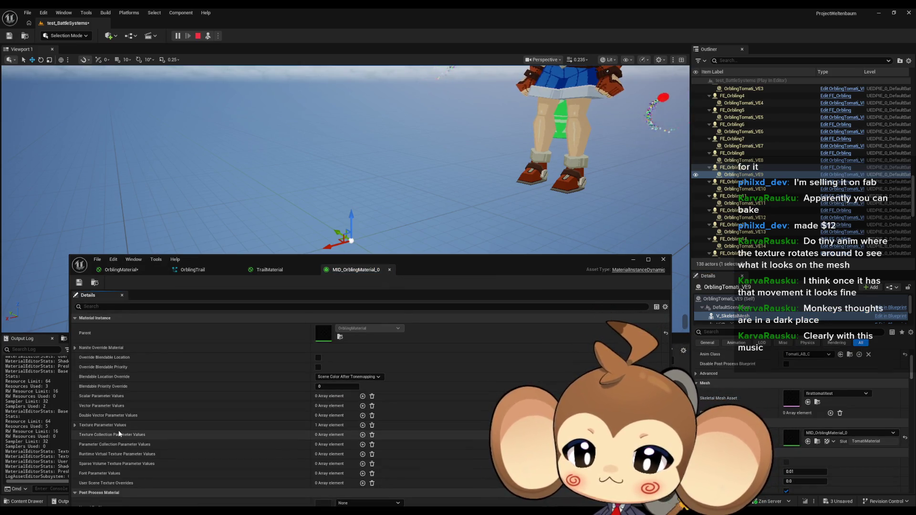
# Inspect and collapse the instance's Texture Parameter Values, then move the window to reveal the asset folders
pyautogui.click(77, 425)
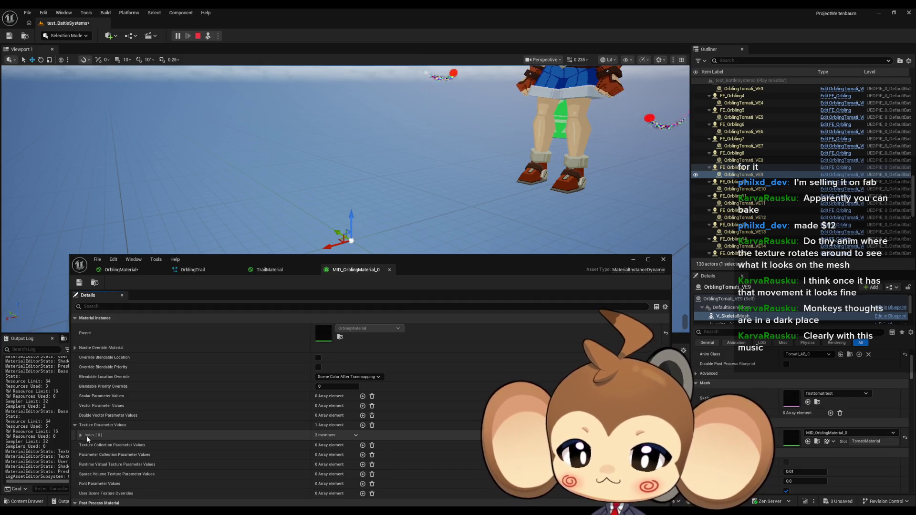
pyautogui.click(80, 435)
pyautogui.click(86, 445)
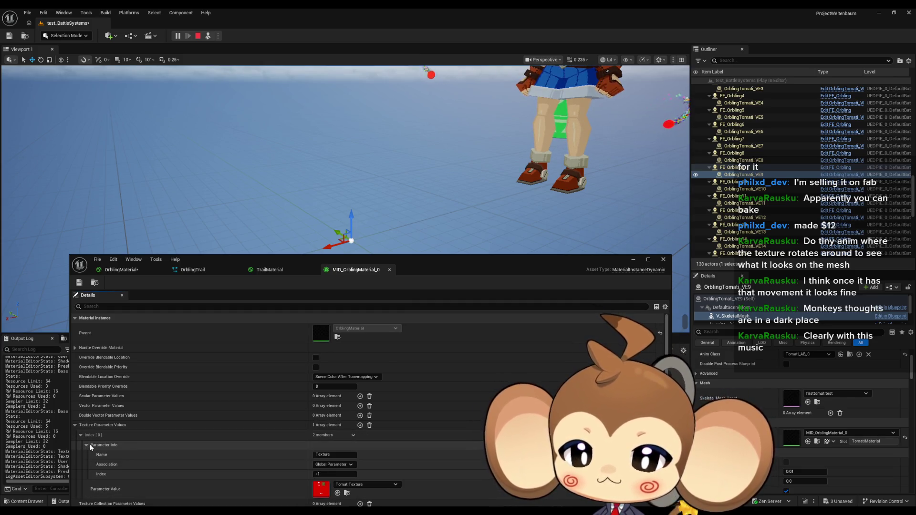
pyautogui.scroll(-2, 94, 444)
pyautogui.scroll(-1, 93, 444)
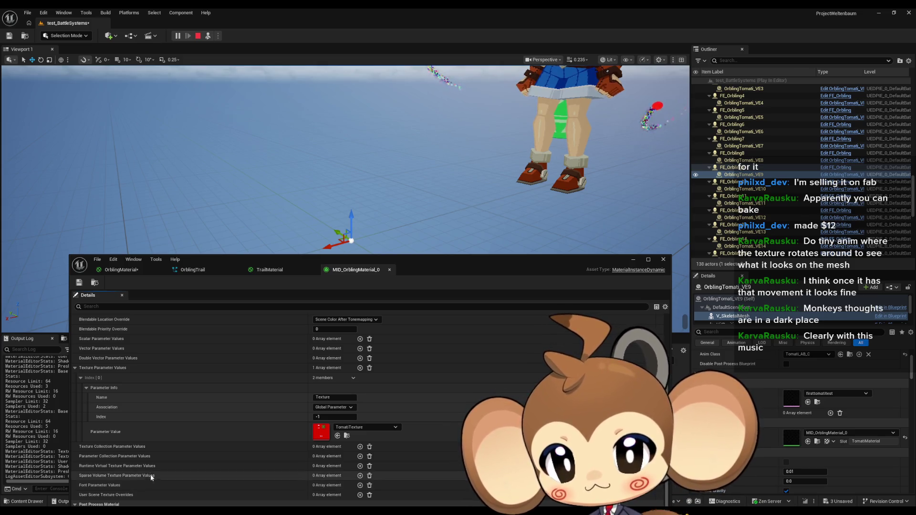
pyautogui.scroll(2, 117, 434)
pyautogui.scroll(1, 117, 435)
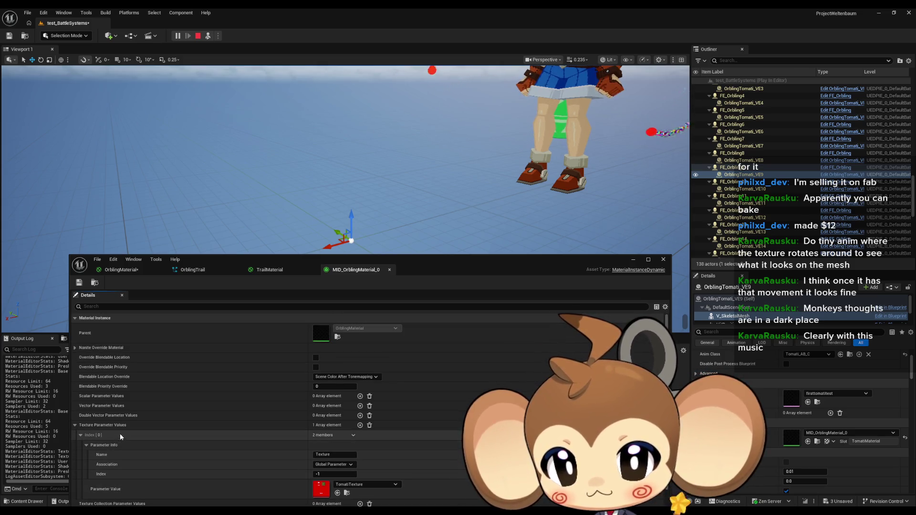
pyautogui.click(75, 426)
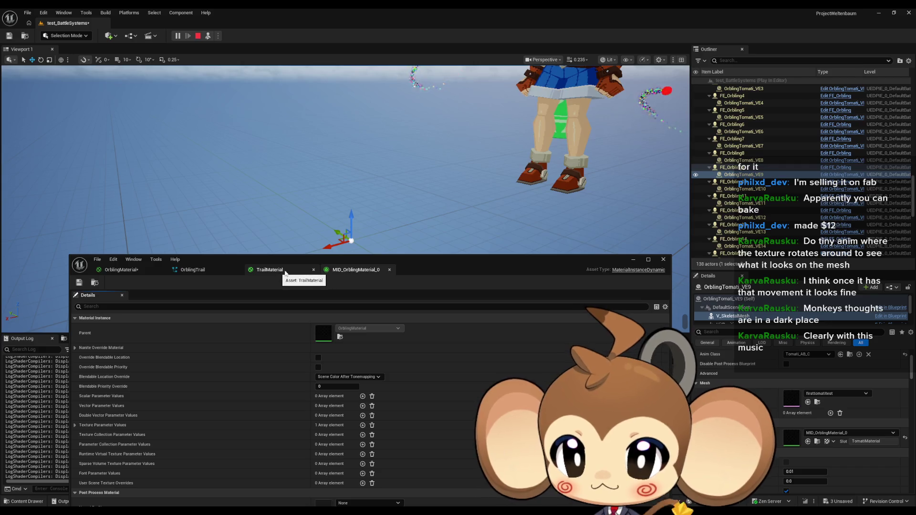
pyautogui.moveTo(437, 261)
pyautogui.mouseDown()
pyautogui.moveTo(367, 56)
pyautogui.moveTo(381, 48)
pyautogui.mouseUp()
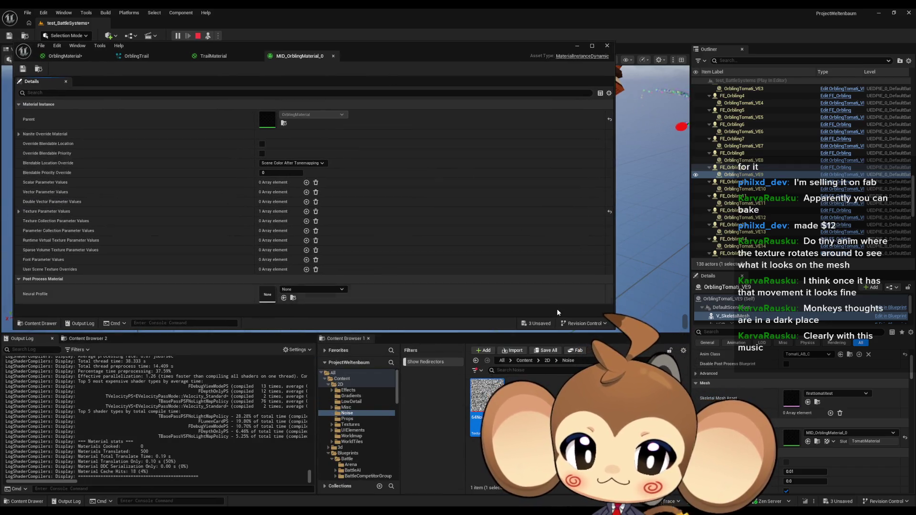
# Stop play-in-editor and open TomatiMaterial from Content > Materials > Orblings > Tomati
pyautogui.click(546, 361)
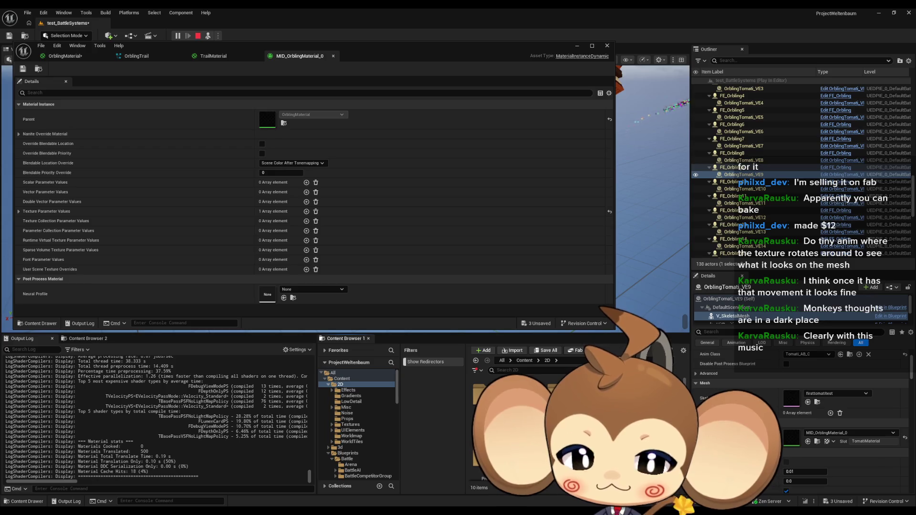
pyautogui.press('Escape')
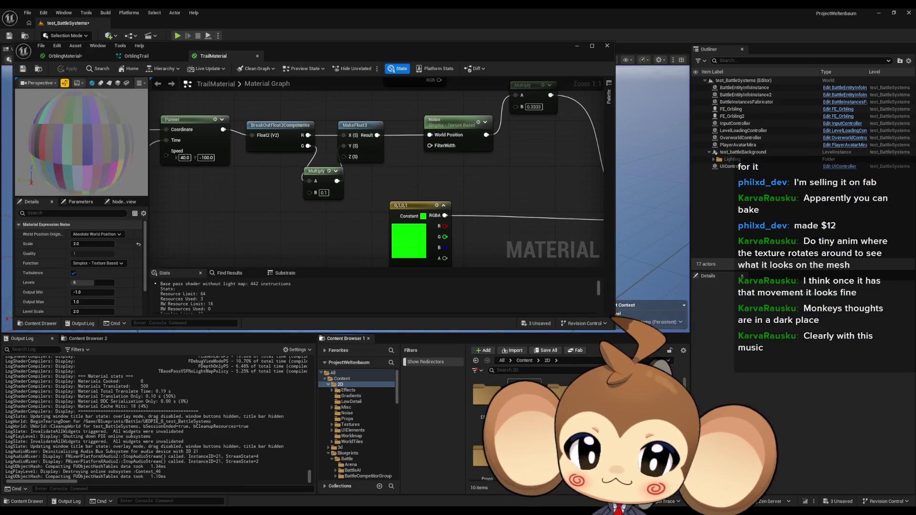
pyautogui.click(524, 361)
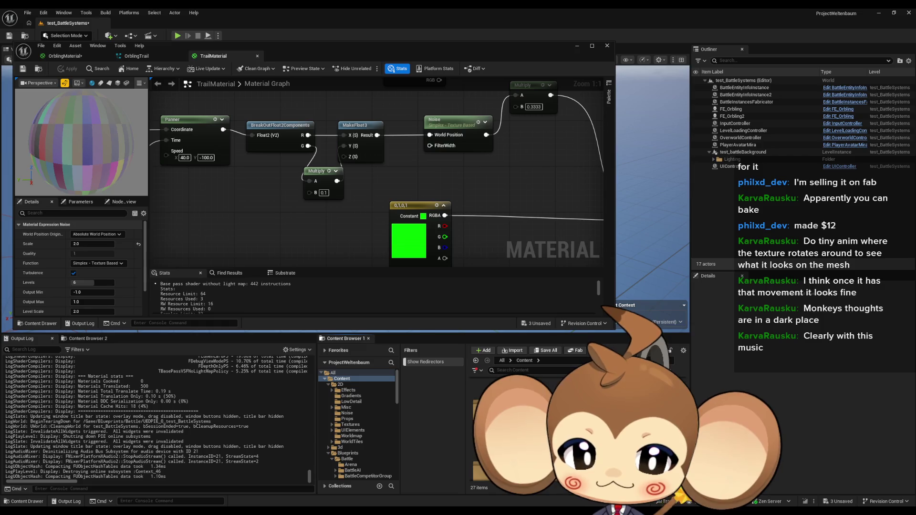
pyautogui.doubleClick(525, 420)
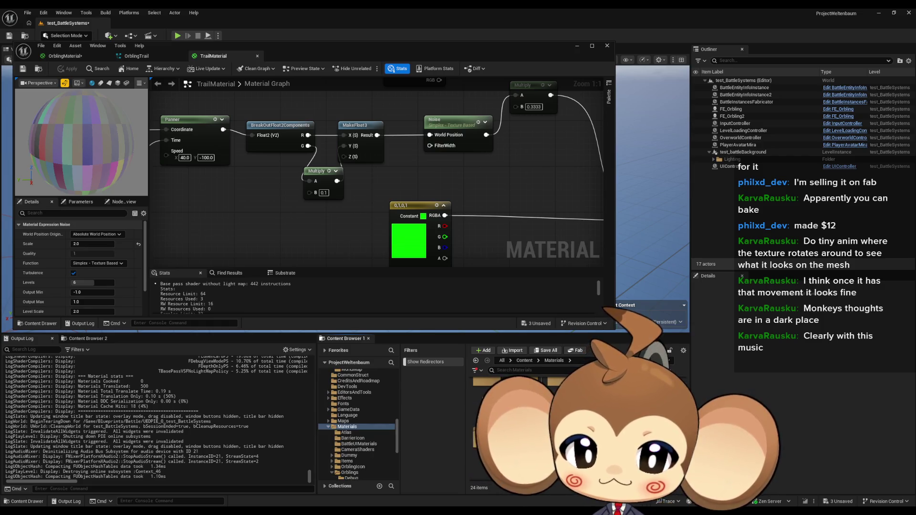
pyautogui.click(349, 472)
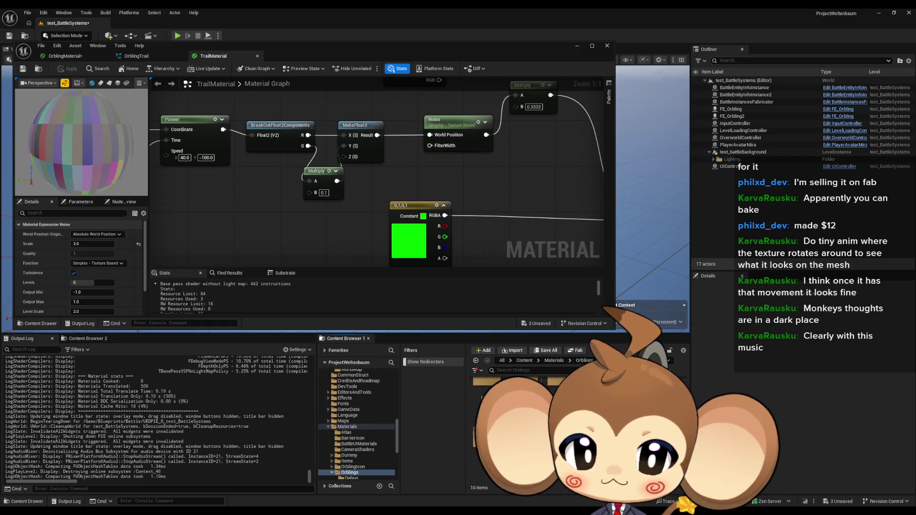
pyautogui.doubleClick(525, 396)
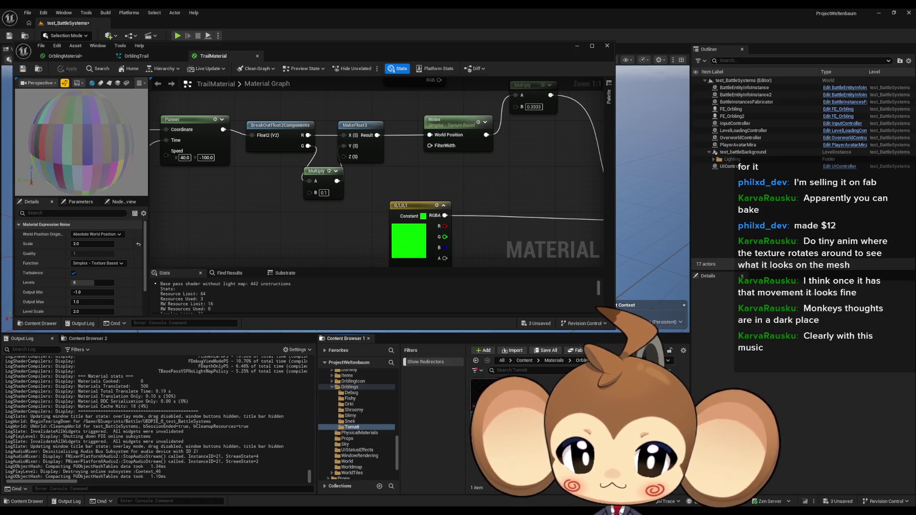
pyautogui.doubleClick(487, 396)
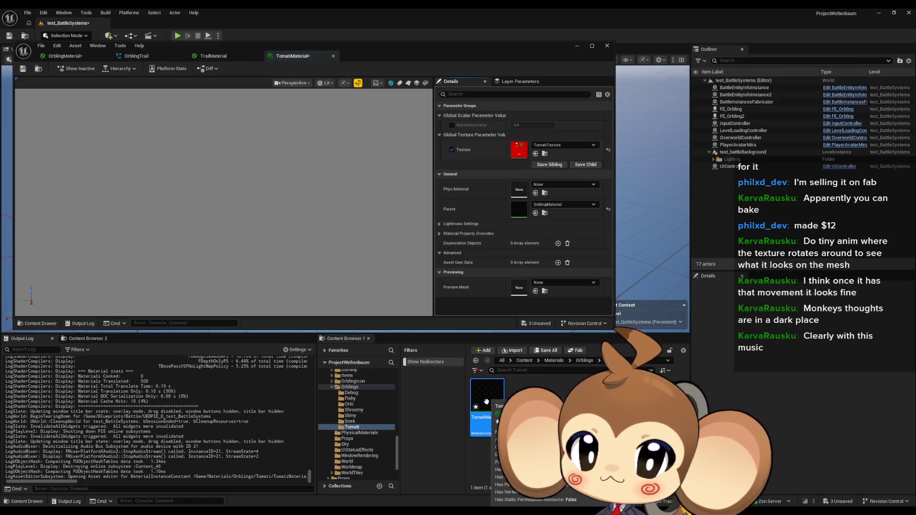
# Override MaterializeValue at 0.0 in TomatiMaterial, save it, and apply OrblingMaterial's changes
pyautogui.click(451, 124)
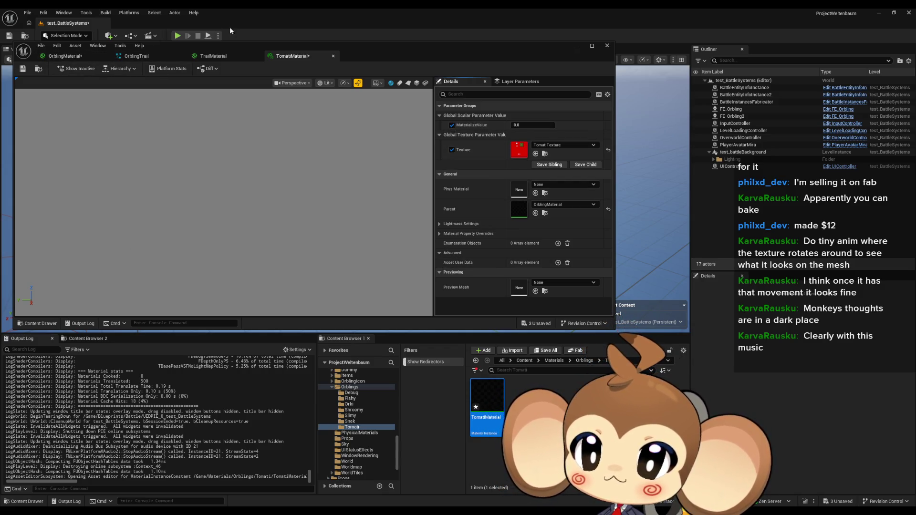
pyautogui.click(24, 69)
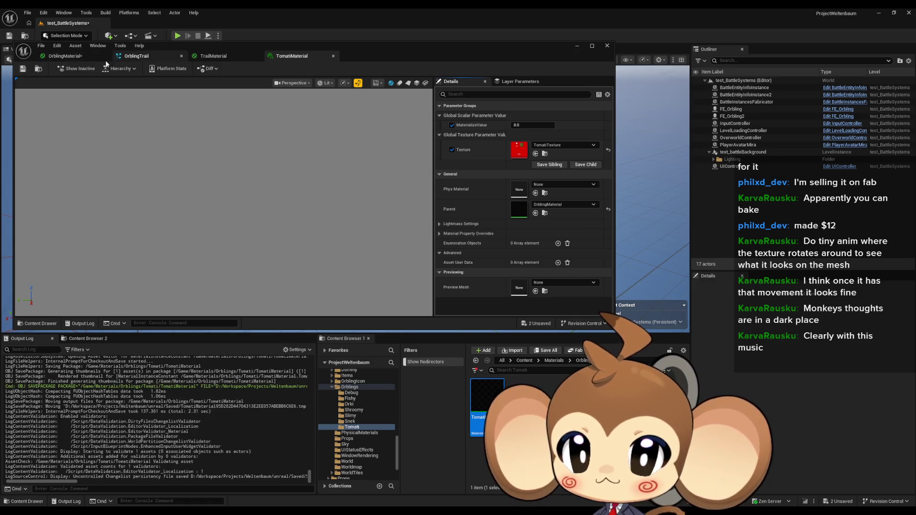
pyautogui.click(65, 56)
pyautogui.click(70, 69)
pyautogui.click(213, 56)
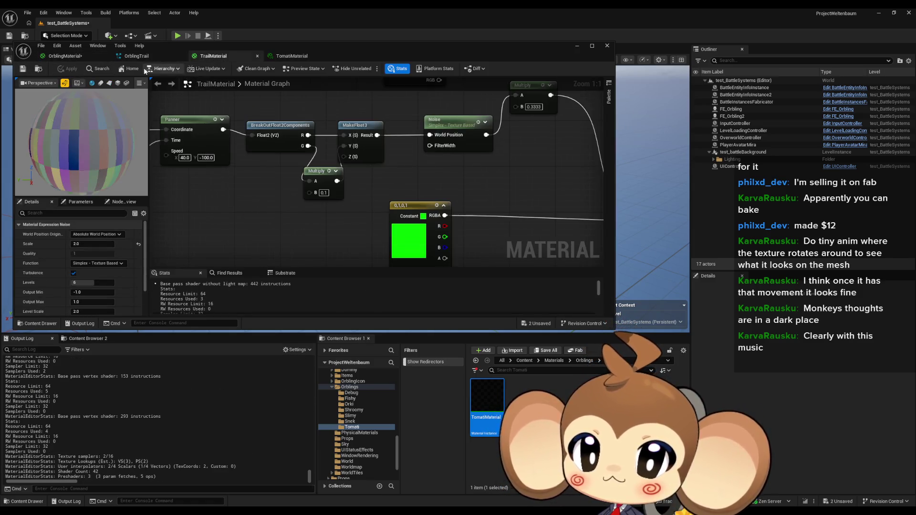
# Save TrailMaterial and start play-in-editor to test the orbs
pyautogui.hotkey('ctrl', 's')
pyautogui.moveTo(259, 44); pyautogui.dragTo(235, 241)
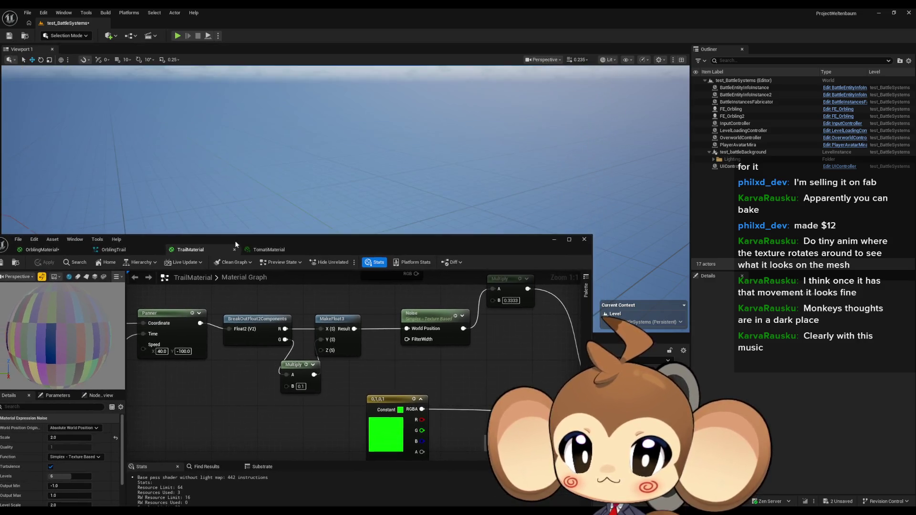
pyautogui.click(178, 36)
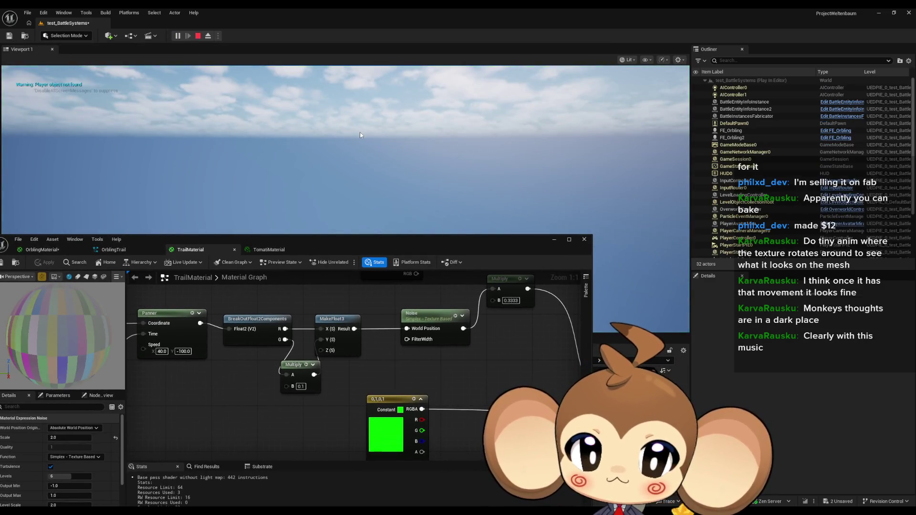
pyautogui.moveTo(355, 249)
pyautogui.mouseDown()
pyautogui.moveTo(425, 271)
pyautogui.moveTo(421, 240)
pyautogui.mouseUp()
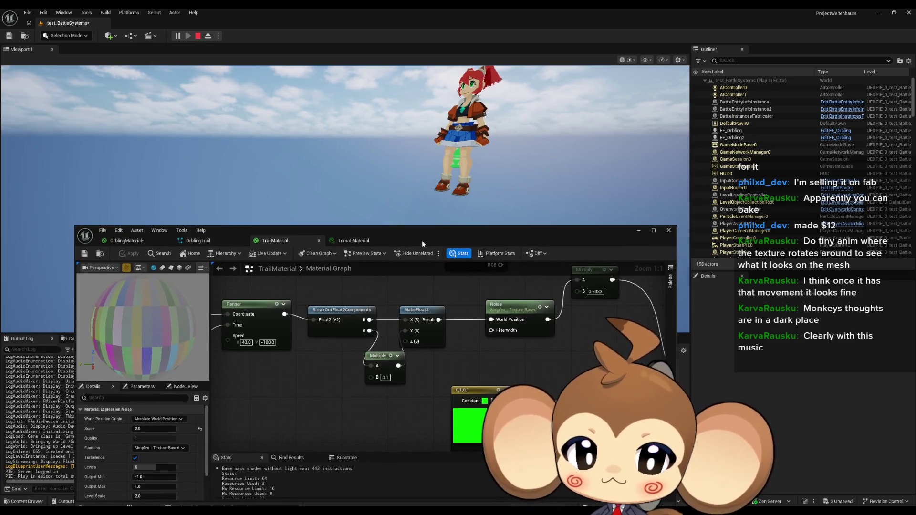
# Set OrblingMaterial's MaterializeValue default to 1 and select the red orbling OrblingTomati_VE9
pyautogui.click(127, 241)
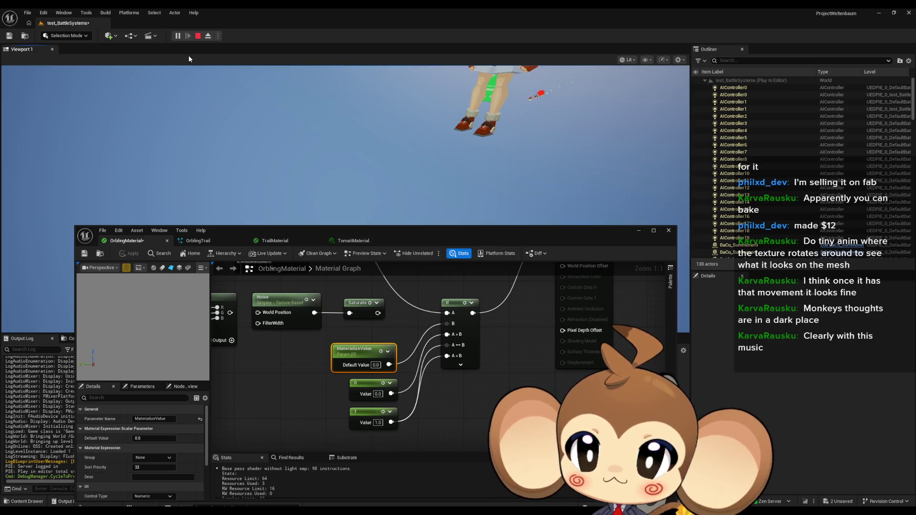
pyautogui.click(208, 36)
pyautogui.click(378, 158)
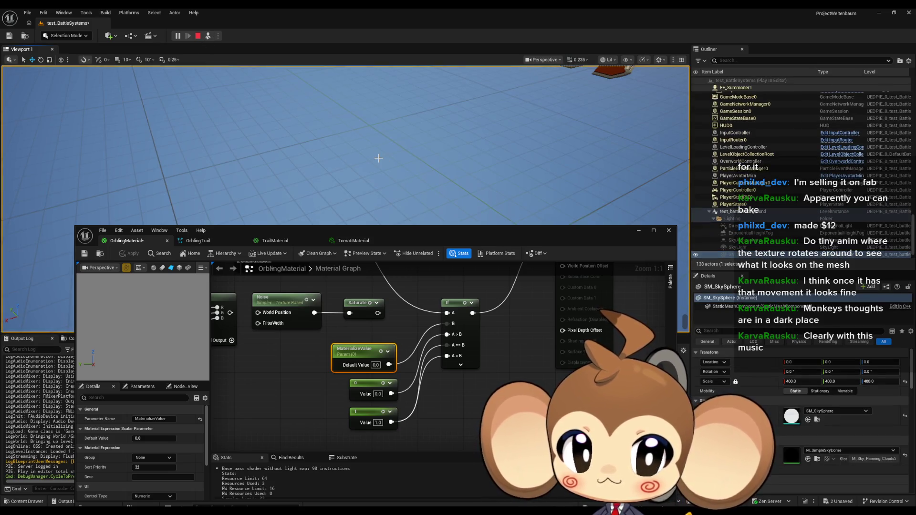
pyautogui.moveTo(388, 352)
pyautogui.mouseDown()
pyautogui.moveTo(379, 383)
pyautogui.moveTo(385, 366)
pyautogui.mouseUp()
pyautogui.click(372, 379)
pyautogui.write('1')
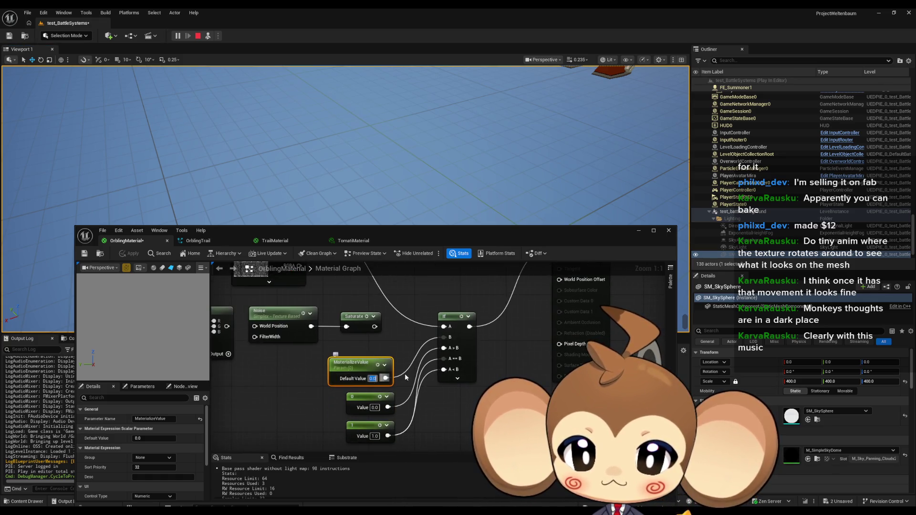
pyautogui.click(376, 104)
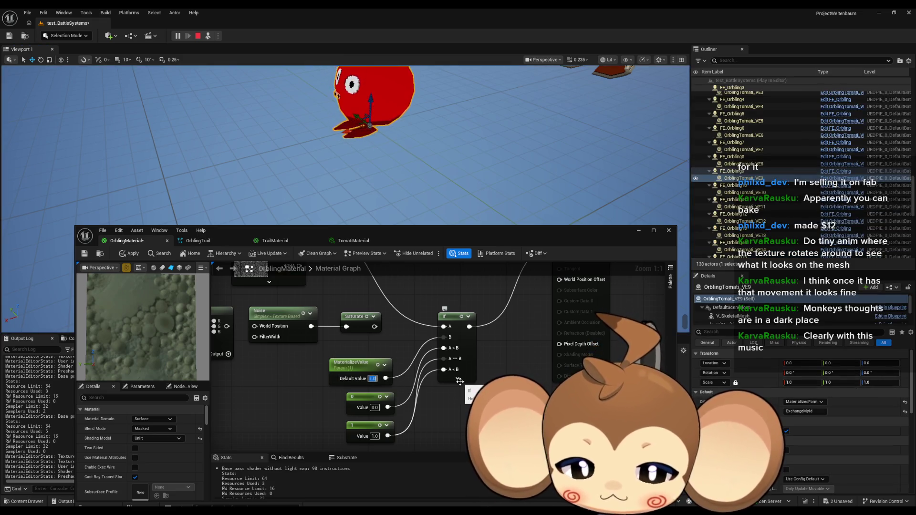
# Set MaterializeValue's default back to 0 so the orbling disappears
pyautogui.press('BackSpace')
pyautogui.write('0')
pyautogui.press('Return')
# Open the orbling's MID_OrblingMaterial_0 instance from its V_SkeletalMesh component
pyautogui.click(751, 317)
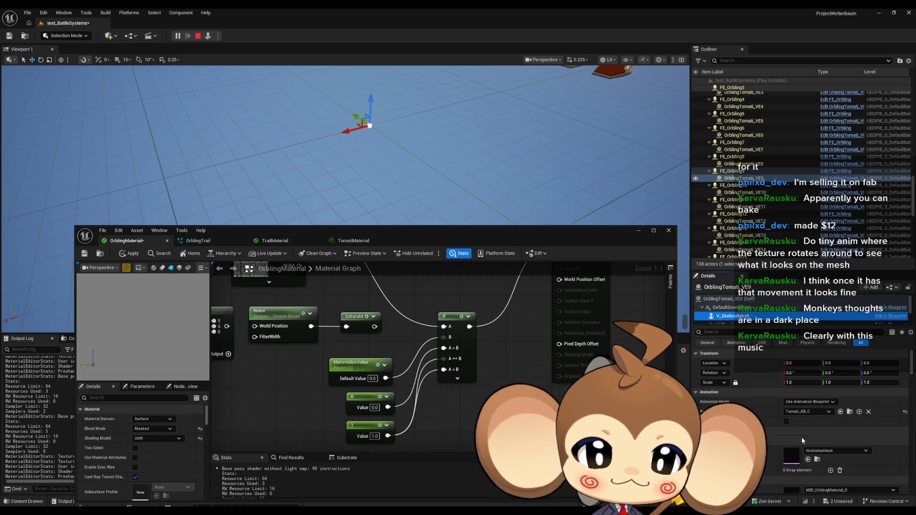
pyautogui.doubleClick(792, 455)
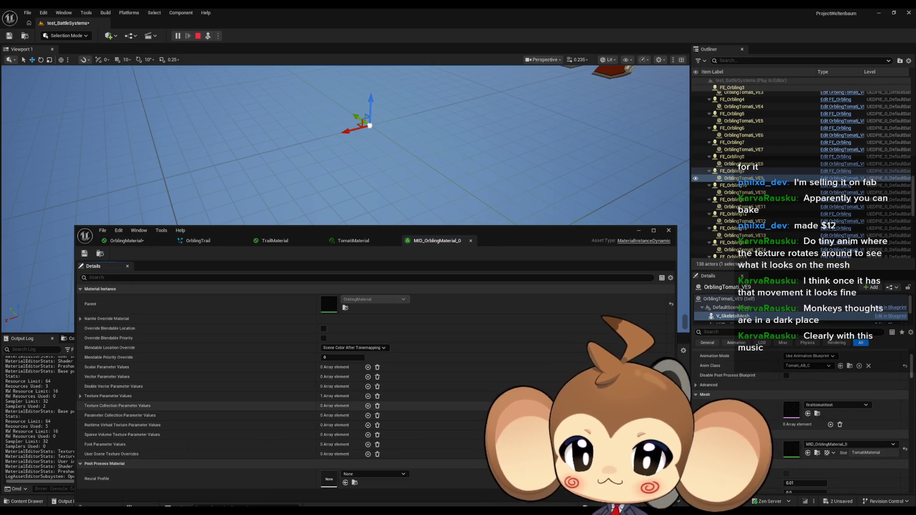
pyautogui.moveTo(327, 396)
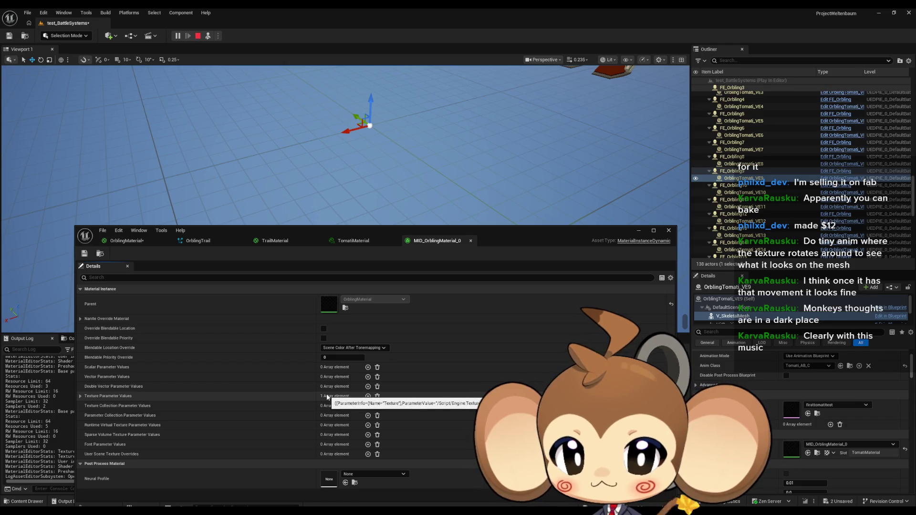
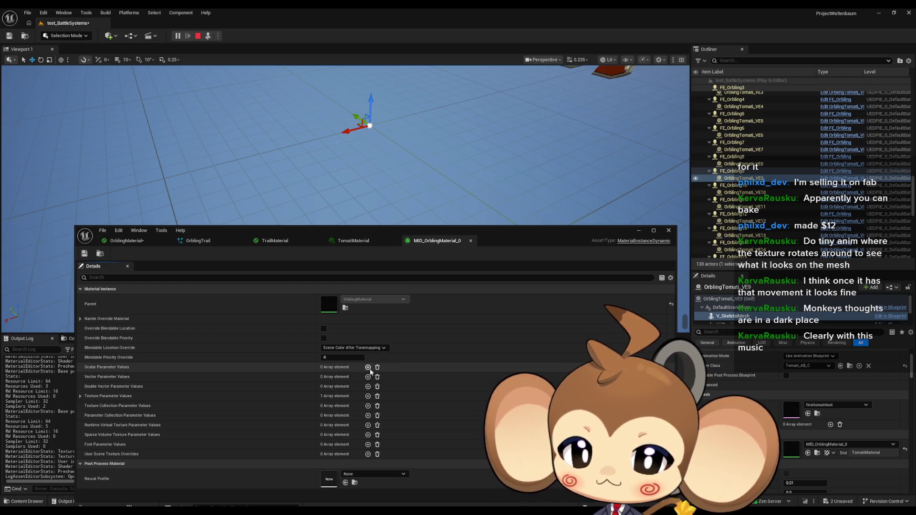
# Move the Noise node off MaterializeValue and set TomatiMaterial's MaterializeValue to 0.5
pyautogui.click(133, 242)
pyautogui.moveTo(378, 376); pyautogui.dragTo(316, 342)
pyautogui.click(382, 371)
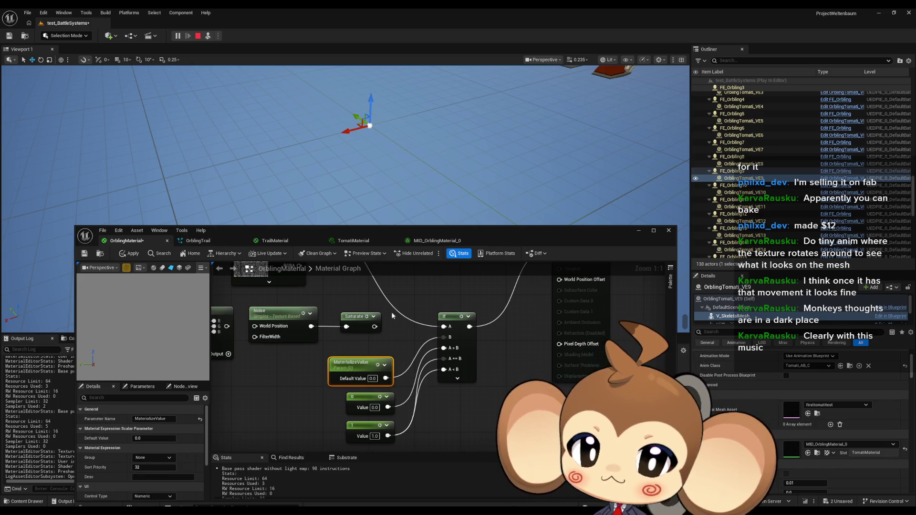
pyautogui.click(353, 242)
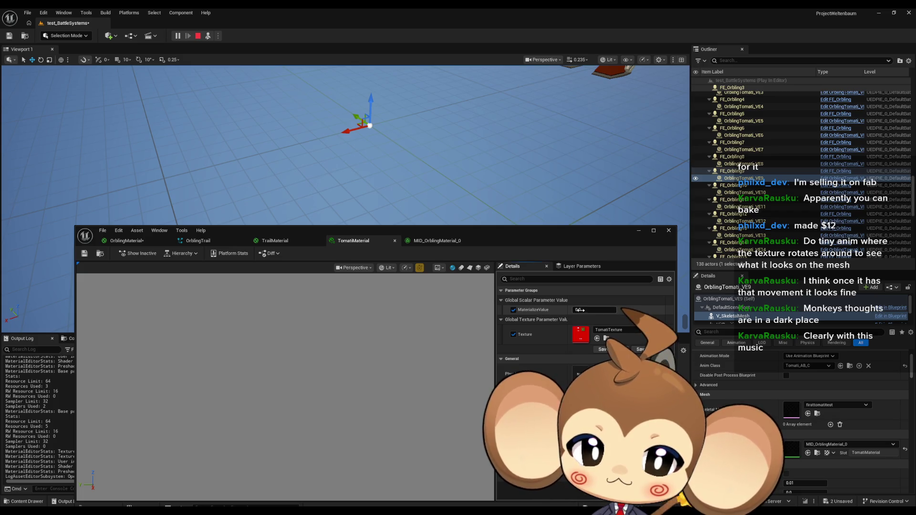
pyautogui.click(597, 311)
pyautogui.write('0')
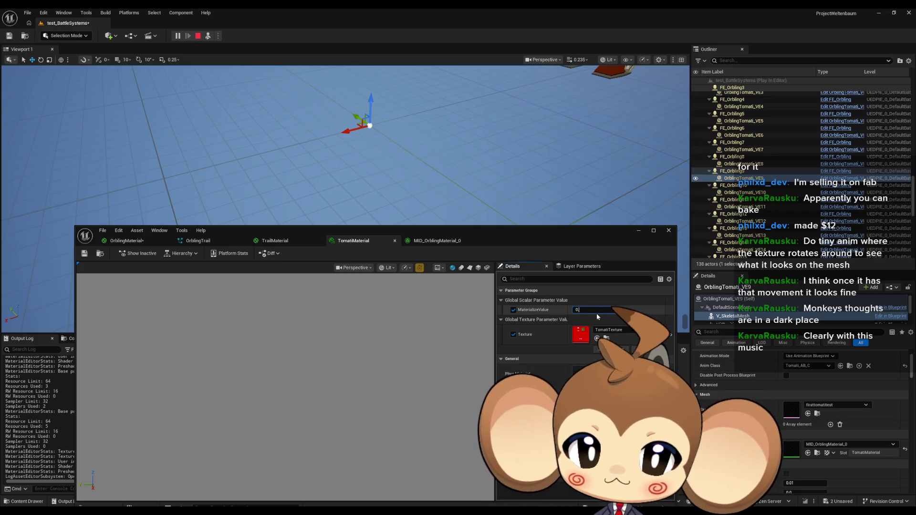
pyautogui.write('.5')
pyautogui.press('Return')
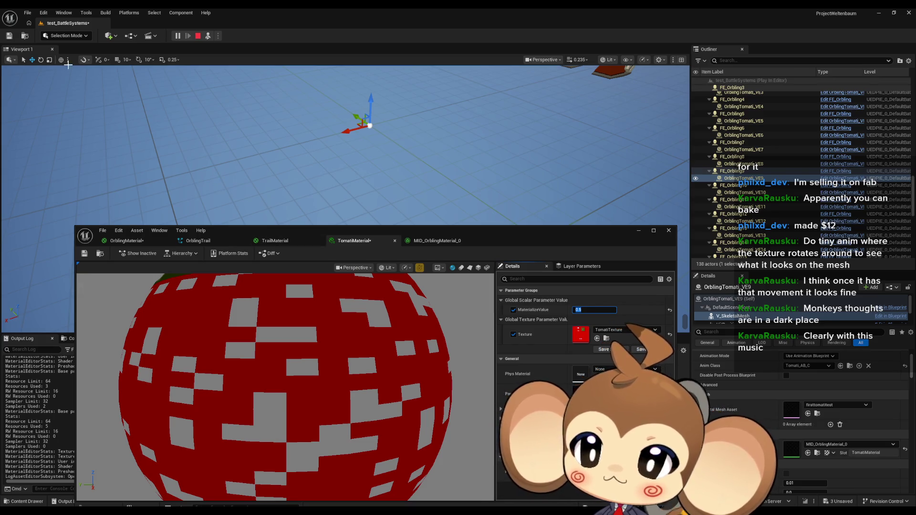
# Apply the OrblingMaterial changes, check TomatiMaterial's preview sphere, and restart the play session
pyautogui.click(125, 241)
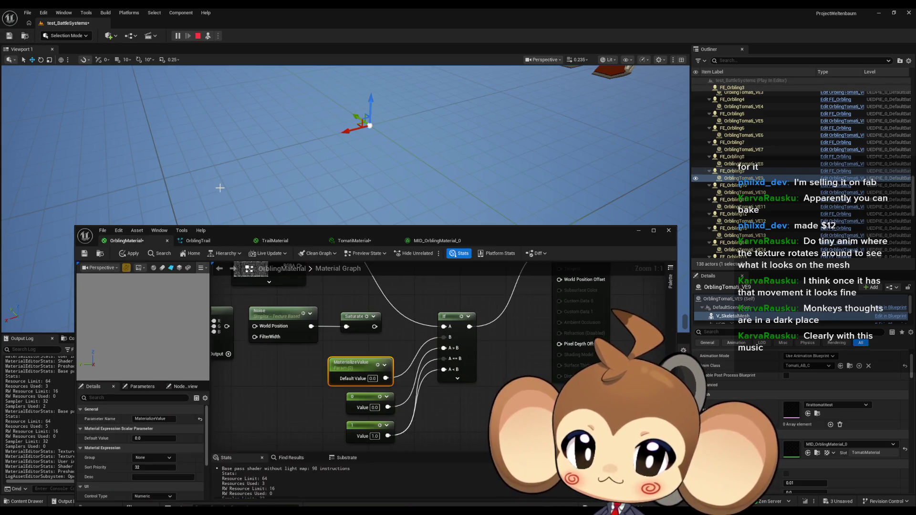
pyautogui.click(127, 254)
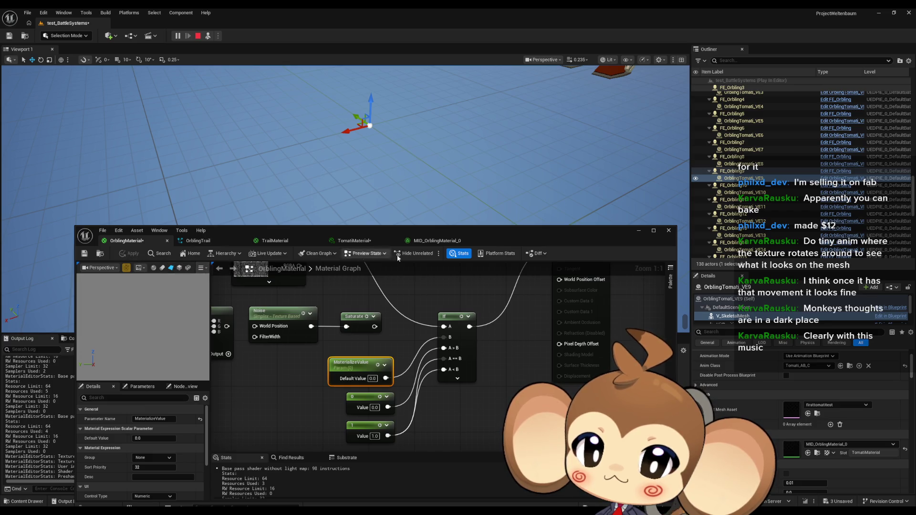
pyautogui.click(428, 243)
pyautogui.click(345, 242)
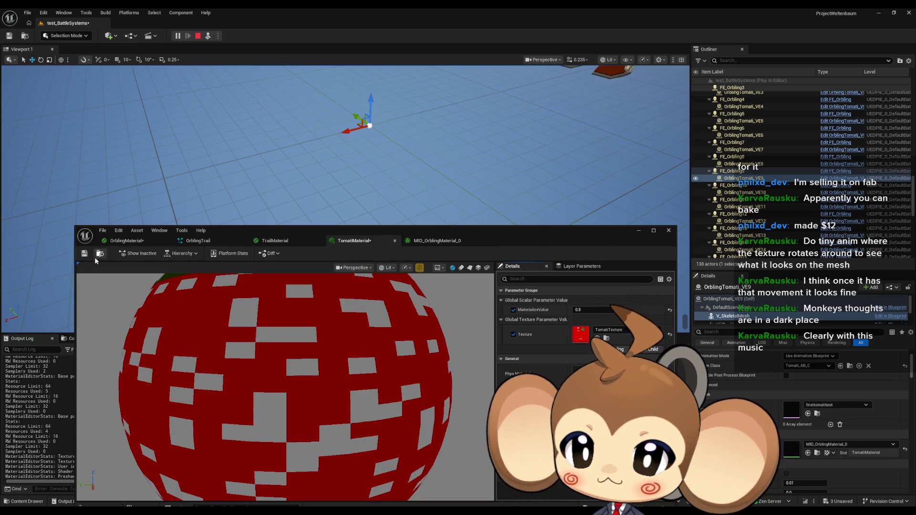
pyautogui.click(198, 36)
pyautogui.click(177, 35)
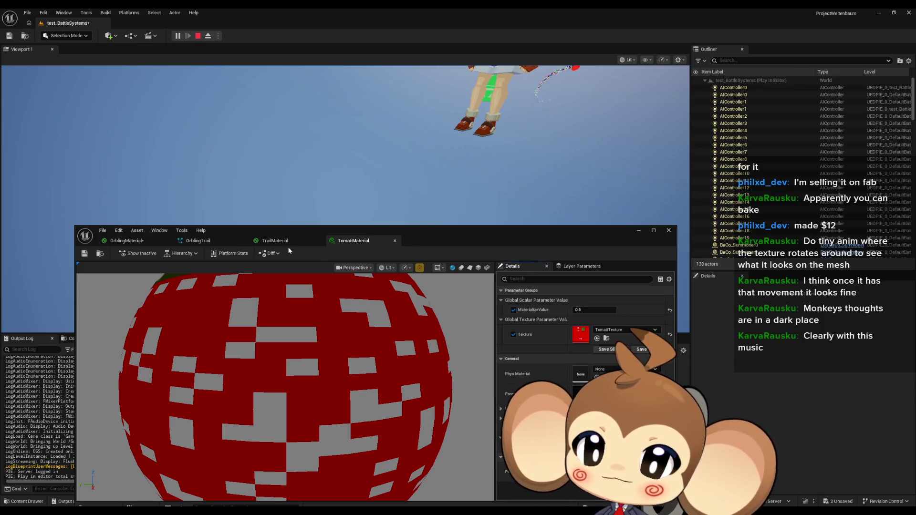
# Stop the play session, move the material editor up, and browse to Materials > Orblings
pyautogui.click(198, 36)
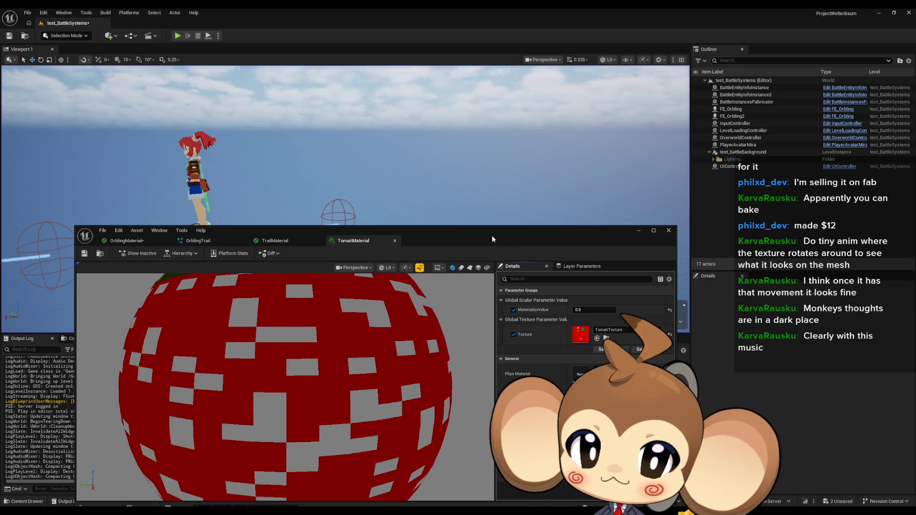
pyautogui.moveTo(431, 239)
pyautogui.mouseDown()
pyautogui.moveTo(408, 14)
pyautogui.moveTo(400, 29)
pyautogui.mouseUp()
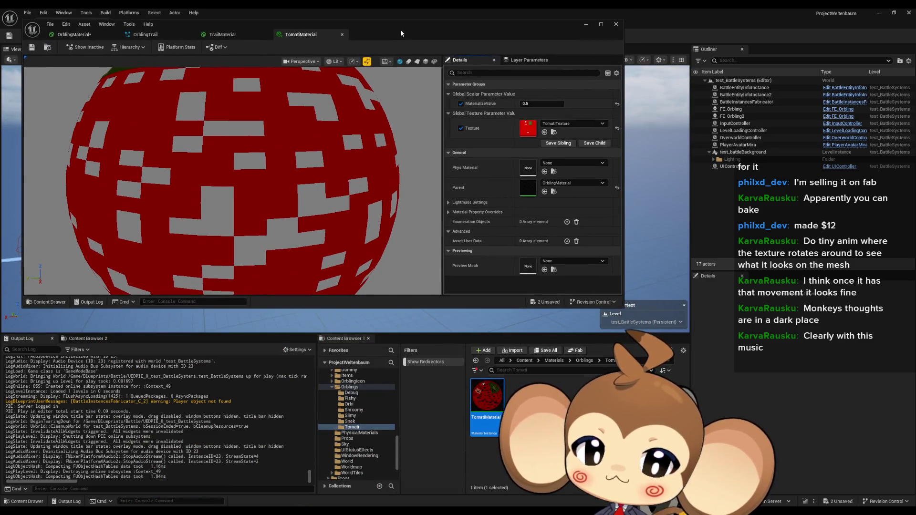
pyautogui.click(583, 361)
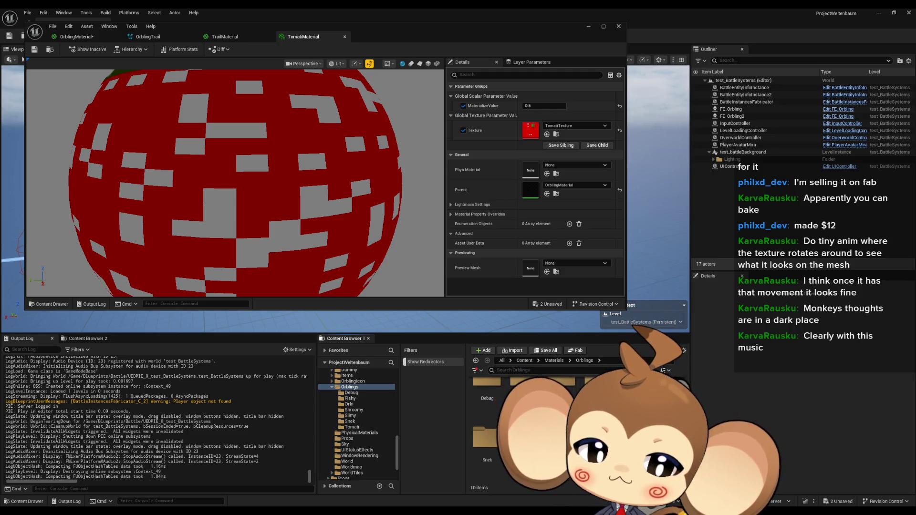
# Open the Reference Viewer for the OrblingMaterial asset
pyautogui.click(563, 449)
pyautogui.rightClick(569, 413)
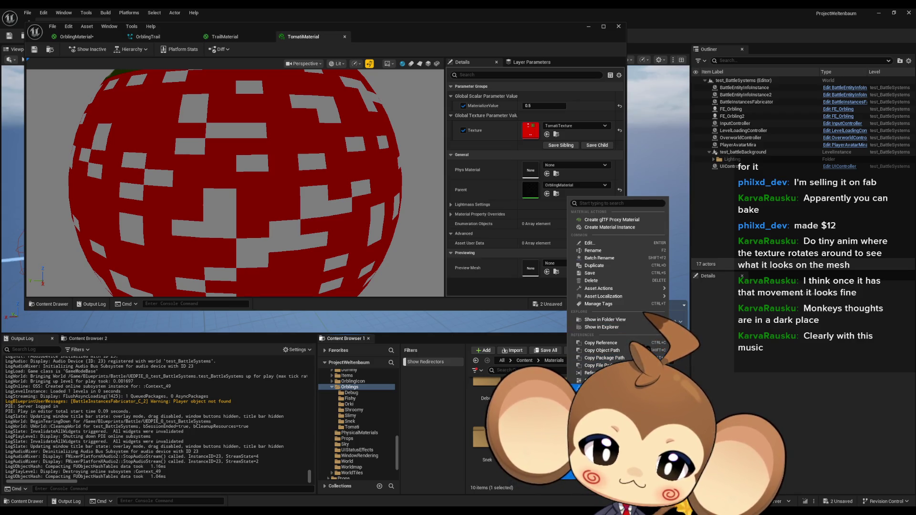
pyautogui.click(591, 372)
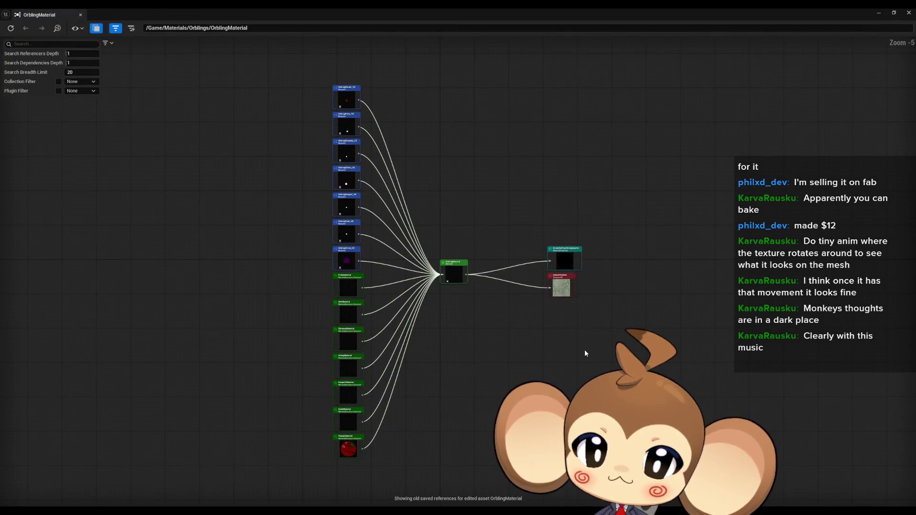
# Inspect the referencing TomatiMaterial and Orbling blueprints, then shrink and minimize the viewer
pyautogui.scroll(1, 403, 281)
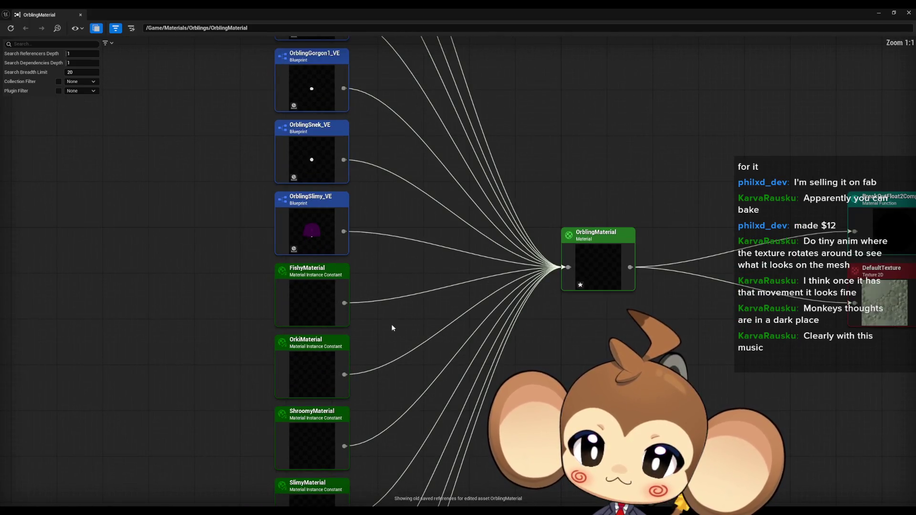
pyautogui.scroll(1, 424, 242)
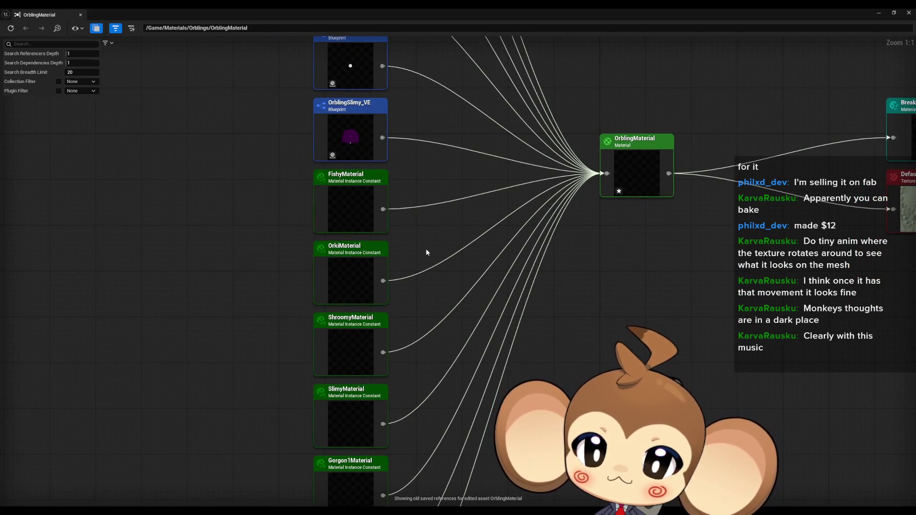
pyautogui.moveTo(447, 282); pyautogui.dragTo(468, 186)
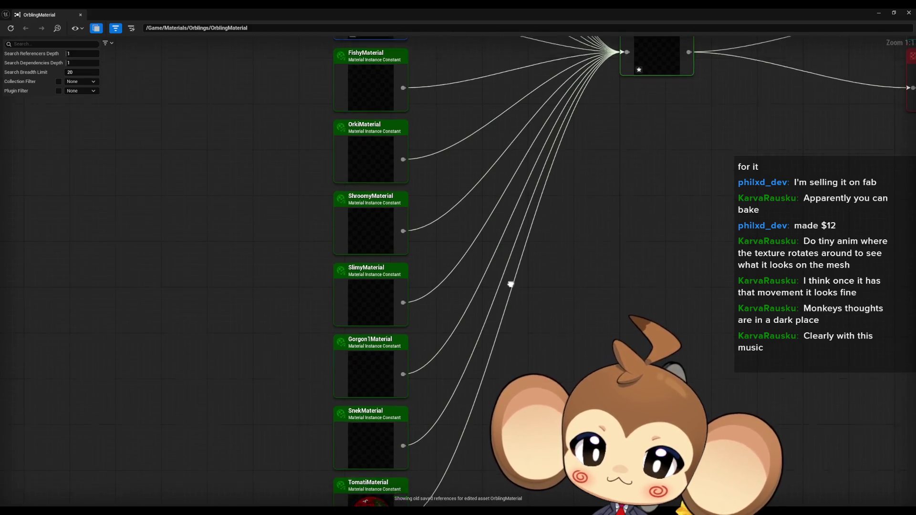
pyautogui.moveTo(511, 282); pyautogui.dragTo(500, 148)
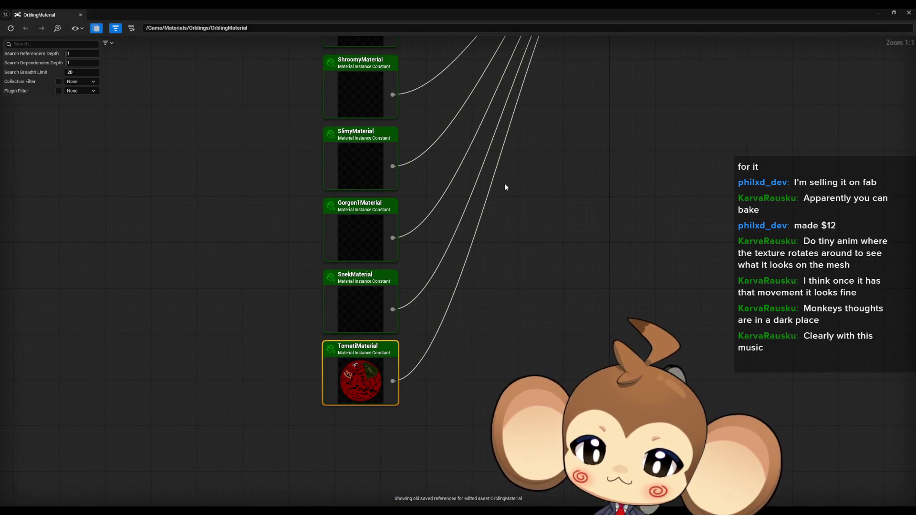
pyautogui.moveTo(504, 188); pyautogui.dragTo(431, 513)
pyautogui.moveTo(341, 300)
pyautogui.mouseDown()
pyautogui.moveTo(367, 362)
pyautogui.moveTo(388, 367)
pyautogui.moveTo(396, 483)
pyautogui.mouseUp()
pyautogui.moveTo(341, 188)
pyautogui.mouseDown()
pyautogui.moveTo(367, 163)
pyautogui.moveTo(280, 52)
pyautogui.mouseUp()
pyautogui.moveTo(334, 15)
pyautogui.mouseDown()
pyautogui.moveTo(302, 77)
pyautogui.moveTo(322, 92)
pyautogui.moveTo(340, 320)
pyautogui.moveTo(304, 213)
pyautogui.mouseUp()
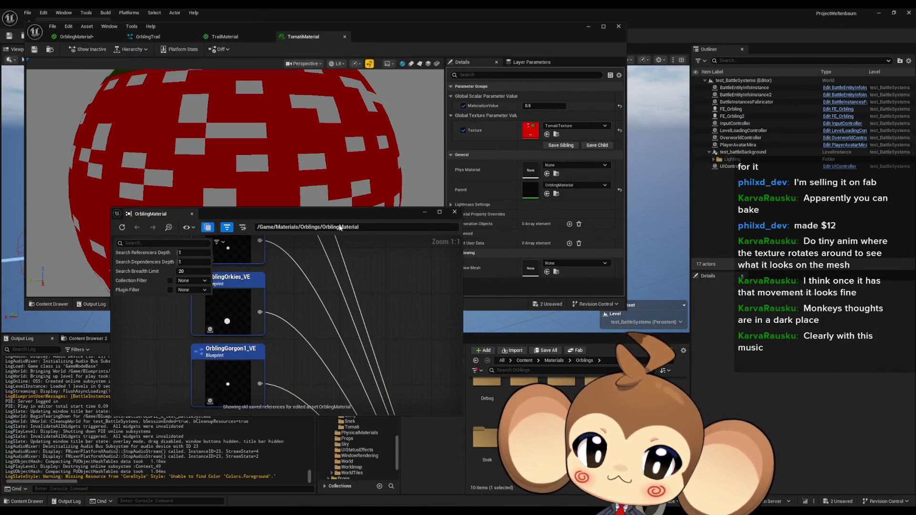
pyautogui.click(423, 213)
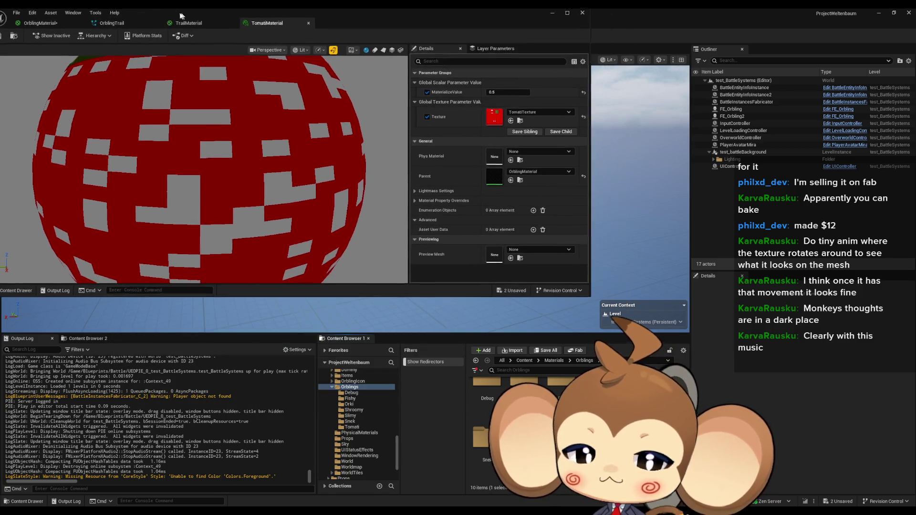
# Open the OrblingTomati_VE blueprint from Blueprints > VisualEntity > OrblingBases > 1_Fire > Tomati
pyautogui.moveTo(223, 30); pyautogui.dragTo(164, 18)
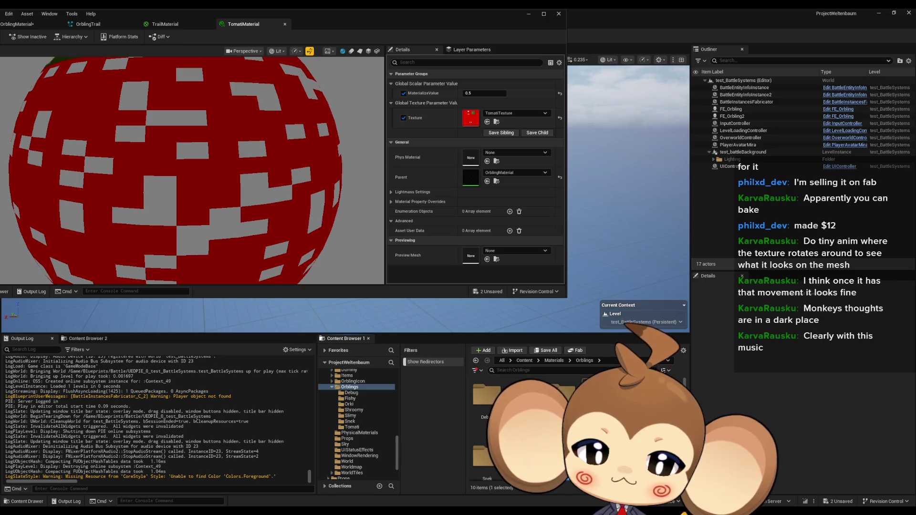
pyautogui.click(523, 360)
pyautogui.click(348, 453)
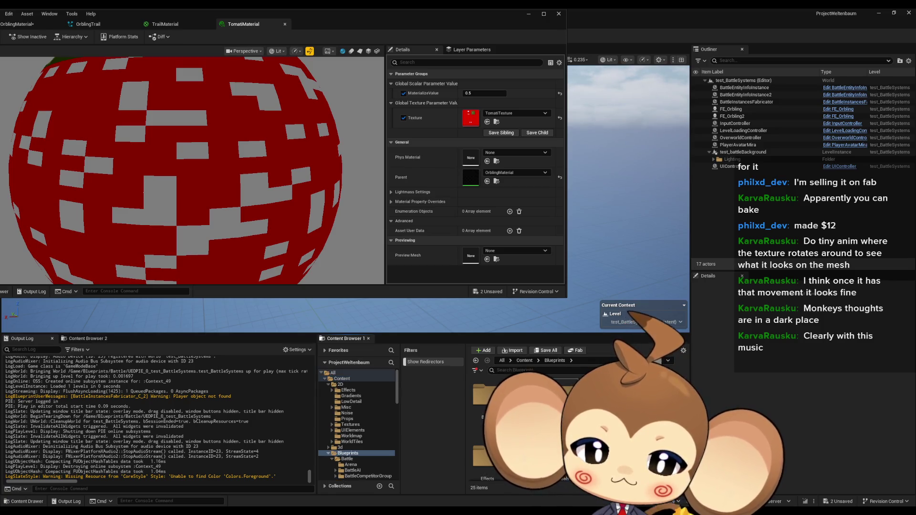
pyautogui.click(353, 427)
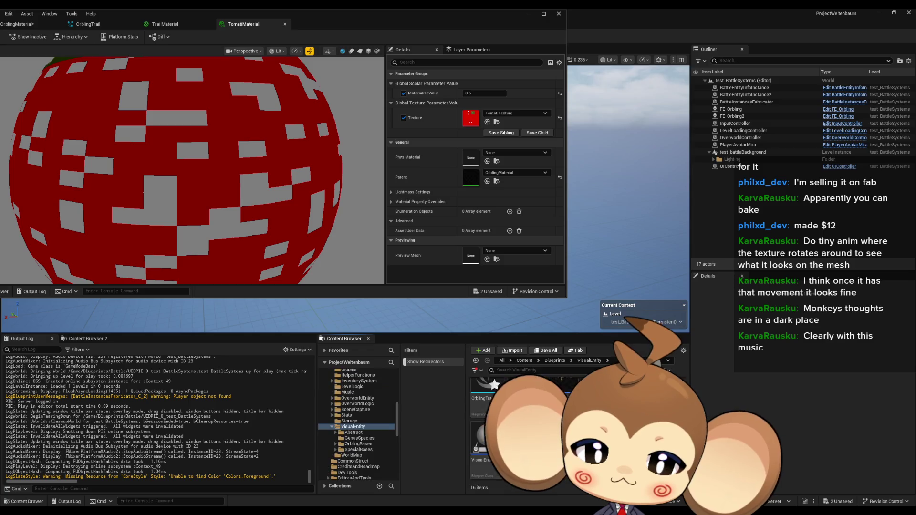
pyautogui.scroll(2, 525, 430)
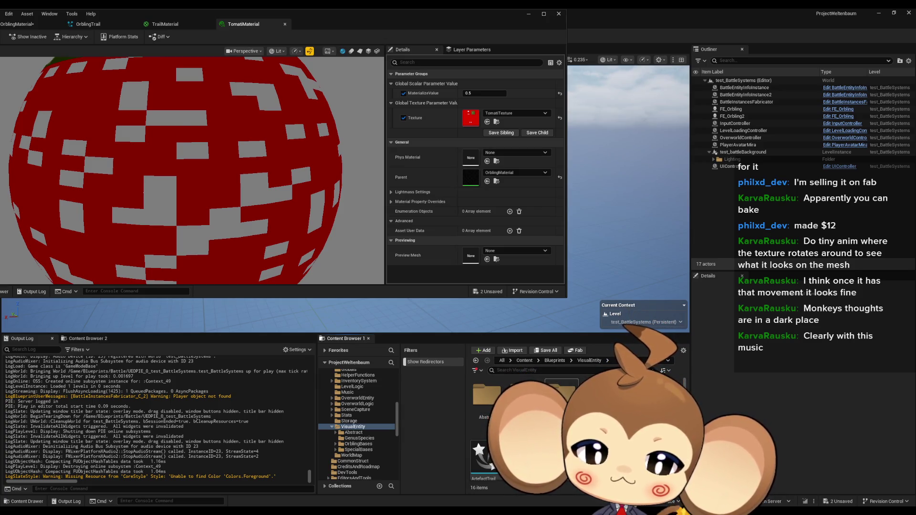
pyautogui.doubleClick(562, 399)
pyautogui.doubleClick(487, 396)
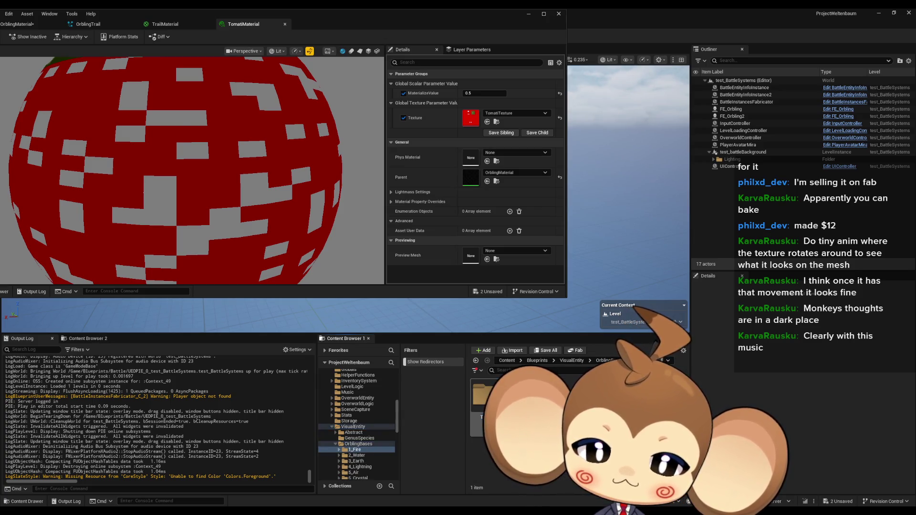
pyautogui.doubleClick(486, 396)
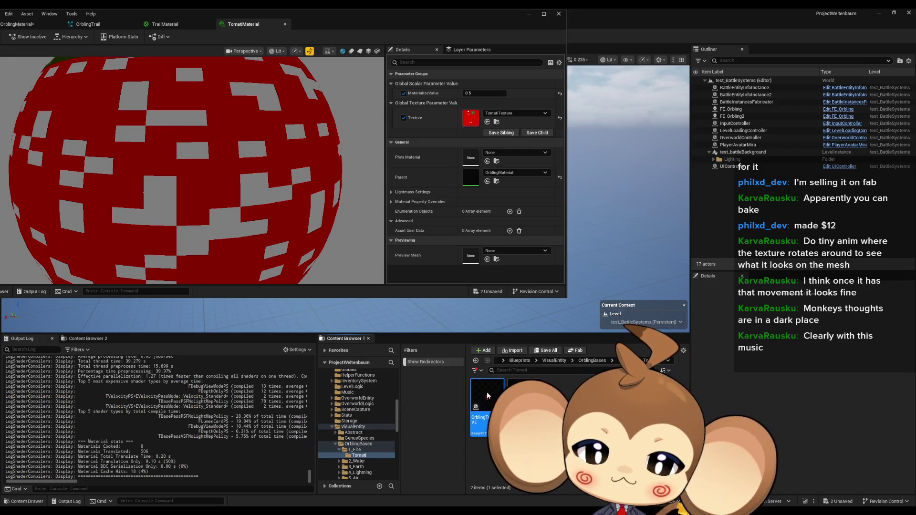
pyautogui.doubleClick(487, 395)
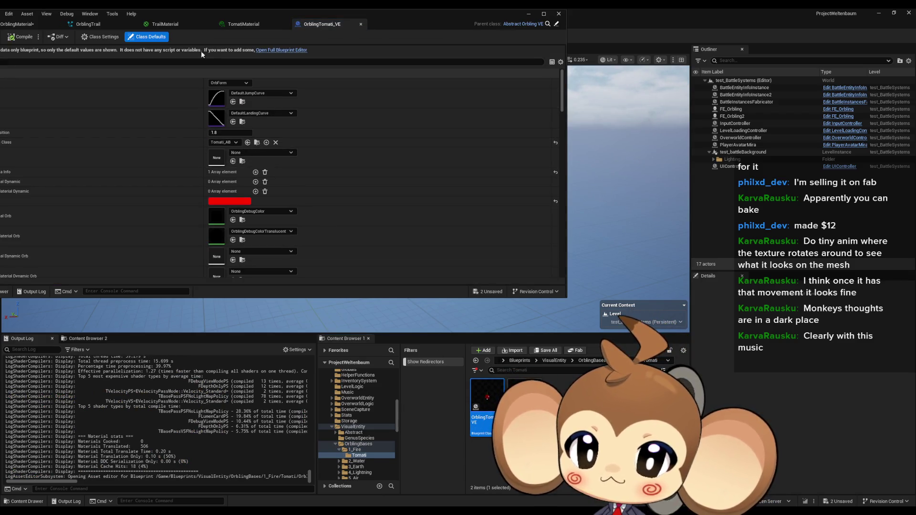
# Review OrblingTomati_VE's class defaults, then open its parent Abstract_Orbling_VE
pyautogui.moveTo(197, 15); pyautogui.dragTo(241, 18)
pyautogui.scroll(-1, 324, 199)
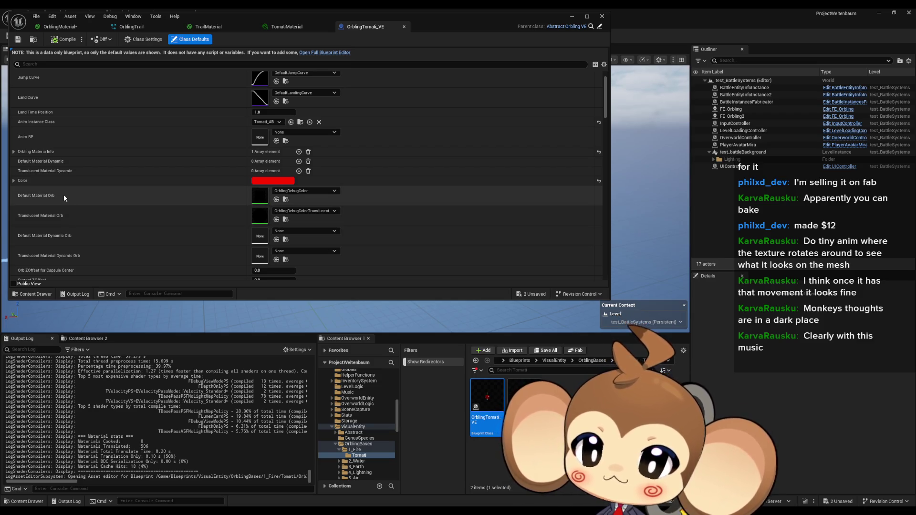
pyautogui.click(286, 200)
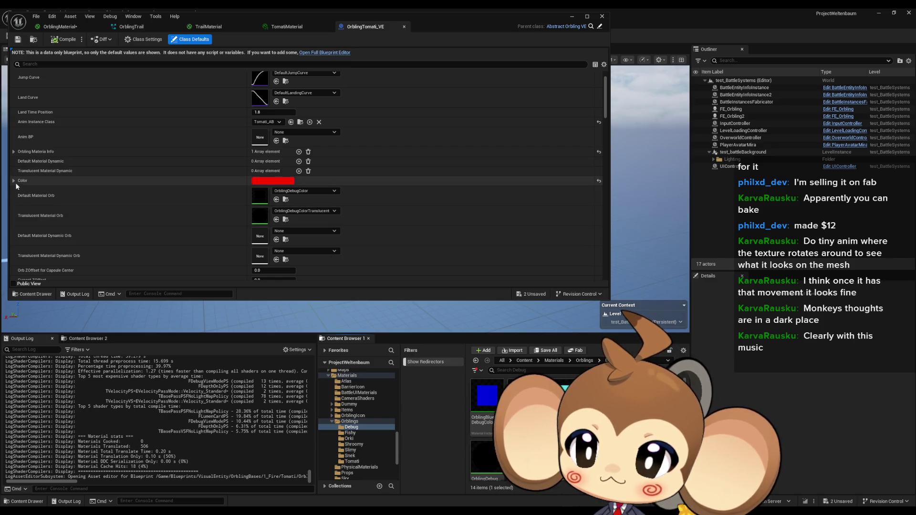
pyautogui.scroll(-1, 49, 194)
pyautogui.scroll(-3, 50, 195)
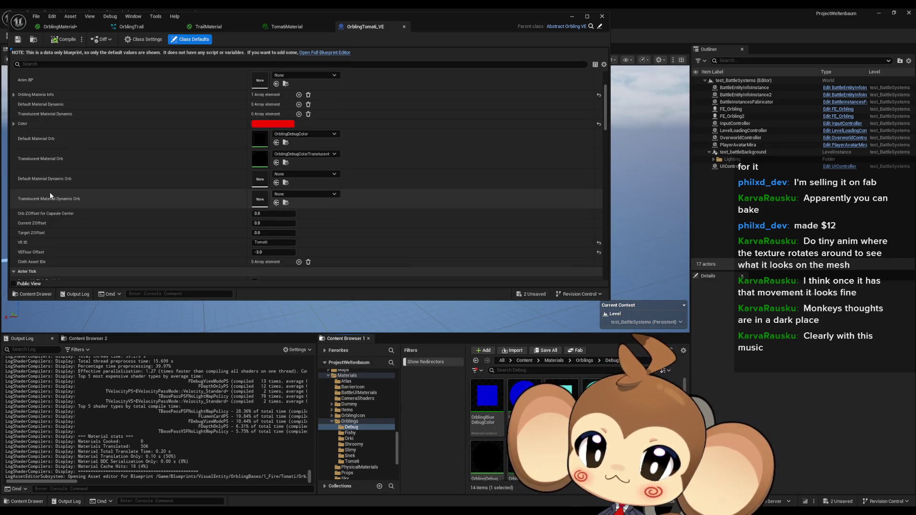
pyautogui.scroll(-1, 115, 195)
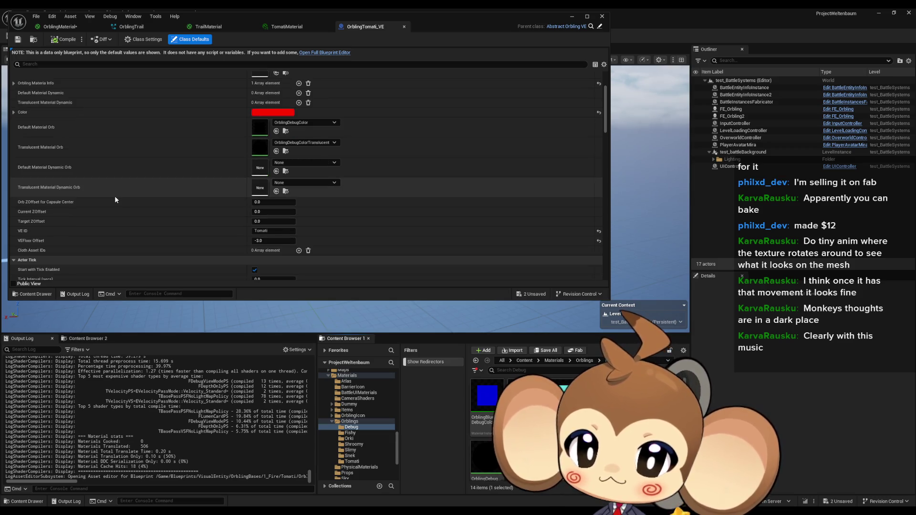
pyautogui.scroll(4, 114, 199)
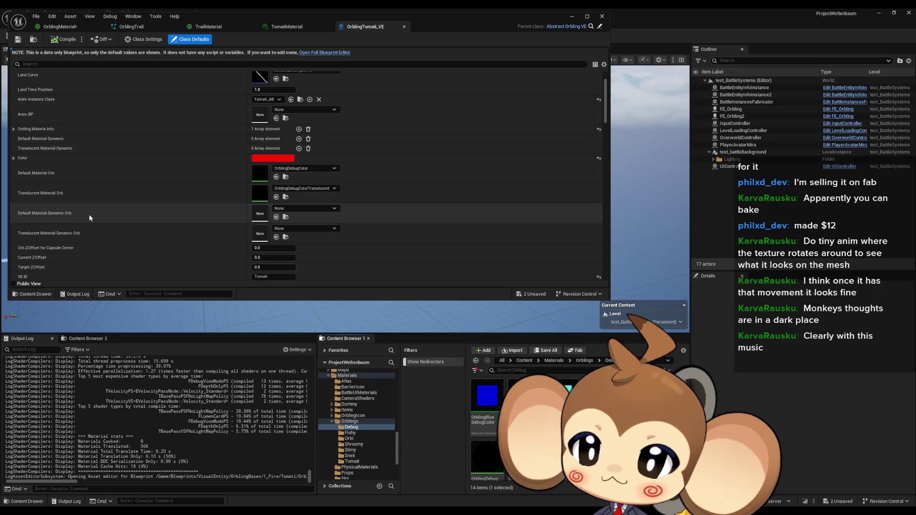
pyautogui.scroll(4, 96, 211)
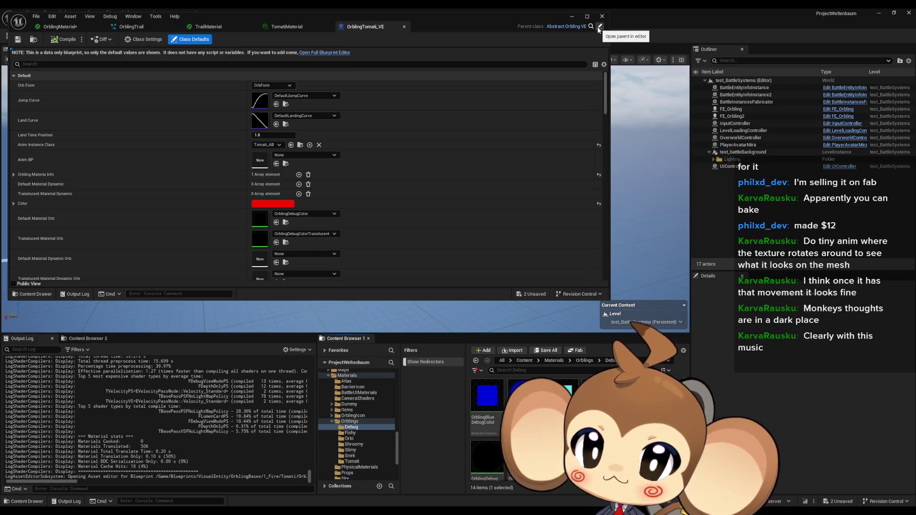
pyautogui.click(600, 27)
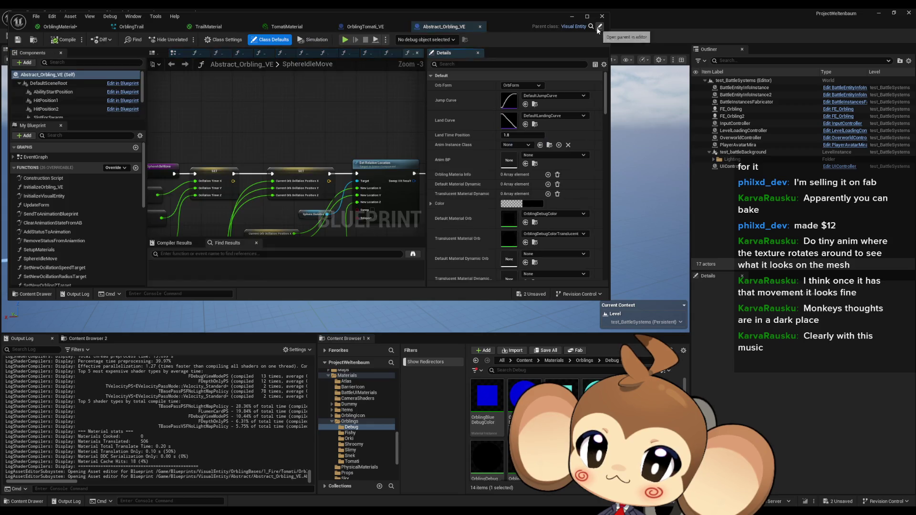
# Open the SetupMaterials function graph via InitializeVisualEntity's Setup Materials call
pyautogui.doubleClick(68, 189)
pyautogui.moveTo(351, 167); pyautogui.dragTo(173, 93)
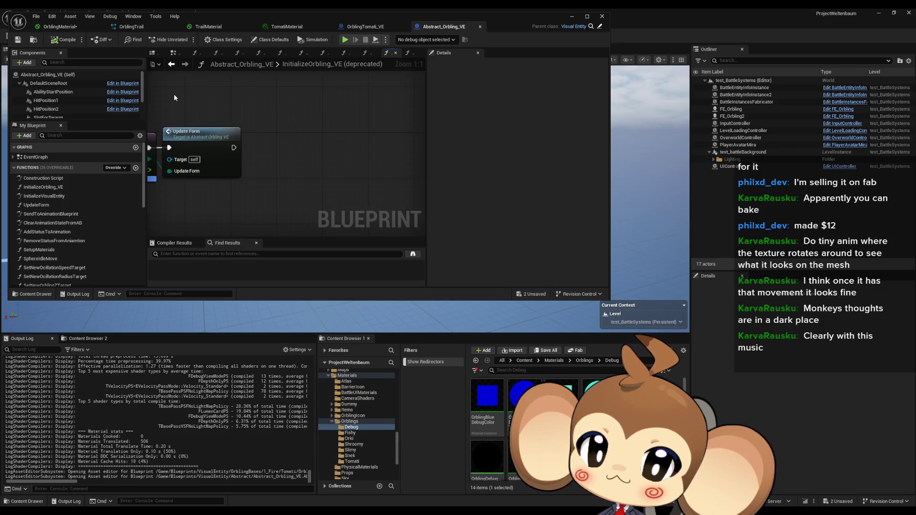
pyautogui.doubleClick(57, 196)
pyautogui.scroll(3, 207, 140)
pyautogui.moveTo(339, 155); pyautogui.dragTo(101, 159)
pyautogui.click(288, 137)
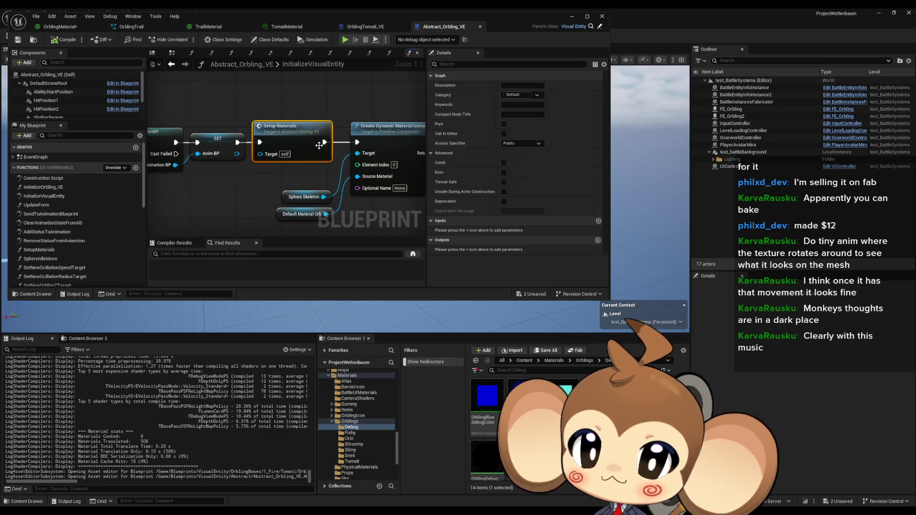
pyautogui.doubleClick(288, 137)
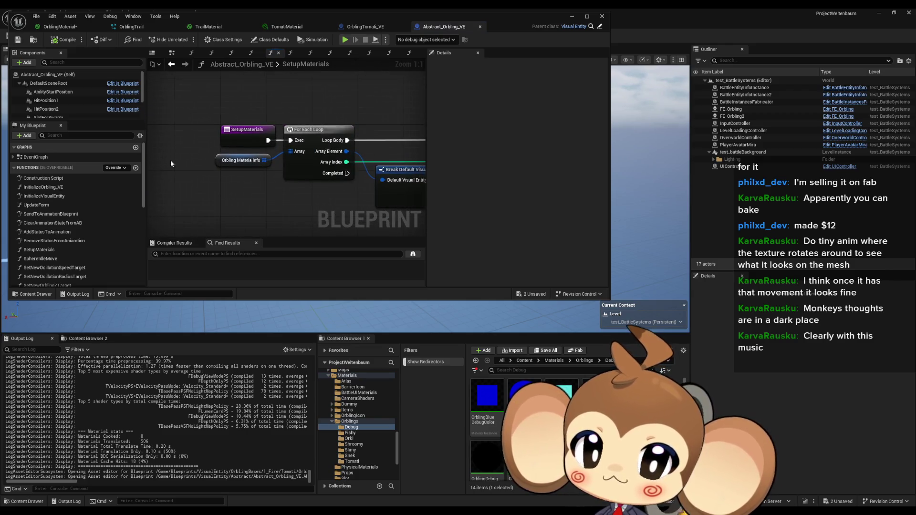
# Toggle a breakpoint on the SetupMaterials entry node and start Play to hit it
pyautogui.click(227, 161)
pyautogui.moveTo(218, 170); pyautogui.dragTo(195, 171)
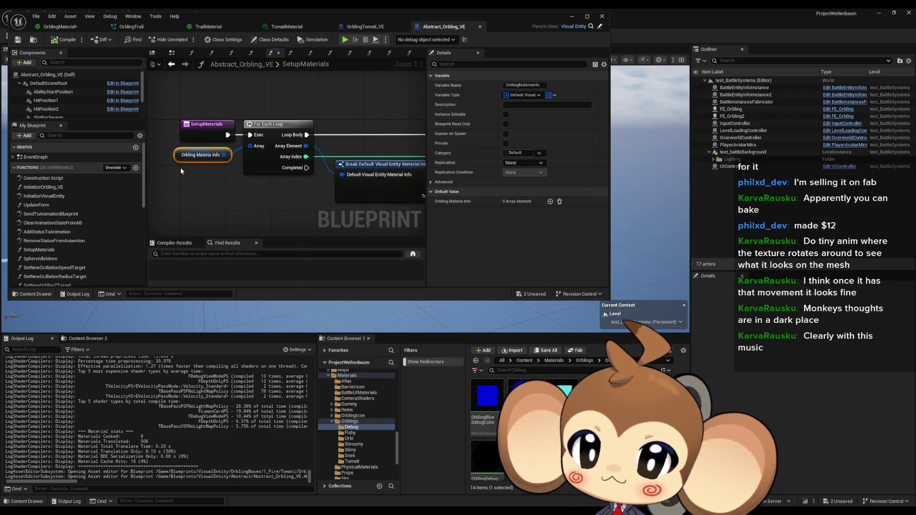
pyautogui.rightClick(213, 133)
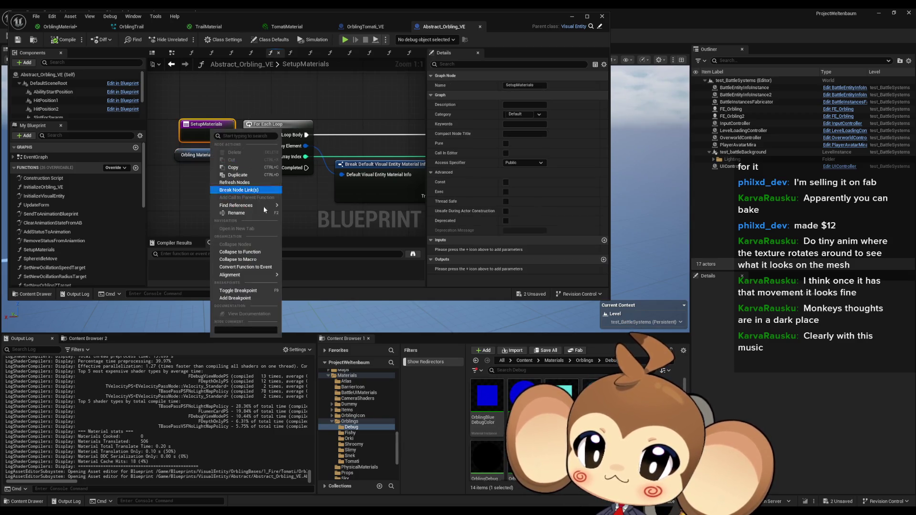
pyautogui.click(239, 291)
pyautogui.moveTo(319, 25); pyautogui.dragTo(317, 71)
pyautogui.click(180, 36)
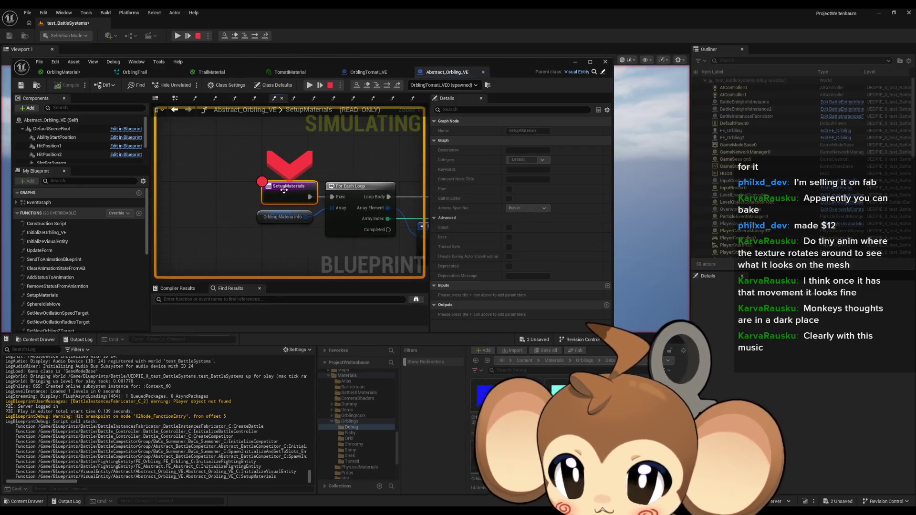
# Inspect Orbling Materia Info's element 0 materials at the breakpoint, then stop Play
pyautogui.moveTo(281, 218)
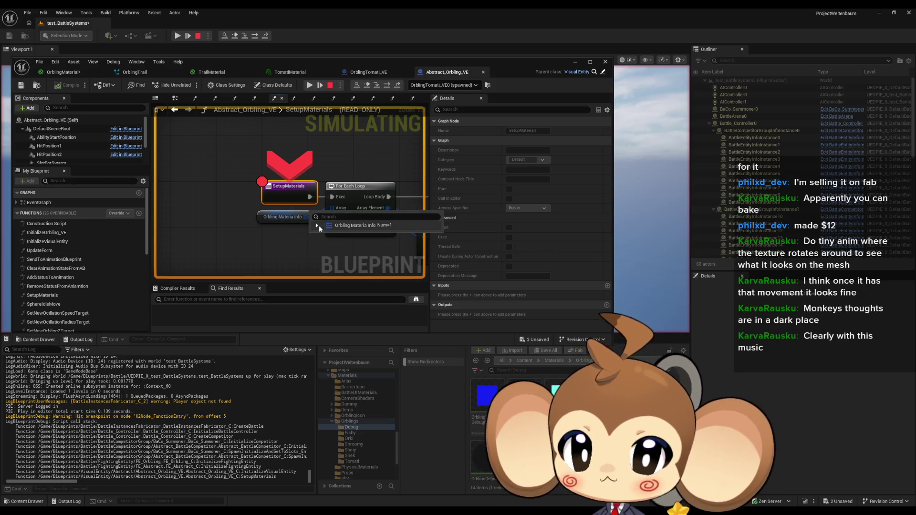
pyautogui.click(317, 226)
pyautogui.click(323, 234)
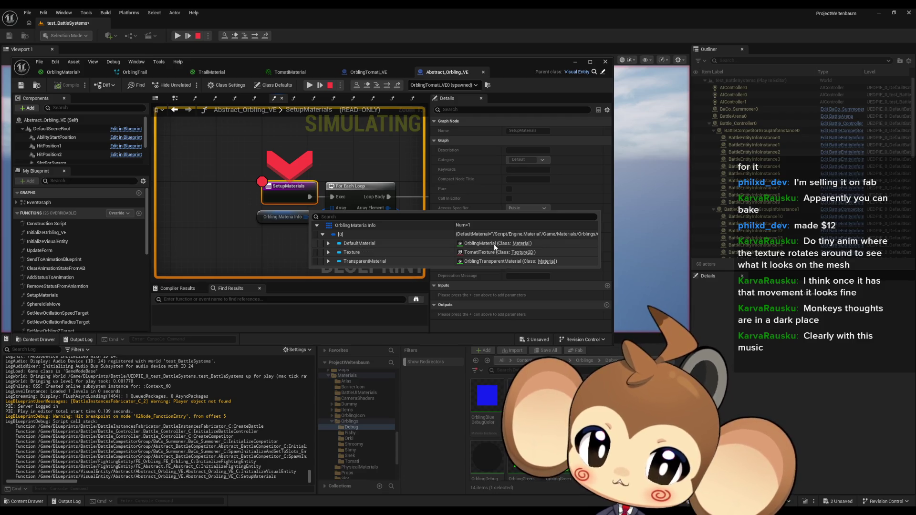
pyautogui.click(199, 36)
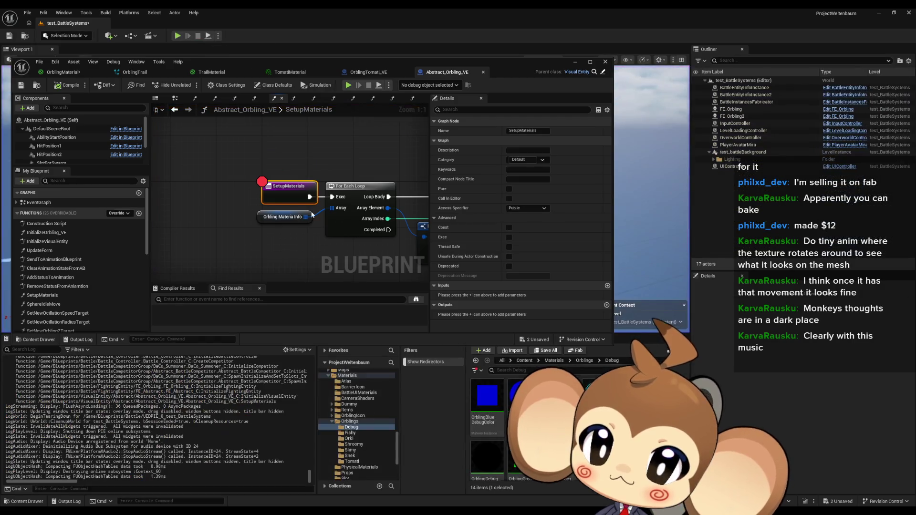
# Remove the SetupMaterials breakpoint and open TomatiTexture's Reference Viewer from 2D > Textures > Orblings > Tomati
pyautogui.rightClick(285, 197)
pyautogui.click(313, 363)
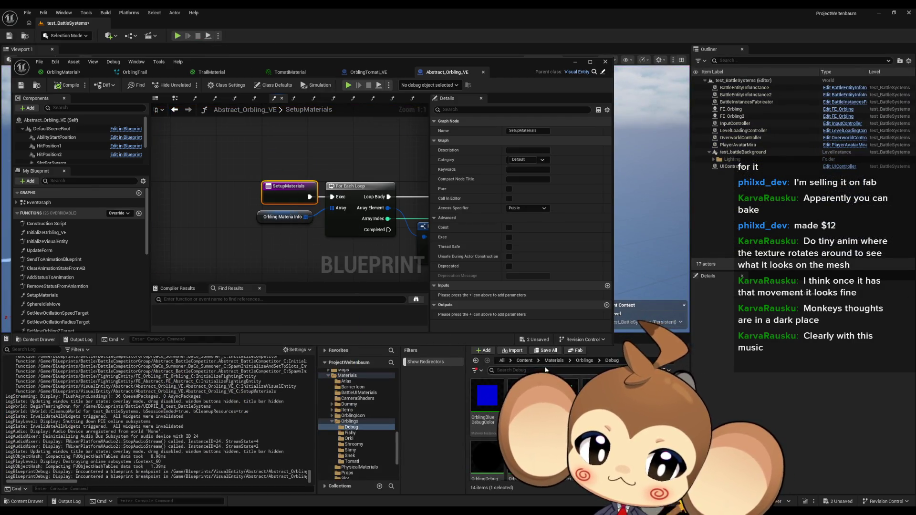
pyautogui.click(525, 360)
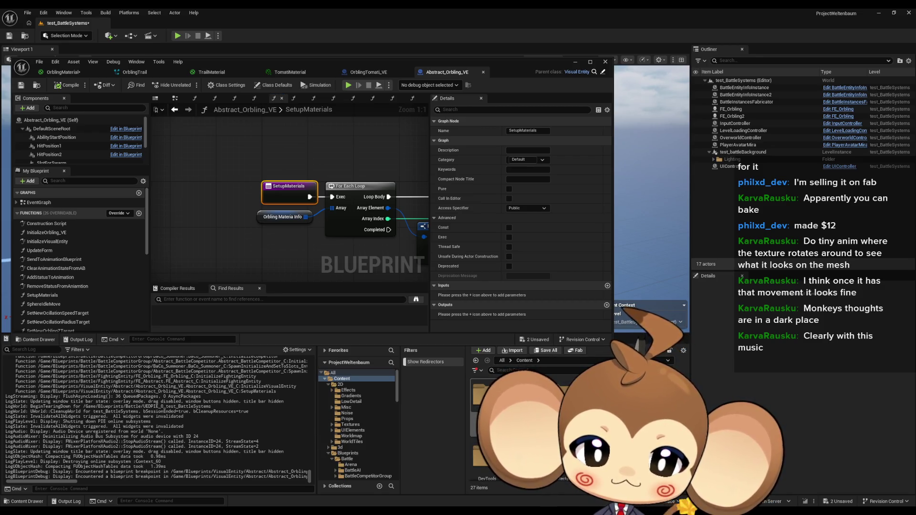
pyautogui.click(340, 384)
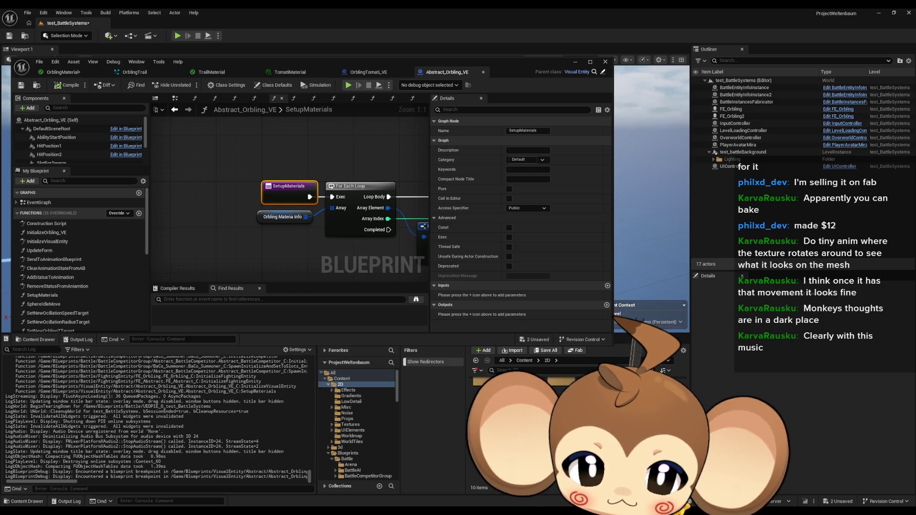
pyautogui.click(350, 425)
pyautogui.doubleClick(587, 406)
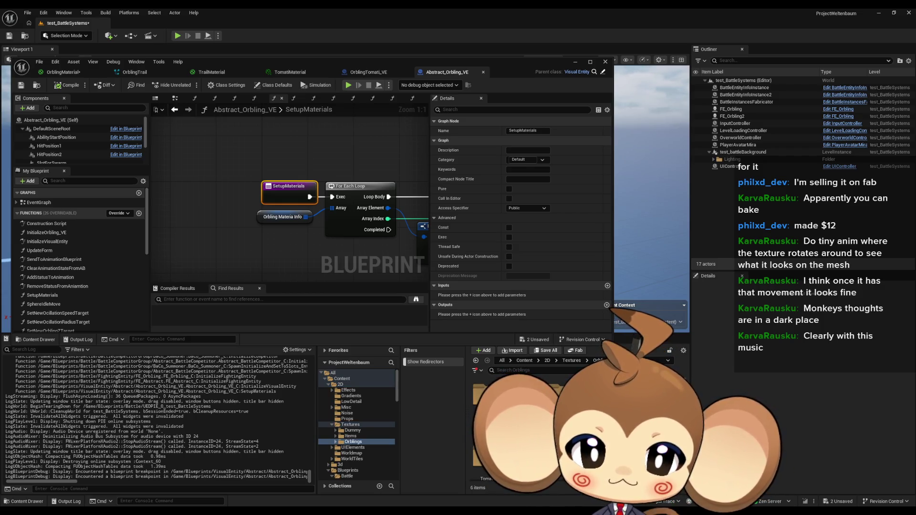
pyautogui.doubleClick(486, 453)
pyautogui.rightClick(485, 391)
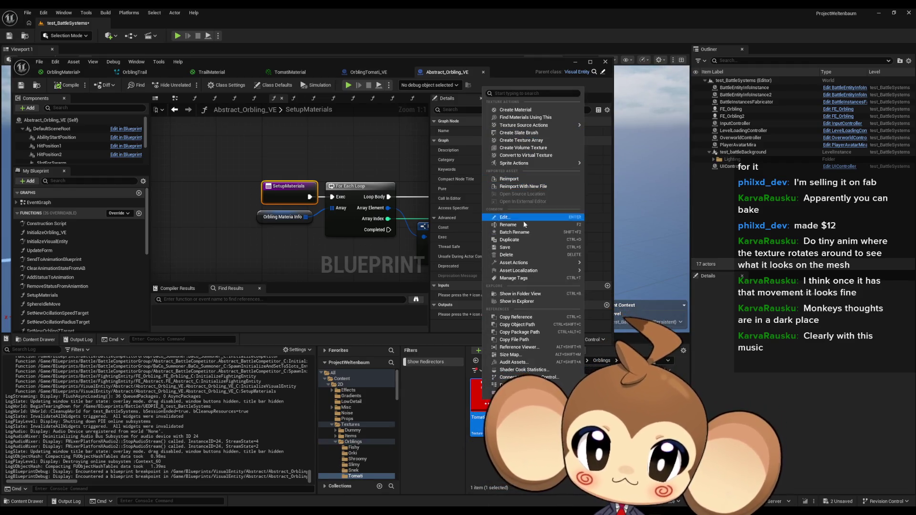
pyautogui.click(519, 347)
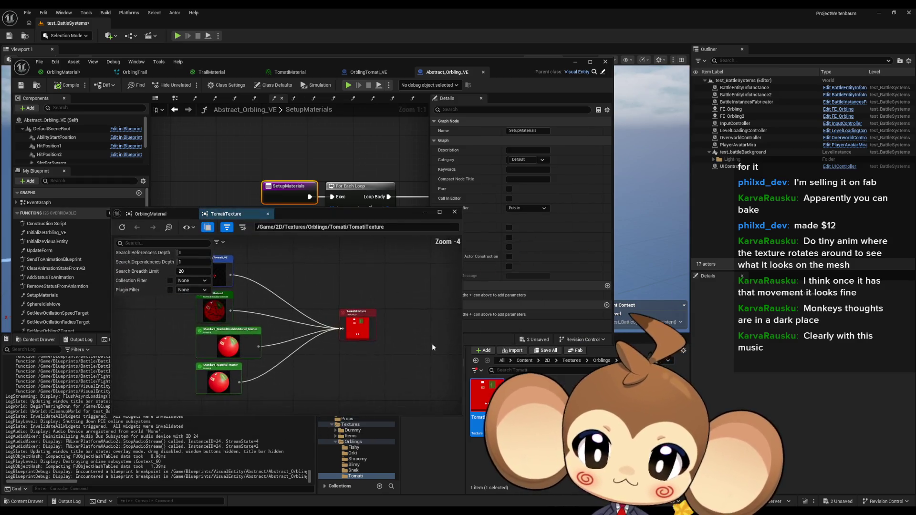
# Expand Orbling Materia Info Index [0] in OrblingTomati_VE's defaults and open its DefaultMaterial, OrblingMaterial
pyautogui.scroll(1, 293, 260)
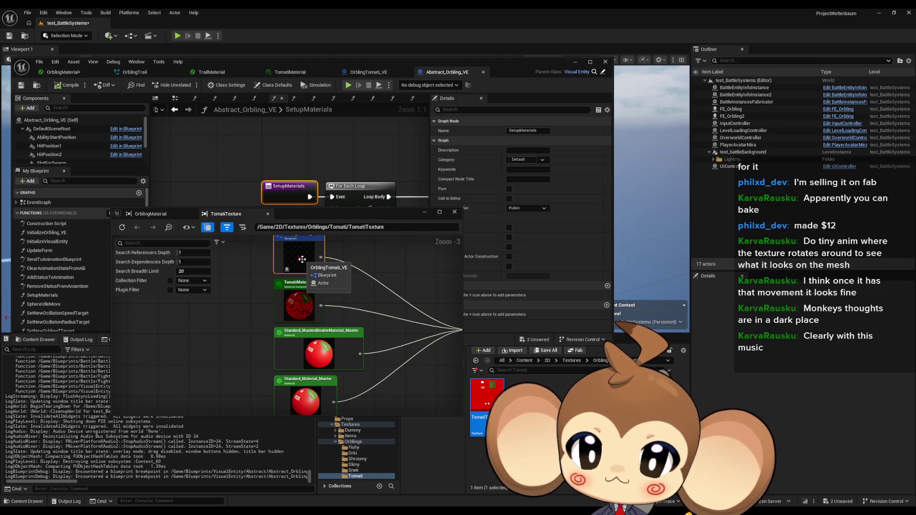
pyautogui.moveTo(304, 259); pyautogui.dragTo(314, 289)
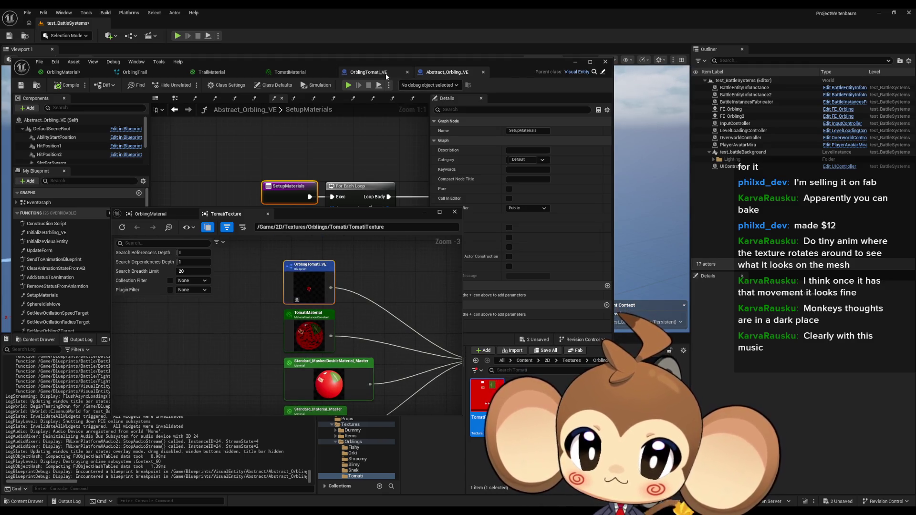
pyautogui.click(381, 74)
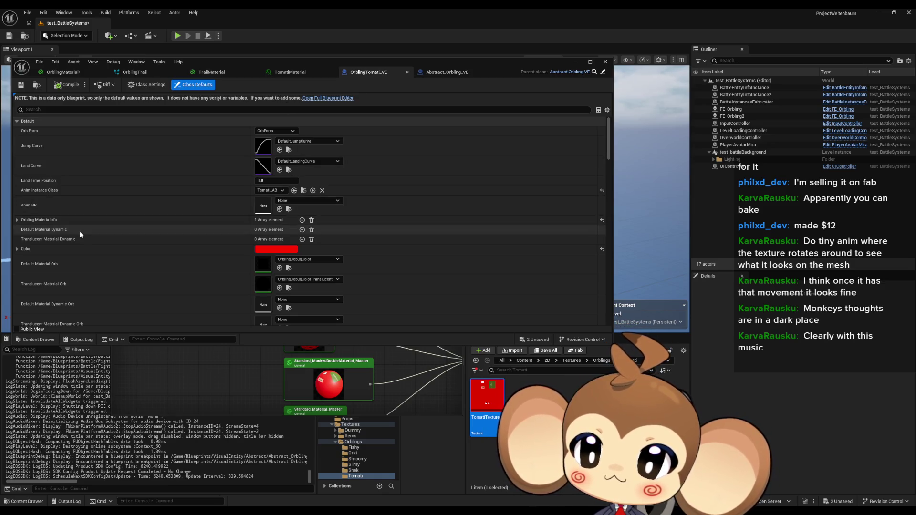
pyautogui.click(17, 220)
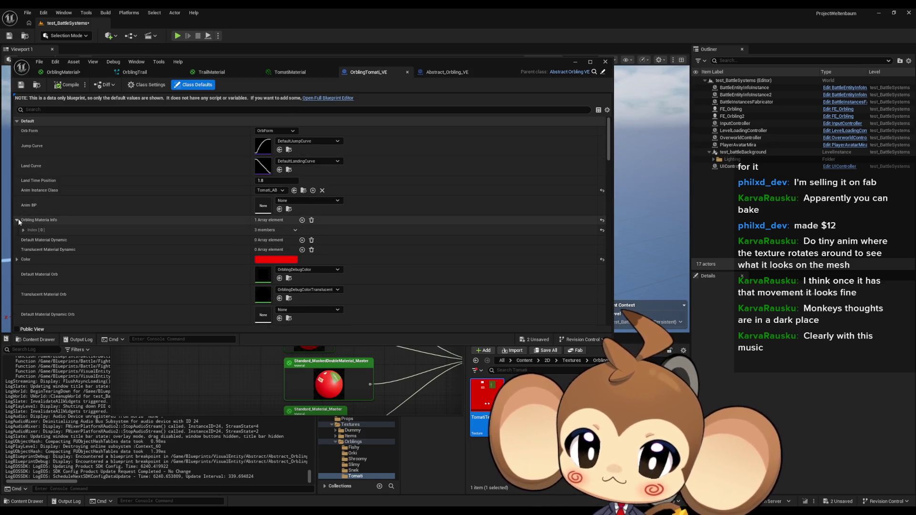
pyautogui.click(22, 230)
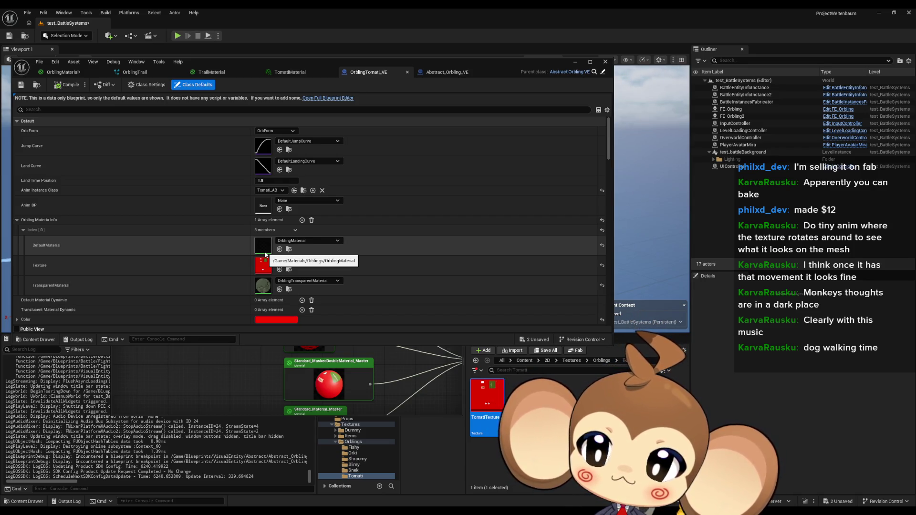
pyautogui.doubleClick(264, 253)
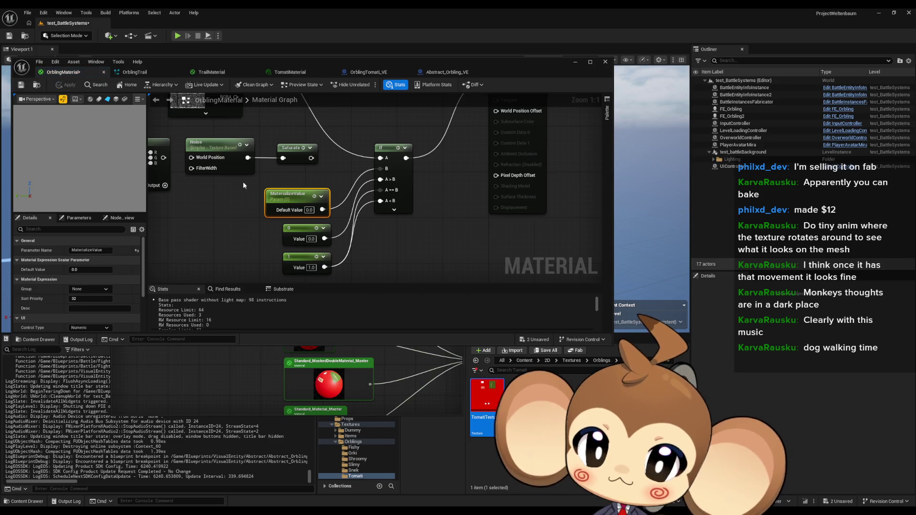
# Look over the OrblingMaterial node graph, deselect MaterializeValue, and save the material
pyautogui.scroll(-2, 276, 219)
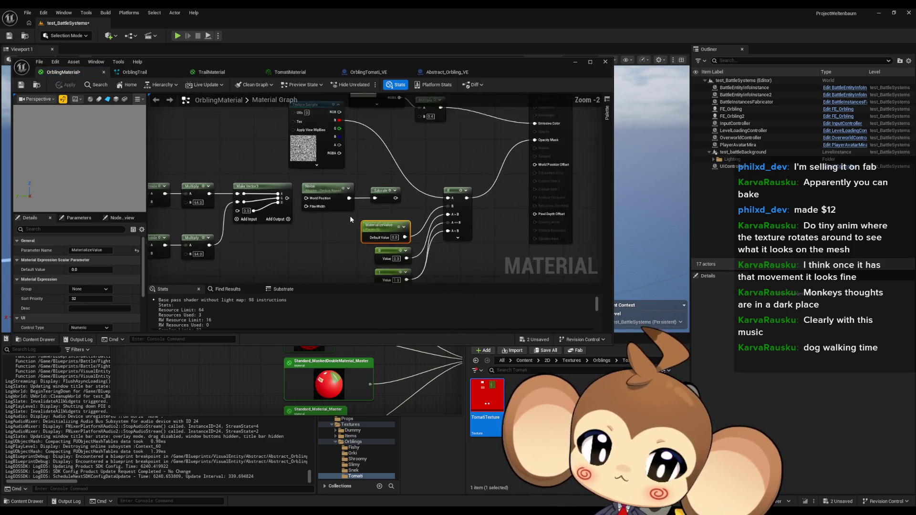
pyautogui.scroll(-1, 350, 215)
pyautogui.moveTo(351, 216)
pyautogui.mouseDown()
pyautogui.moveTo(387, 260)
pyautogui.moveTo(435, 234)
pyautogui.moveTo(391, 217)
pyautogui.mouseUp()
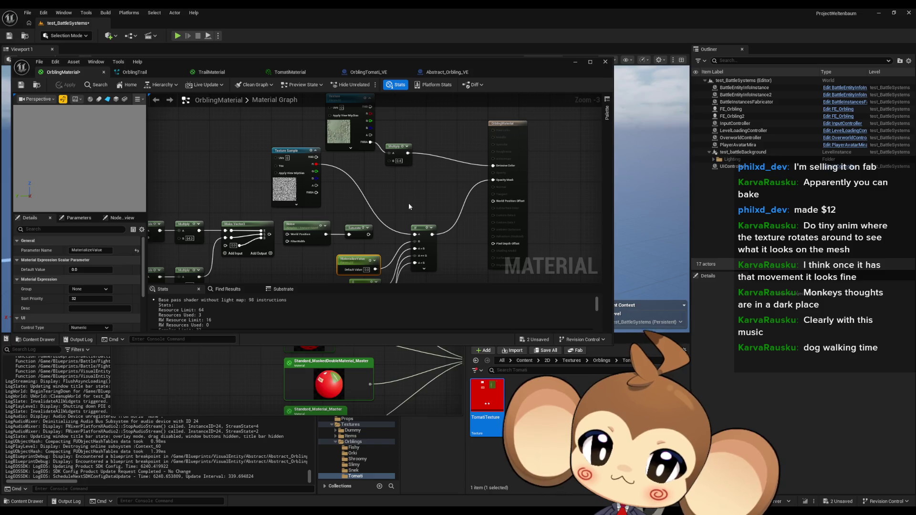
pyautogui.scroll(2, 404, 186)
pyautogui.scroll(-1, 418, 184)
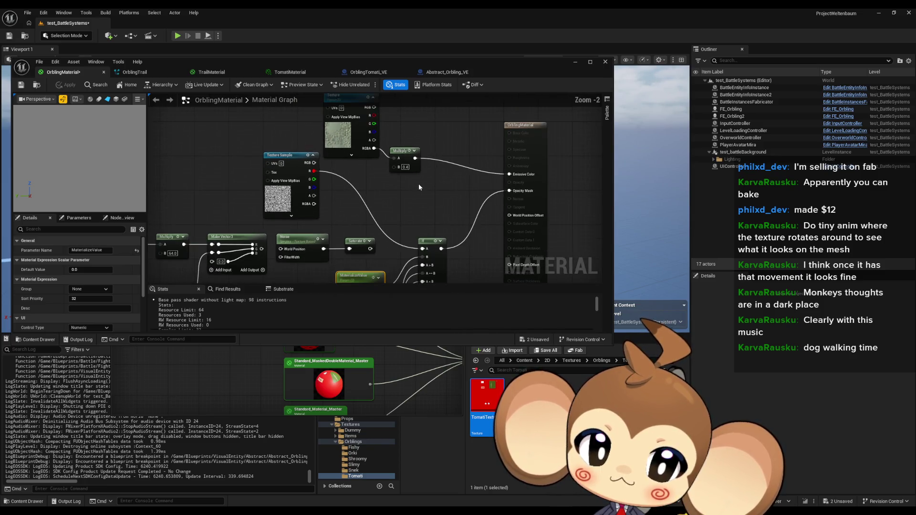
pyautogui.moveTo(416, 188); pyautogui.dragTo(405, 204)
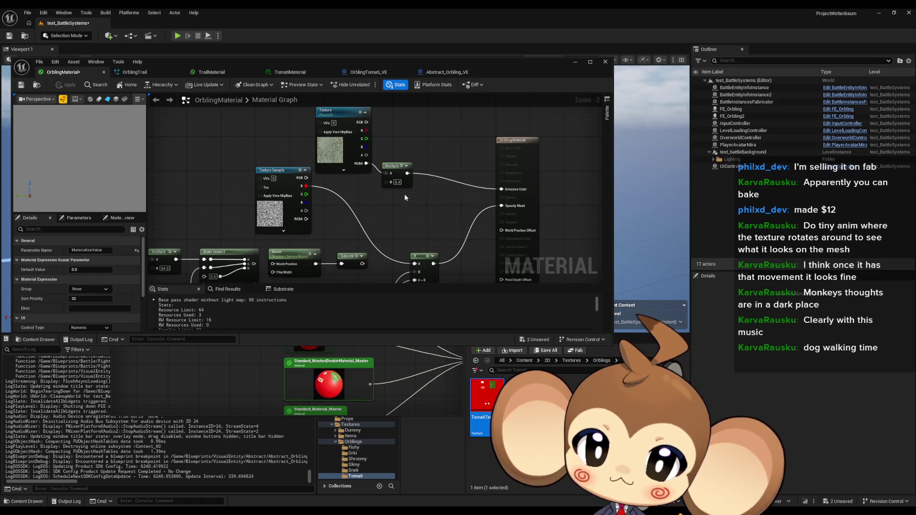
pyautogui.moveTo(405, 194)
pyautogui.mouseDown()
pyautogui.moveTo(412, 161)
pyautogui.moveTo(392, 143)
pyautogui.mouseUp()
pyautogui.click(412, 162)
pyautogui.scroll(-1, 413, 162)
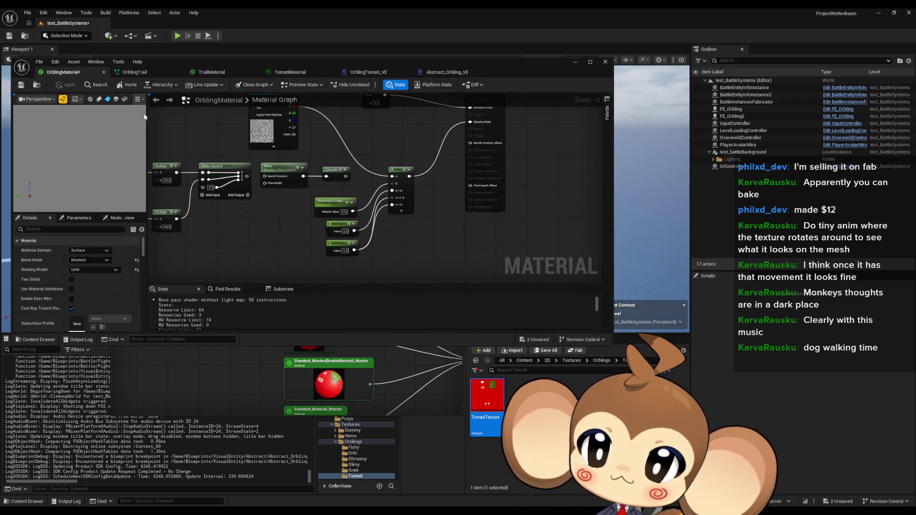
pyautogui.click(20, 84)
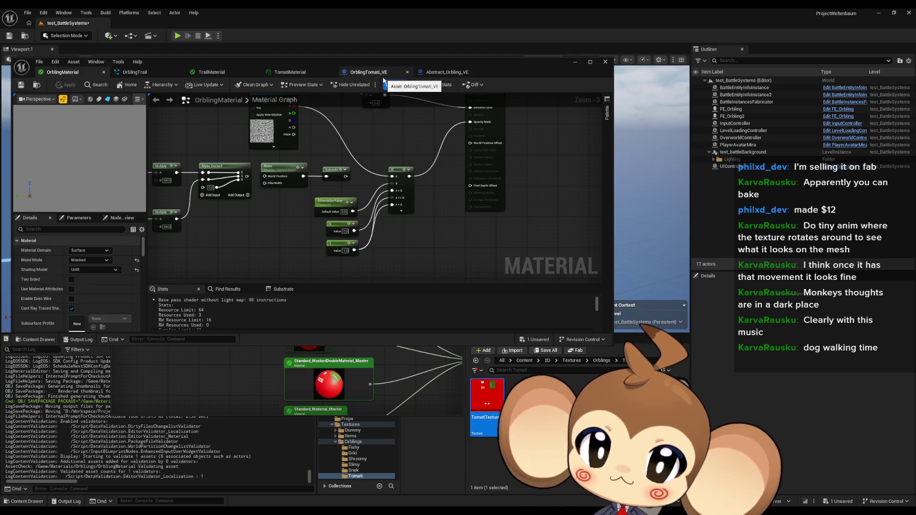
# Maximize the editor and open parent Abstract_Orbling_VE from OrblingTomati_VE's defaults
pyautogui.moveTo(477, 70)
pyautogui.mouseDown()
pyautogui.moveTo(450, 147)
pyautogui.moveTo(486, 22)
pyautogui.mouseUp()
pyautogui.click(355, 22)
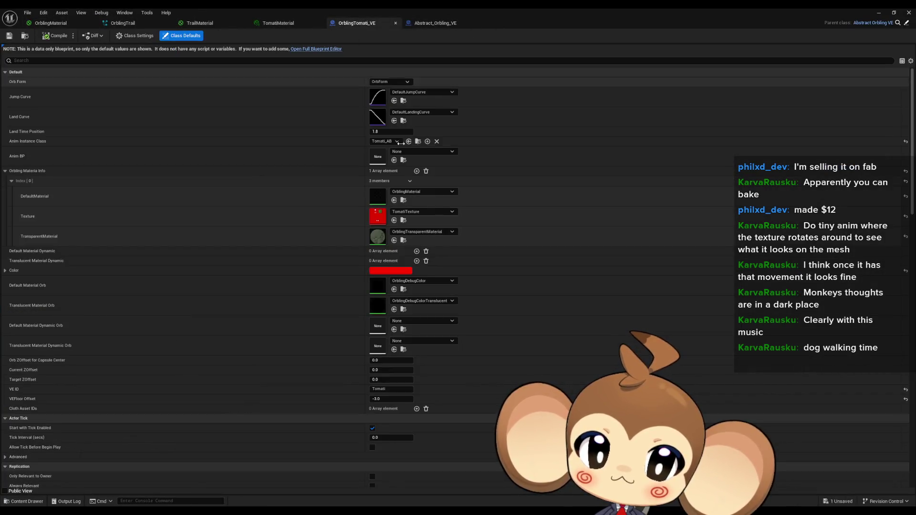
pyautogui.click(891, 23)
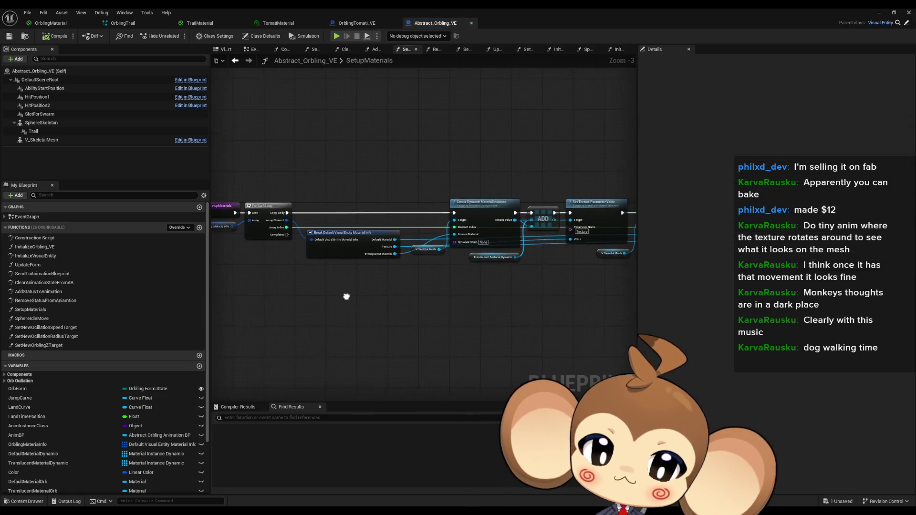
# Pan the SetupMaterials graph across the For Each Loop to the Create Dynamic Material Instance chain
pyautogui.moveTo(347, 283); pyautogui.dragTo(284, 253)
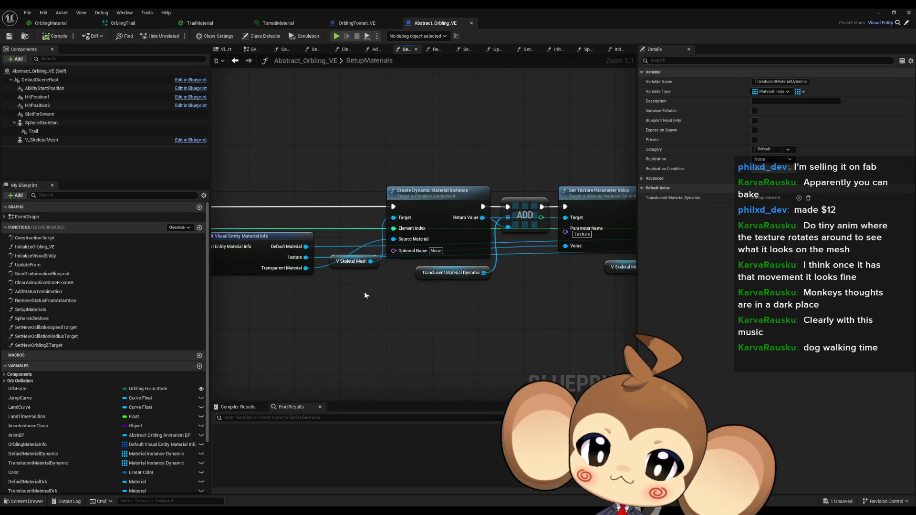
pyautogui.click(353, 261)
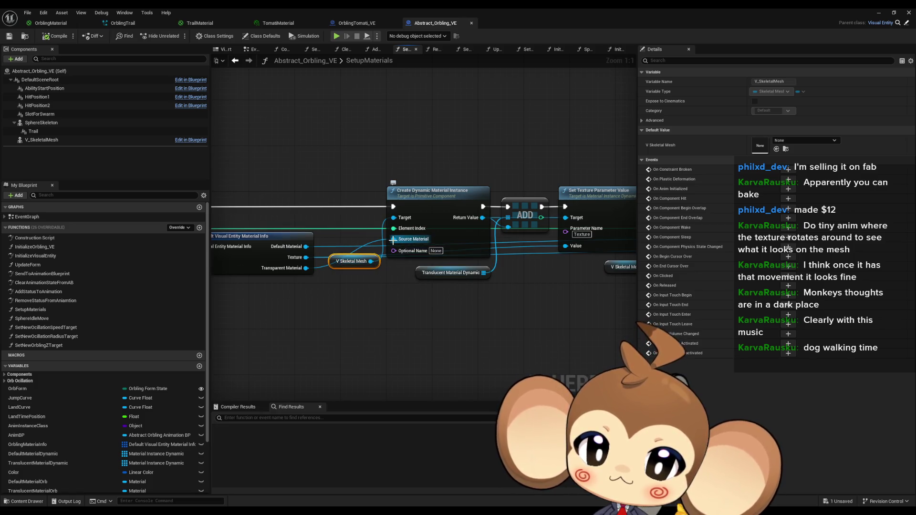
pyautogui.moveTo(287, 270); pyautogui.dragTo(483, 272)
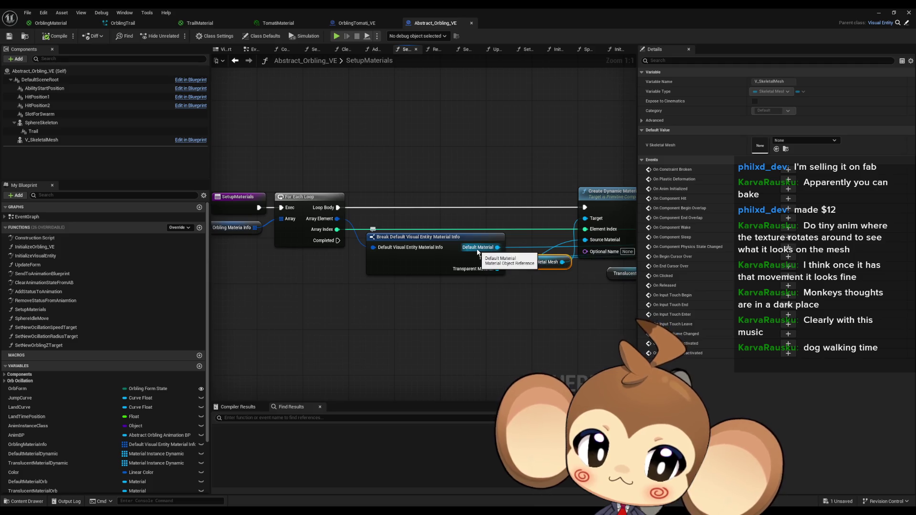
pyautogui.moveTo(478, 252); pyautogui.dragTo(212, 251)
pyautogui.scroll(-2, 212, 252)
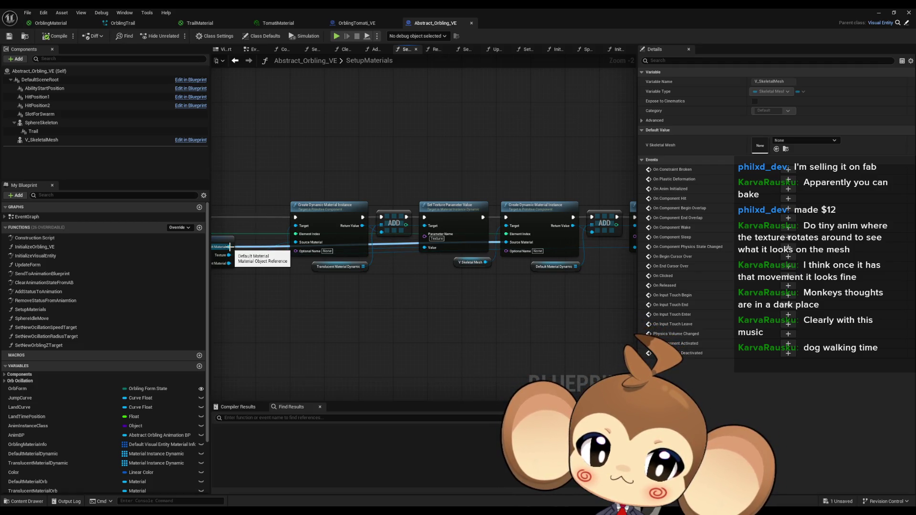
pyautogui.scroll(2, 229, 246)
pyautogui.click(368, 262)
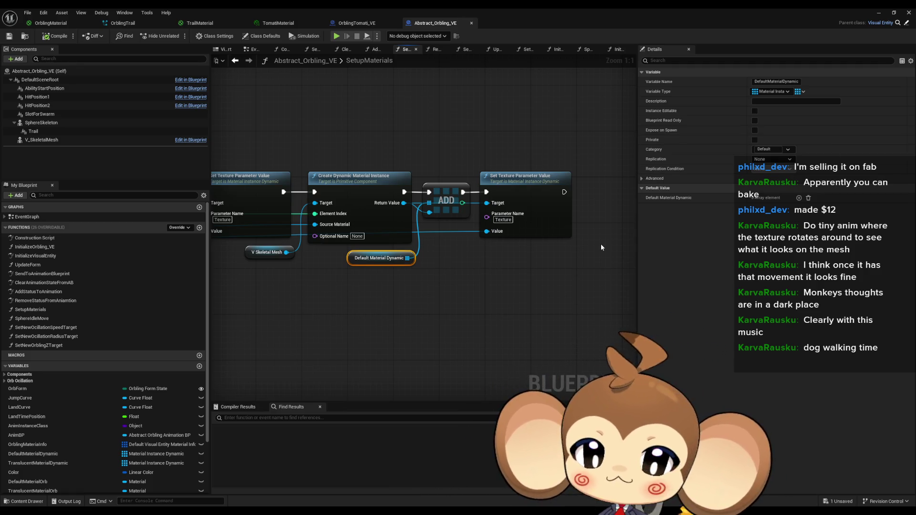
pyautogui.click(476, 269)
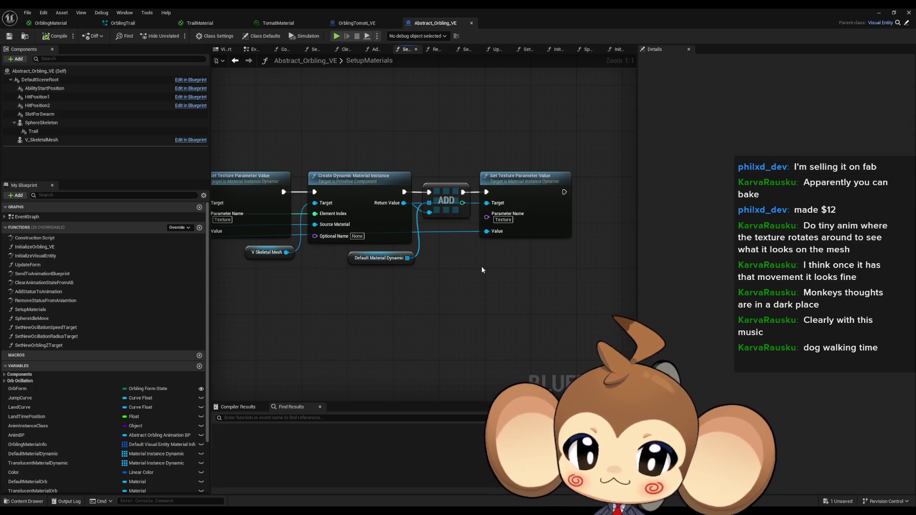
pyautogui.moveTo(482, 265)
pyautogui.mouseDown()
pyautogui.moveTo(593, 249)
pyautogui.moveTo(491, 245)
pyautogui.moveTo(517, 239)
pyautogui.moveTo(627, 261)
pyautogui.moveTo(508, 254)
pyautogui.moveTo(437, 262)
pyautogui.mouseUp()
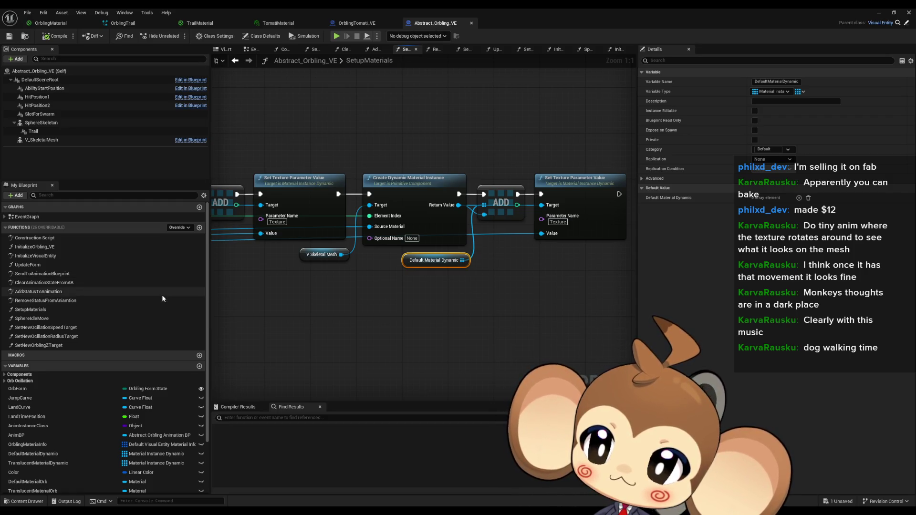
pyautogui.moveTo(336, 308)
pyautogui.mouseDown()
pyautogui.moveTo(471, 287)
pyautogui.moveTo(408, 271)
pyautogui.mouseUp()
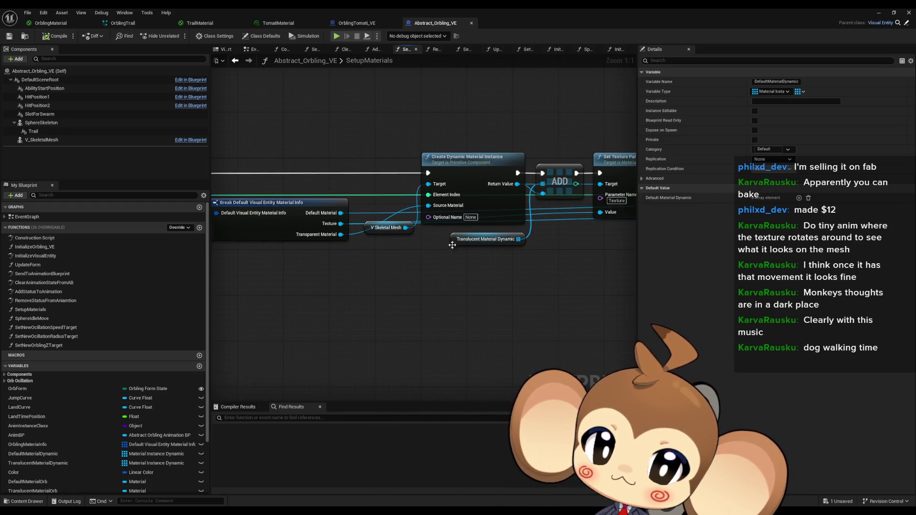
pyautogui.rightClick(455, 242)
# Find references to TranslucentMaterialDynamic by name and jump to its getter in SetupMaterials
pyautogui.moveTo(549, 311)
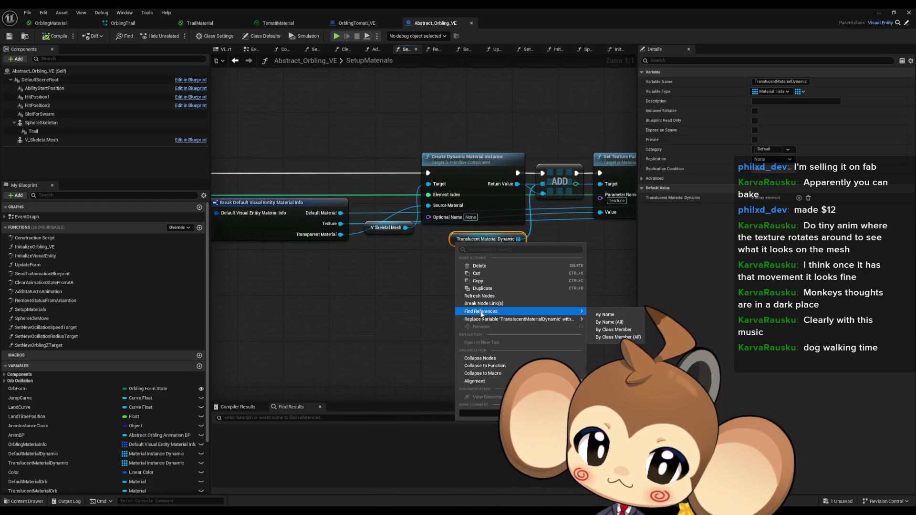
pyautogui.click(589, 332)
pyautogui.click(265, 438)
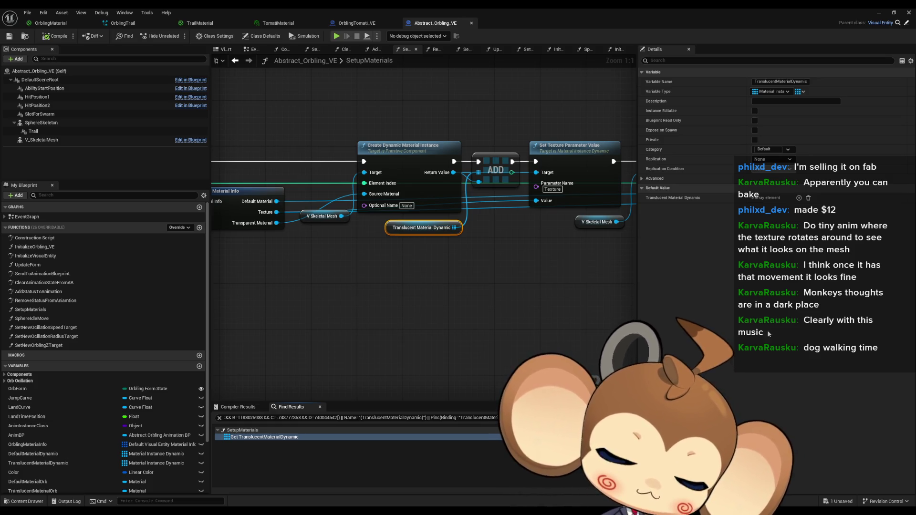
# Pan back to the dynamic material chain and add a new function to Abstract_Orbling_VE
pyautogui.moveTo(336, 312); pyautogui.dragTo(602, 291)
pyautogui.moveTo(434, 295); pyautogui.dragTo(376, 306)
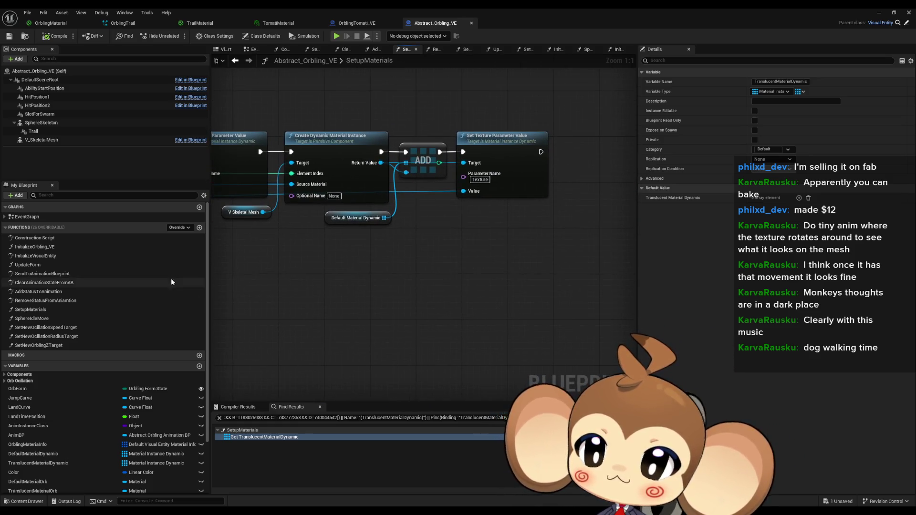
pyautogui.click(199, 227)
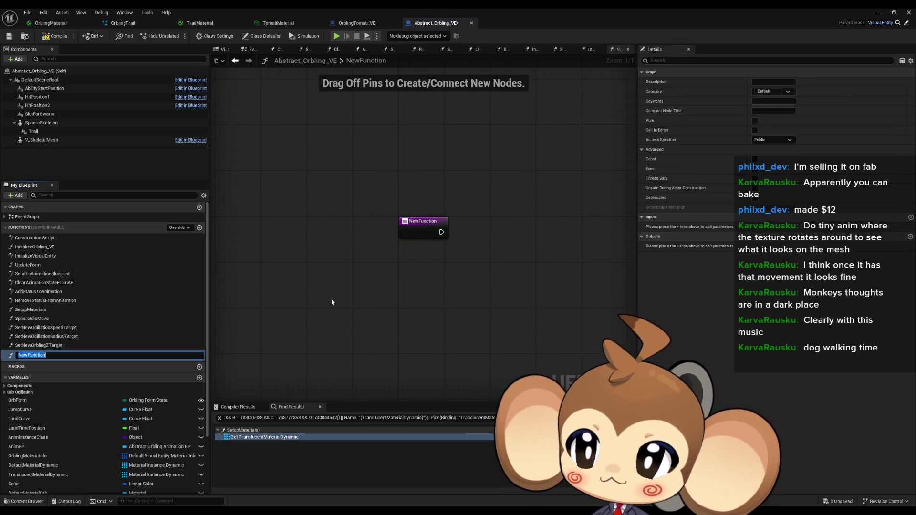
# Name the new function SetOrblingMaskFade and select its entry node
pyautogui.write('SetOrbl')
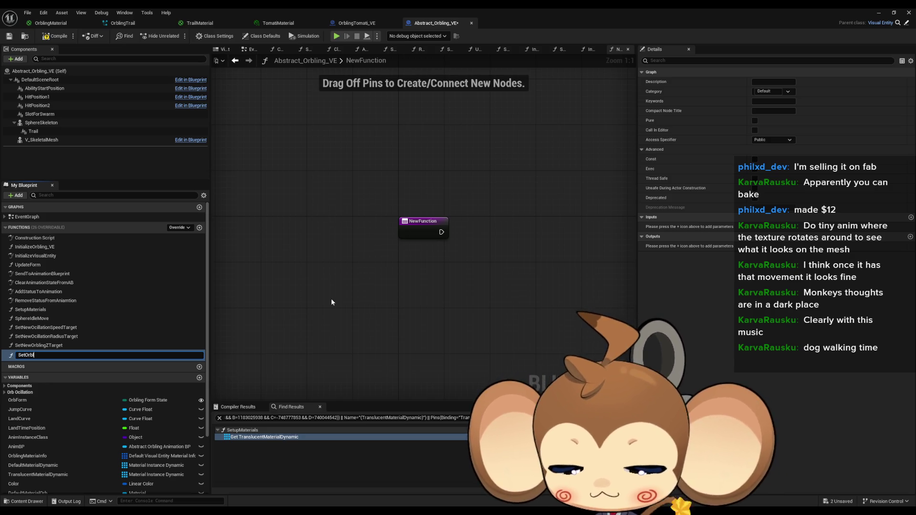
pyautogui.write('ingMas')
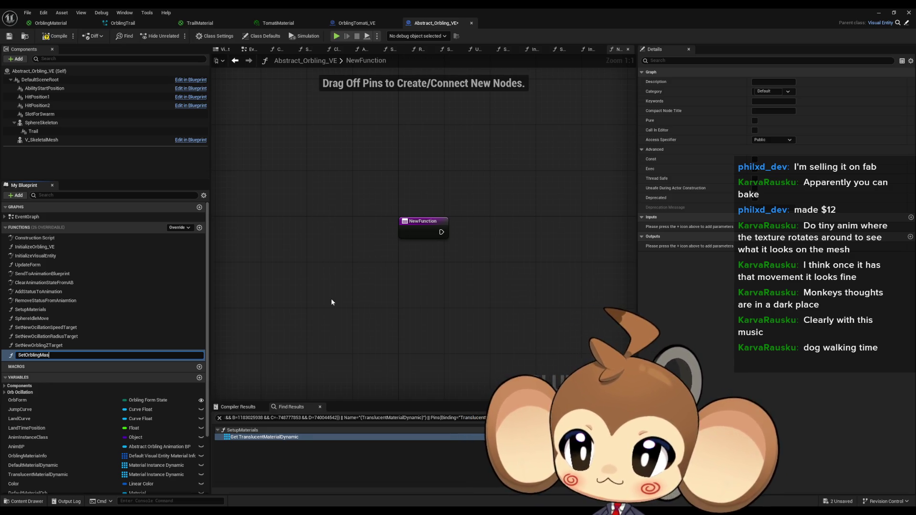
pyautogui.write('kFade')
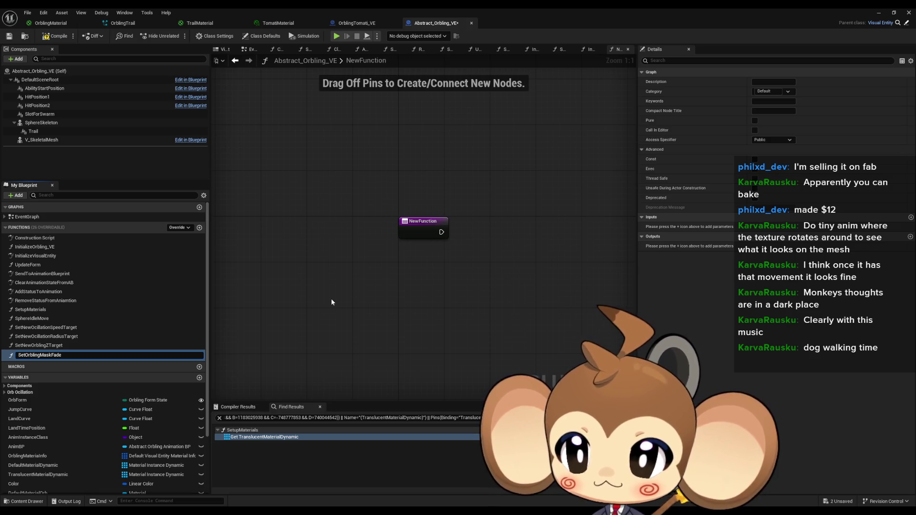
pyautogui.press('Return')
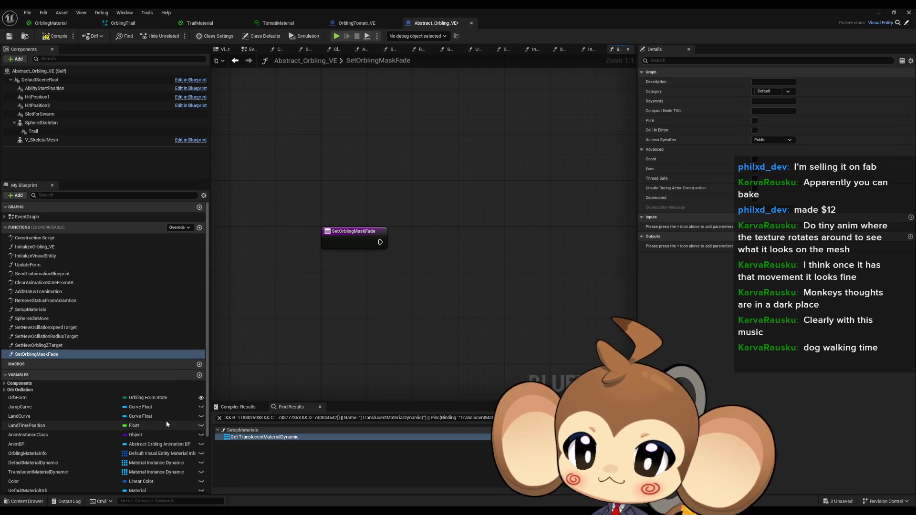
pyautogui.scroll(-2, 138, 445)
pyautogui.scroll(-2, 139, 445)
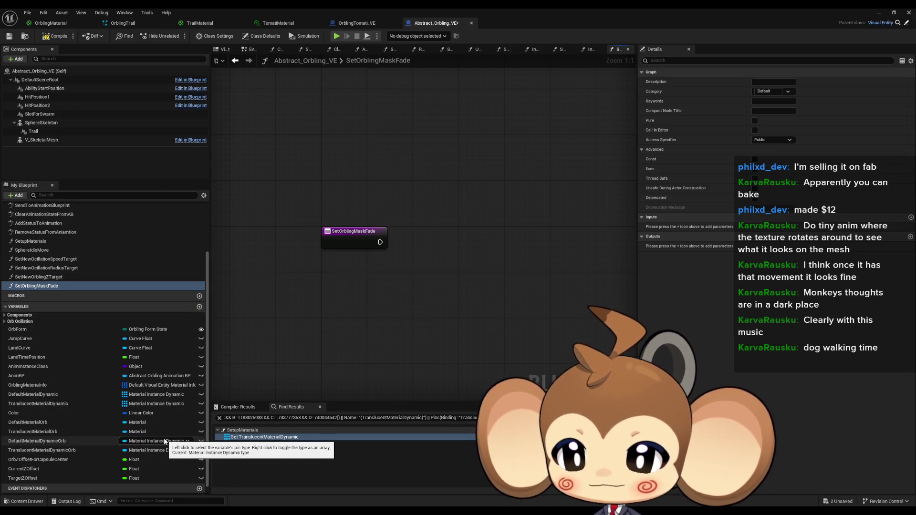
pyautogui.click(336, 240)
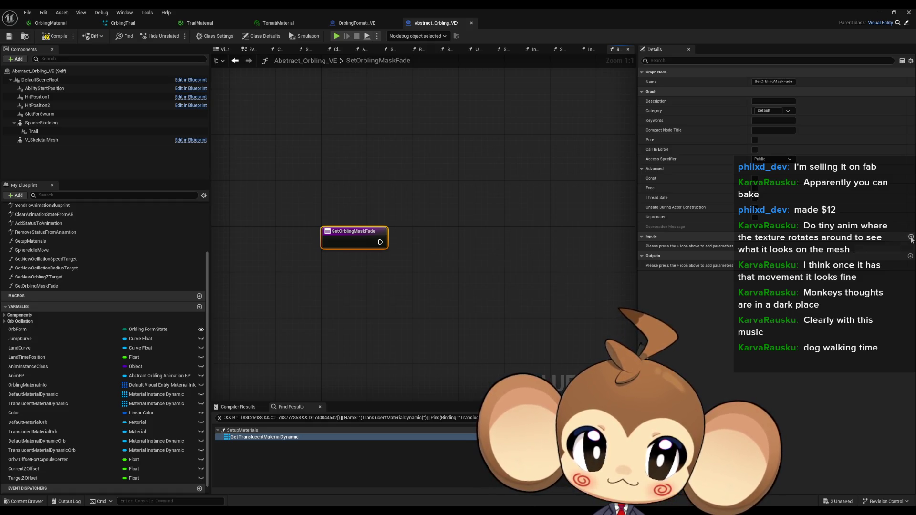
# Give SetOrblingMaskFade a float input parameter named FadeValue
pyautogui.click(910, 237)
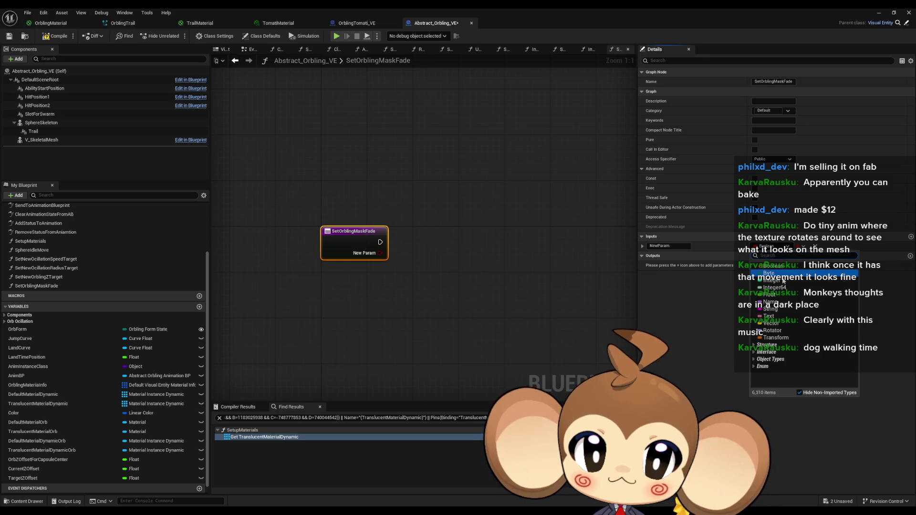
pyautogui.click(679, 247)
pyautogui.write('F')
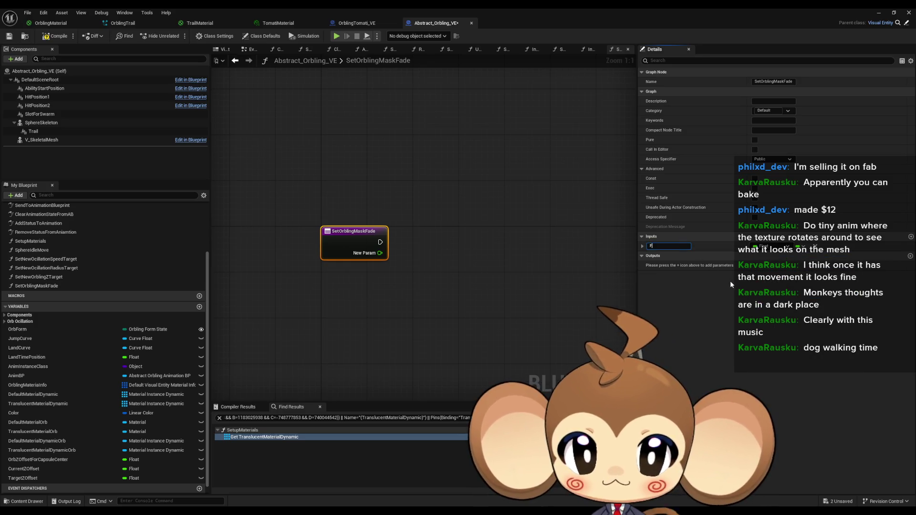
pyautogui.write('adeValue')
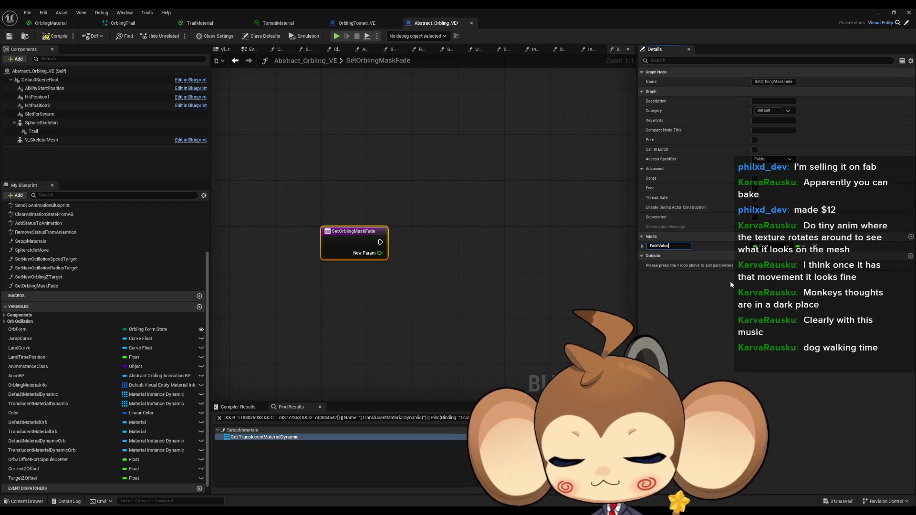
pyautogui.press('Return')
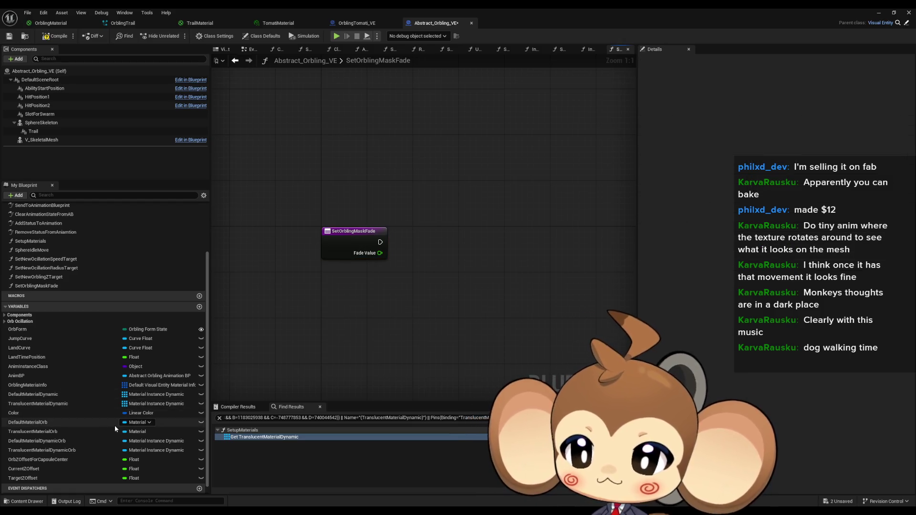
# Place a Default Material Orb getter, delete it again, and return to SetupMaterials
pyautogui.scroll(2, 48, 422)
pyautogui.scroll(-2, 47, 423)
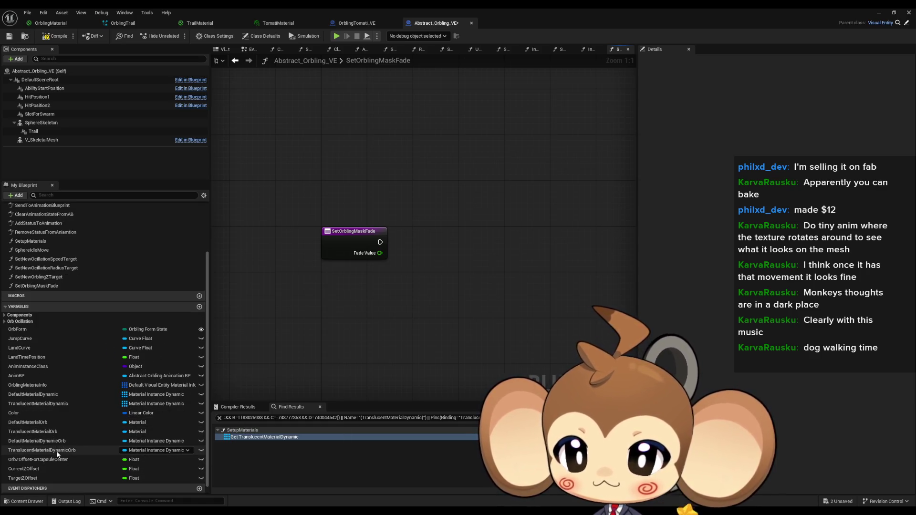
pyautogui.moveTo(30, 424); pyautogui.dragTo(327, 302)
pyautogui.click(354, 314)
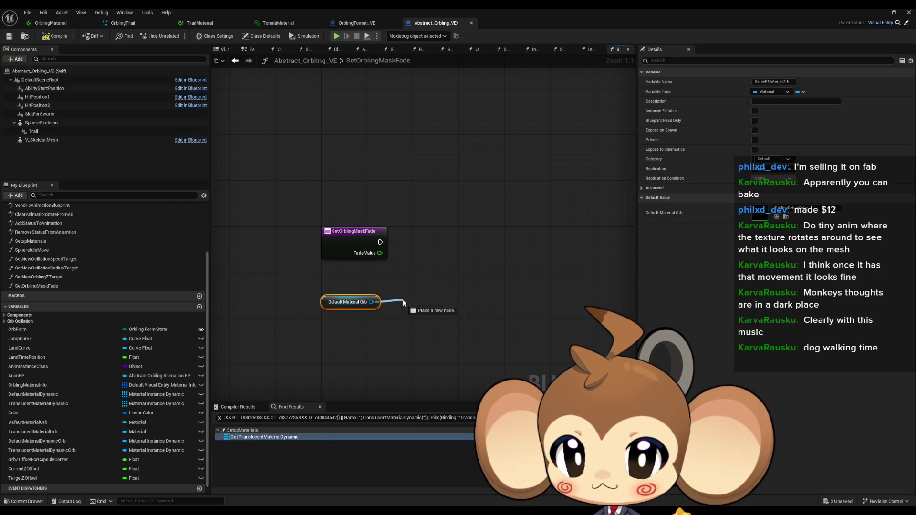
pyautogui.press('Escape')
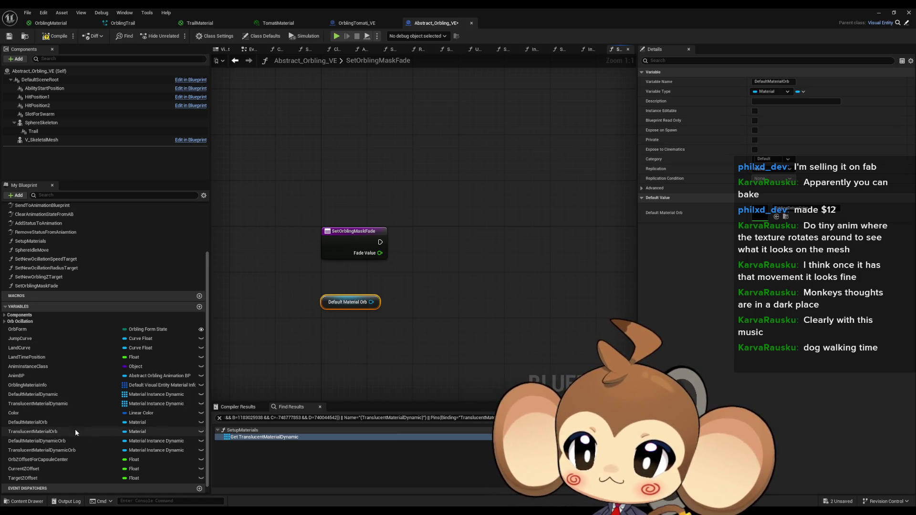
pyautogui.press('Delete')
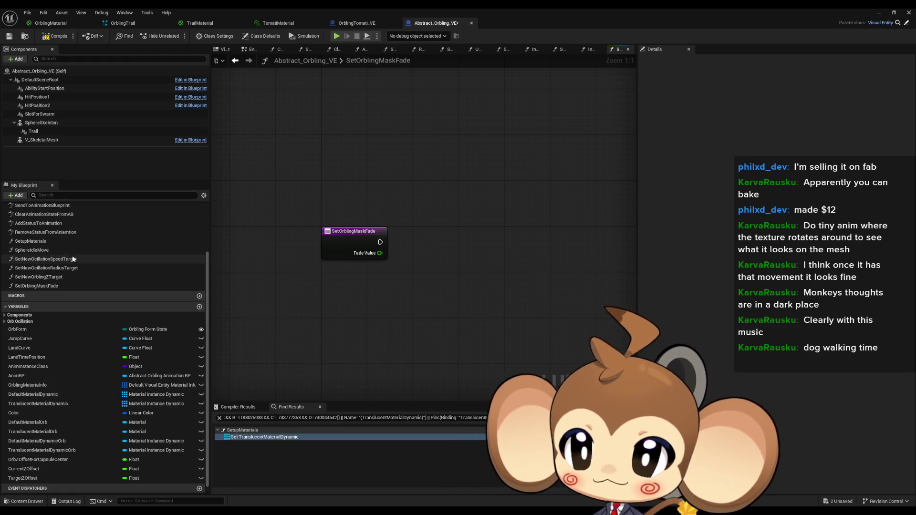
pyautogui.scroll(3, 73, 259)
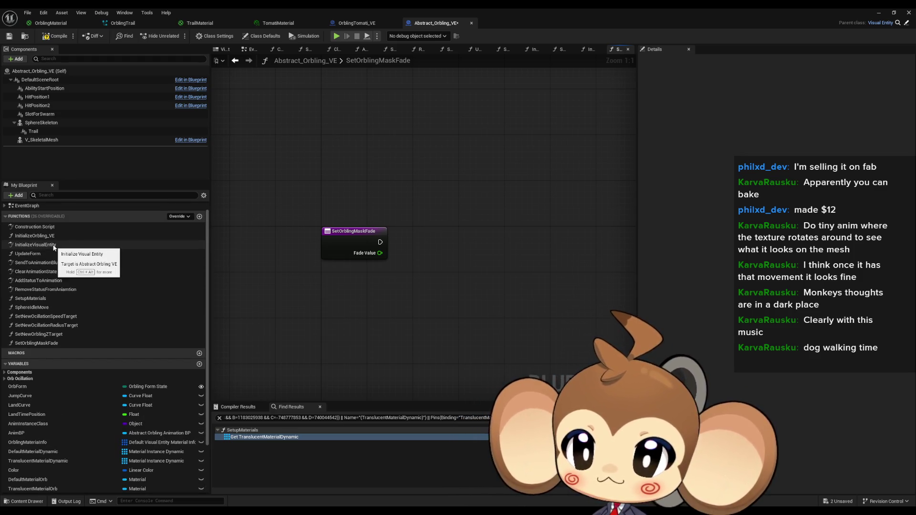
pyautogui.click(236, 61)
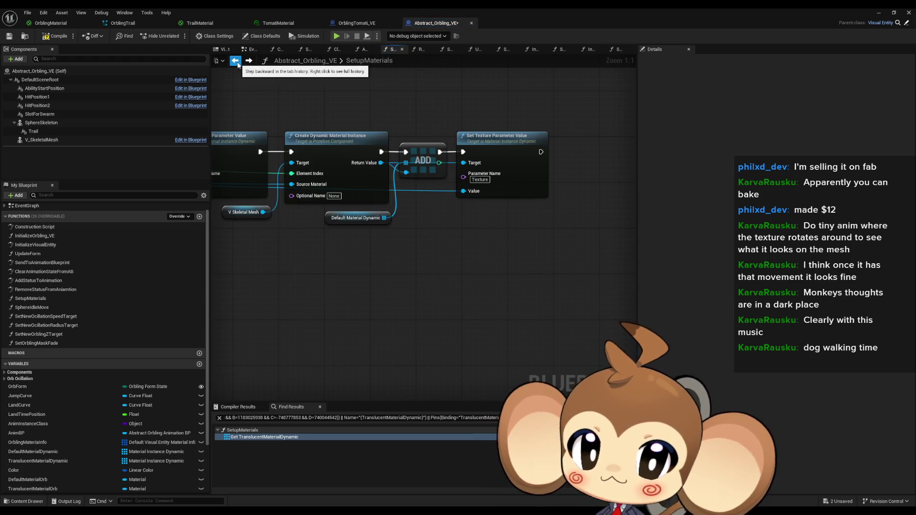
# Find all references to DefaultMaterialDynamic by name from its getter node
pyautogui.moveTo(391, 234); pyautogui.dragTo(426, 265)
pyautogui.click(415, 250)
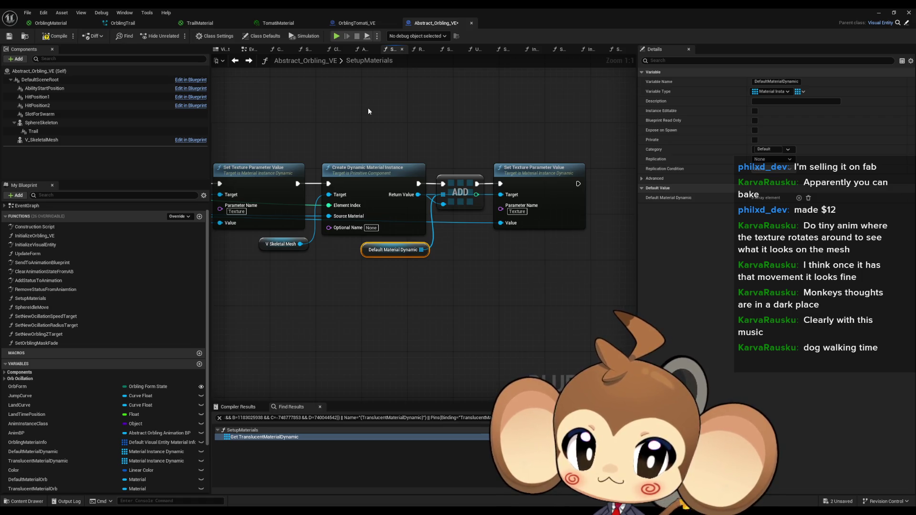
pyautogui.moveTo(407, 121); pyautogui.dragTo(452, 132)
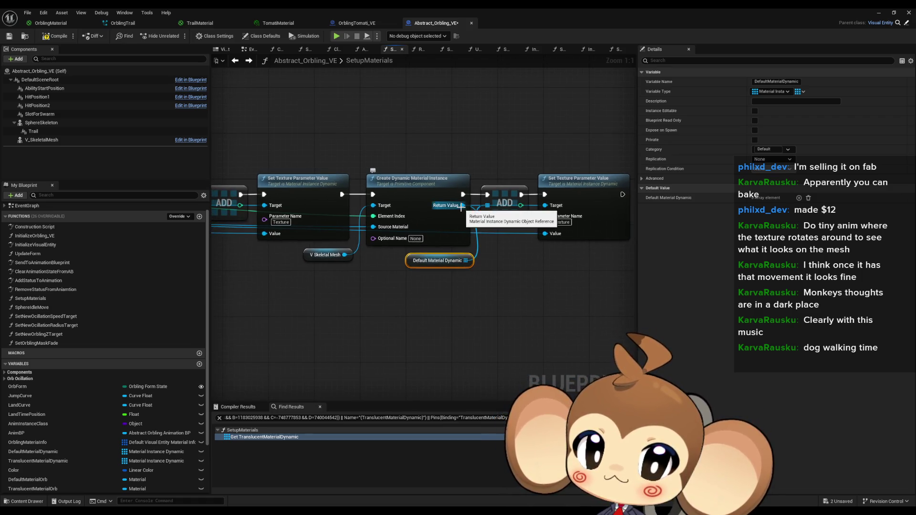
pyautogui.click(584, 229)
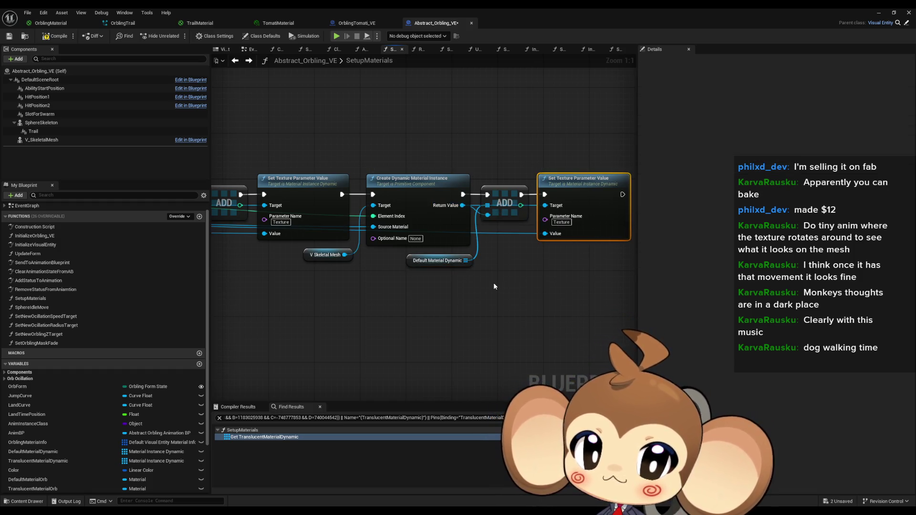
pyautogui.rightClick(413, 263)
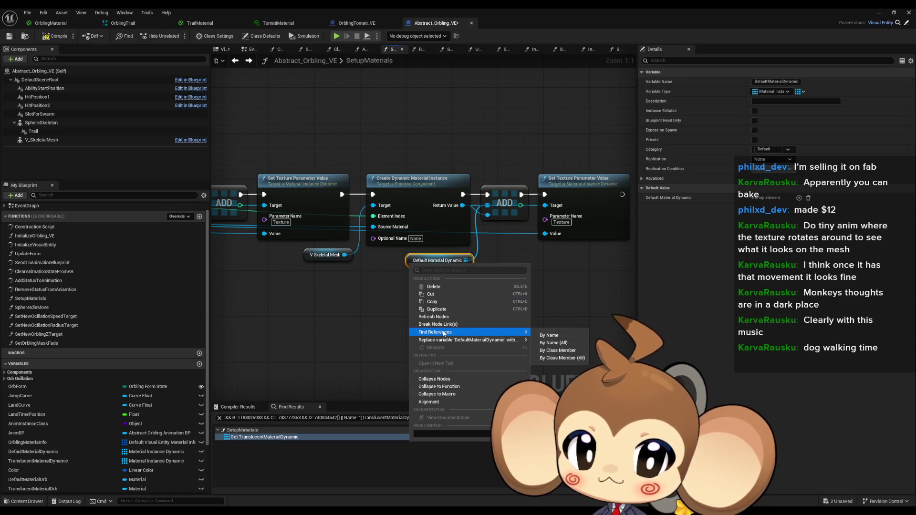
pyautogui.moveTo(522, 332)
pyautogui.click(553, 347)
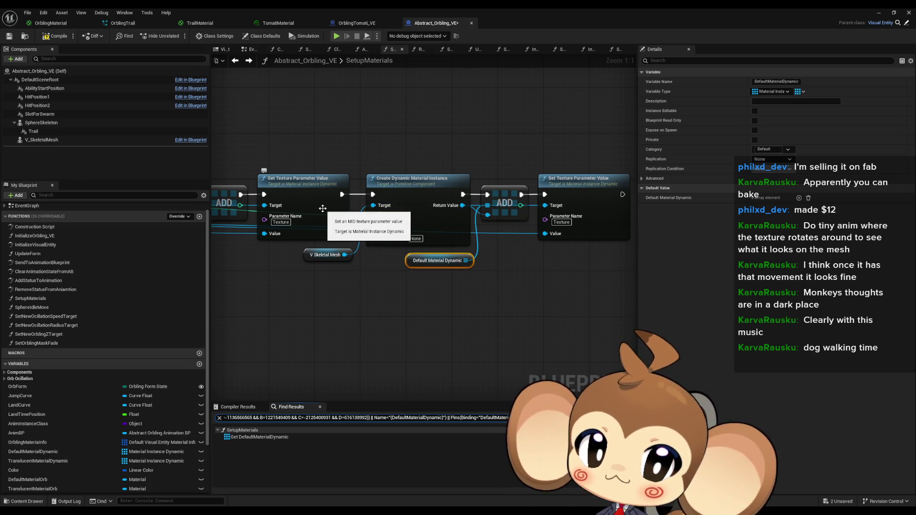
# Review the translucent and default material nodes, then open the SetOrblingMaskFade graph
pyautogui.moveTo(443, 208)
pyautogui.mouseDown()
pyautogui.moveTo(496, 212)
pyautogui.moveTo(552, 244)
pyautogui.moveTo(613, 252)
pyautogui.moveTo(592, 266)
pyautogui.moveTo(626, 269)
pyautogui.moveTo(335, 261)
pyautogui.mouseUp()
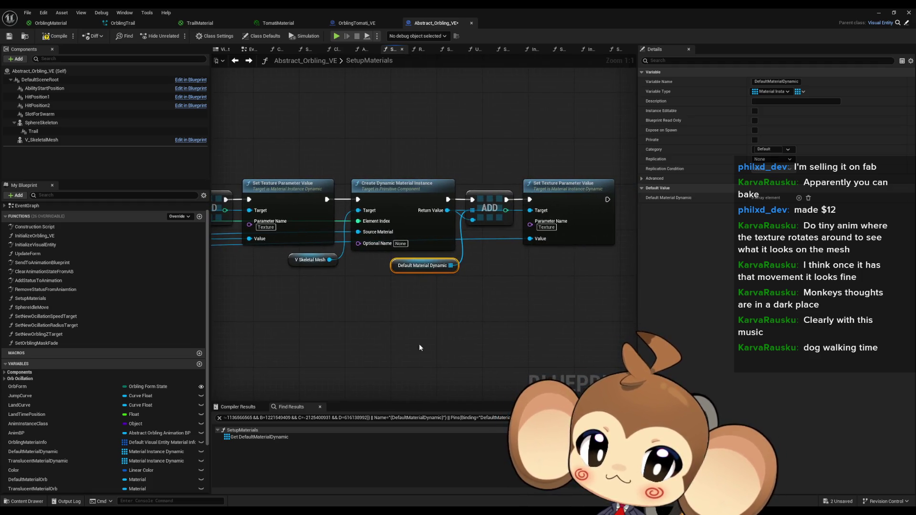
pyautogui.moveTo(411, 346); pyautogui.dragTo(353, 335)
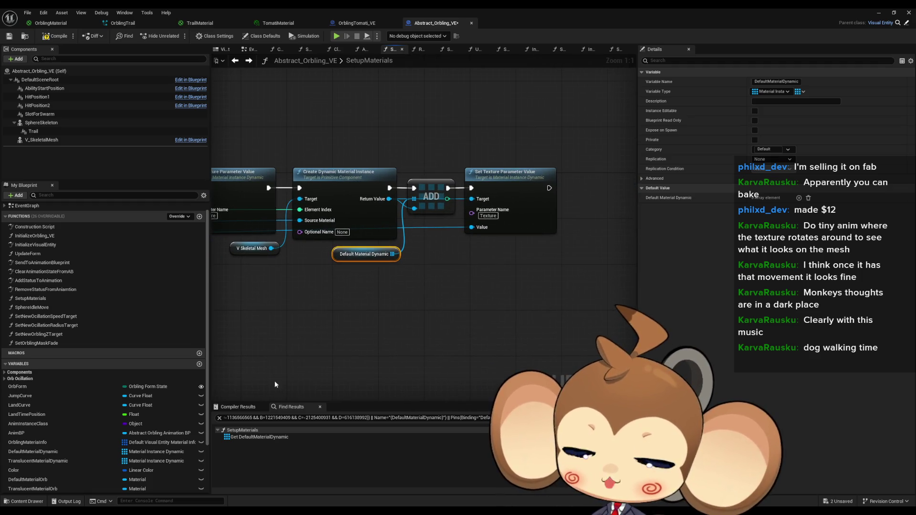
pyautogui.click(361, 277)
pyautogui.doubleClick(38, 343)
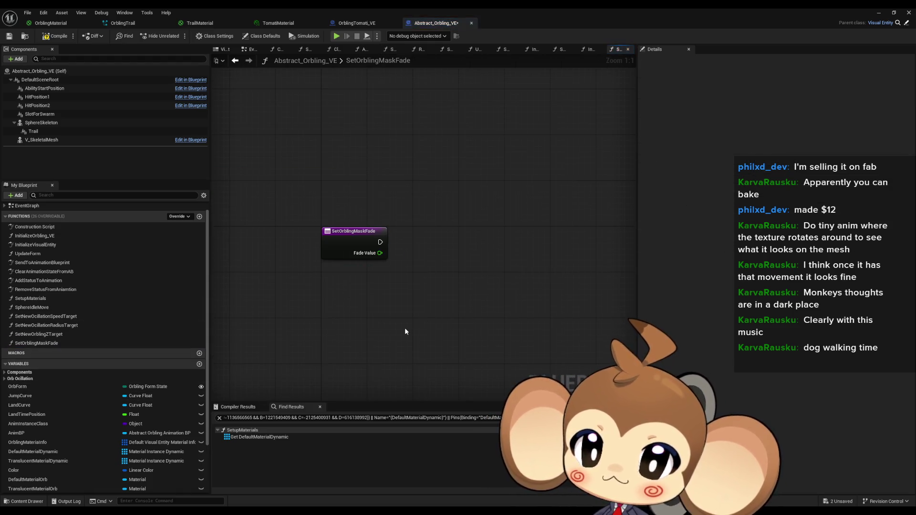
# Paste Default Material Dynamic into SetOrblingMaskFade and loop over it with a For Each Loop
pyautogui.hotkey('ctrl', 'v')
pyautogui.moveTo(437, 292); pyautogui.dragTo(437, 292)
pyautogui.write('for each')
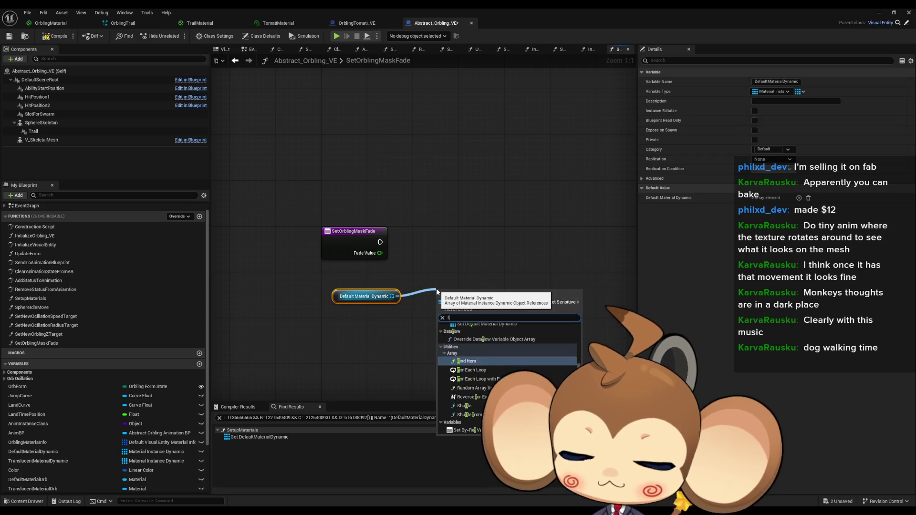
pyautogui.press('Return')
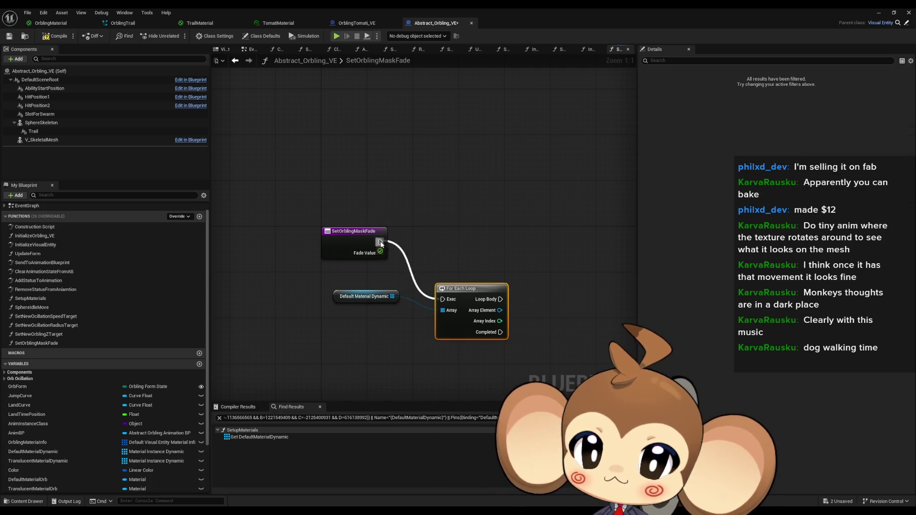
pyautogui.moveTo(477, 289); pyautogui.dragTo(459, 232)
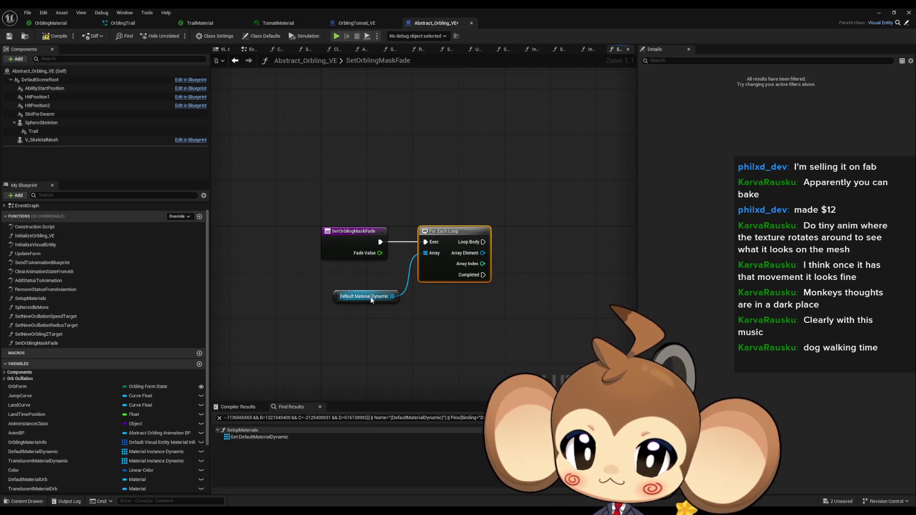
pyautogui.moveTo(371, 299); pyautogui.dragTo(353, 289)
# Add a Set Scalar Parameter Value node with Fade Value wired to its Value input
pyautogui.click(51, 23)
pyautogui.click(391, 208)
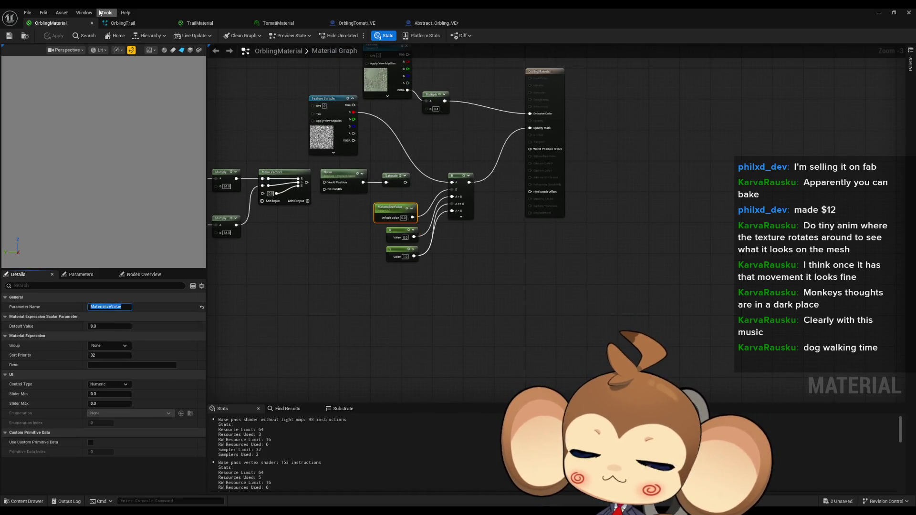
pyautogui.click(420, 23)
pyautogui.moveTo(514, 266)
pyautogui.mouseDown()
pyautogui.moveTo(433, 261)
pyautogui.moveTo(443, 256)
pyautogui.mouseUp()
pyautogui.write('s')
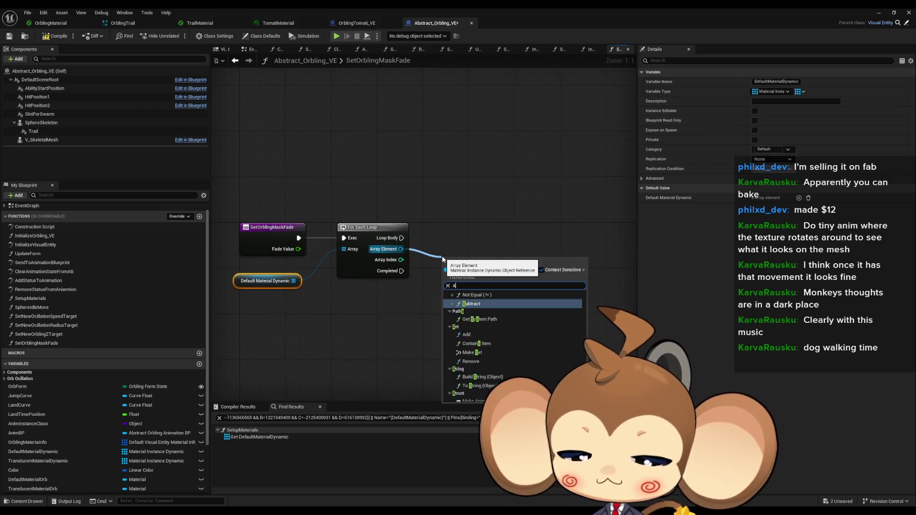
pyautogui.write('cala par ')
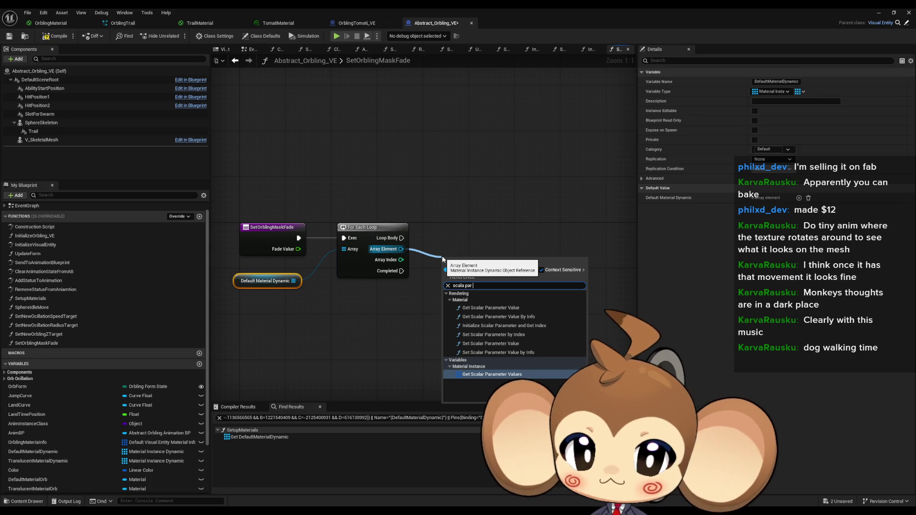
pyautogui.write('set')
pyautogui.press('Return')
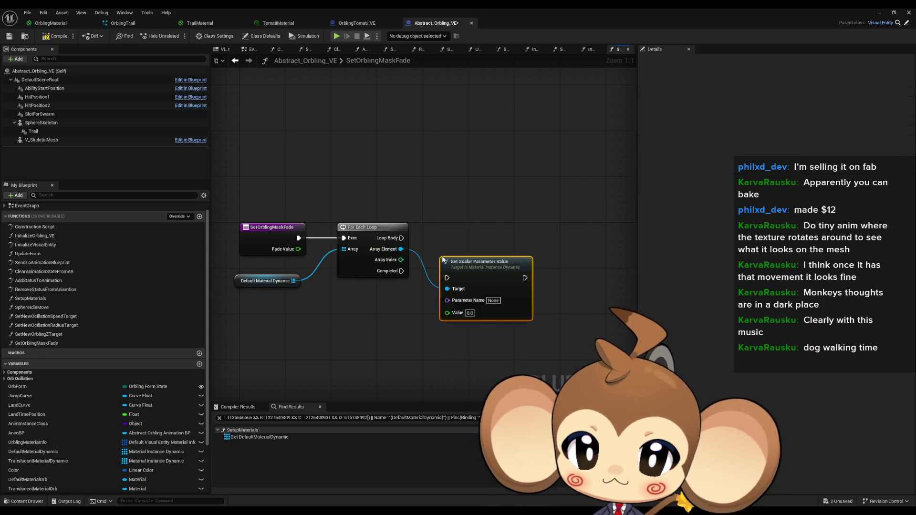
pyautogui.moveTo(298, 249)
pyautogui.mouseDown()
pyautogui.moveTo(474, 316)
pyautogui.moveTo(448, 314)
pyautogui.mouseUp()
# Set the scalar parameter name to MaterializeValue and drive it from the Loop Body
pyautogui.click(72, 25)
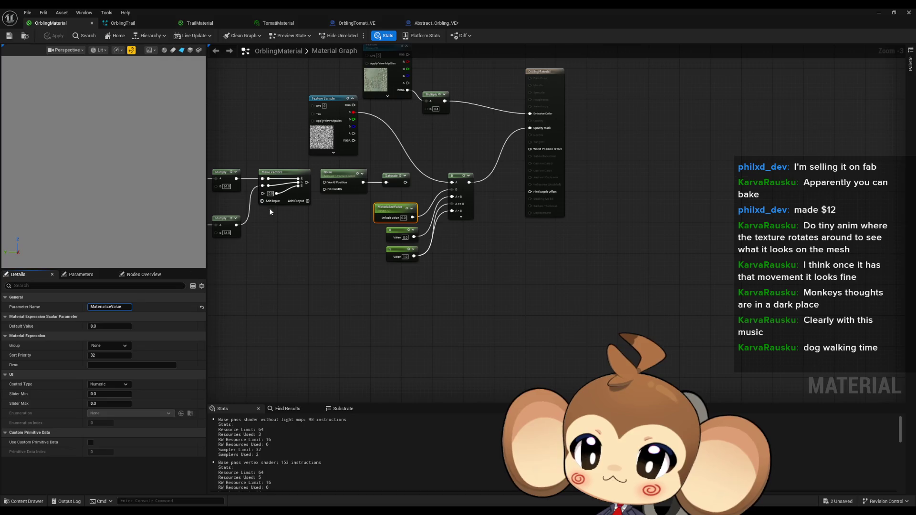
pyautogui.click(431, 23)
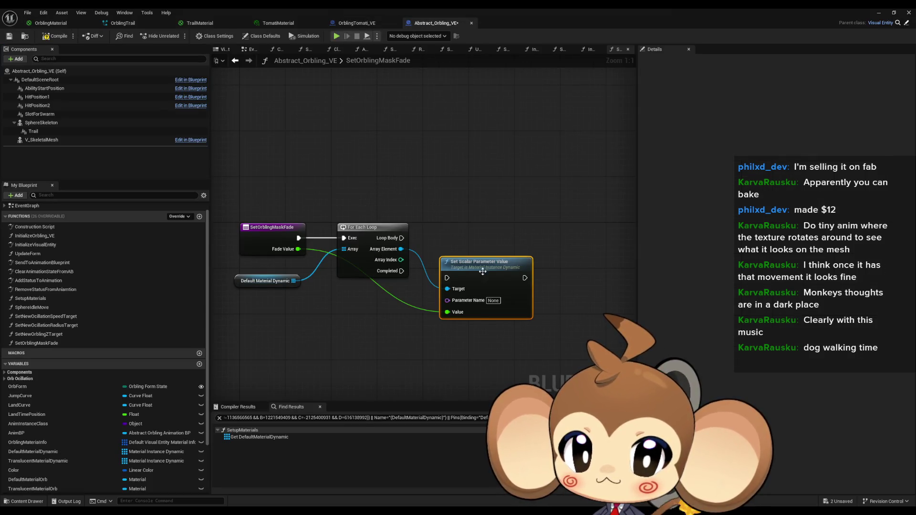
pyautogui.click(493, 300)
pyautogui.hotkey('ctrl', 'v')
pyautogui.moveTo(446, 277); pyautogui.dragTo(402, 238)
pyautogui.moveTo(476, 271); pyautogui.dragTo(483, 231)
pyautogui.click(481, 313)
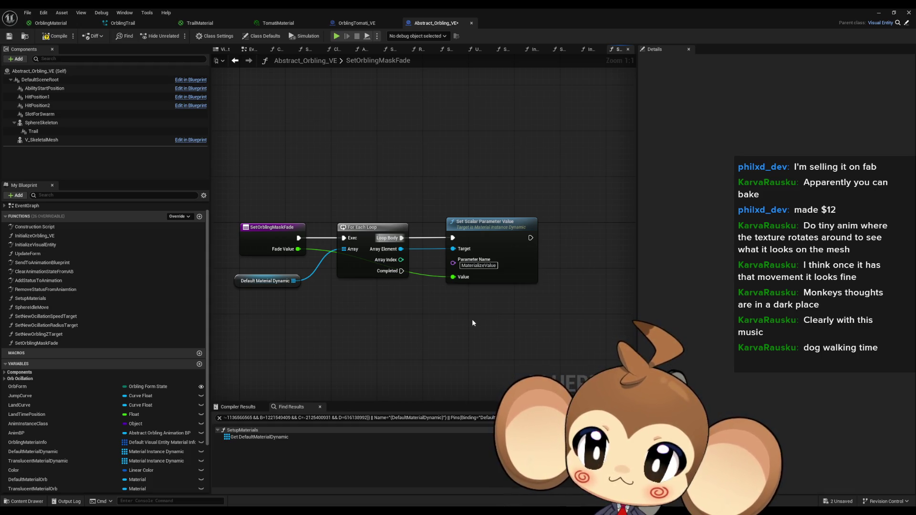
pyautogui.click(359, 24)
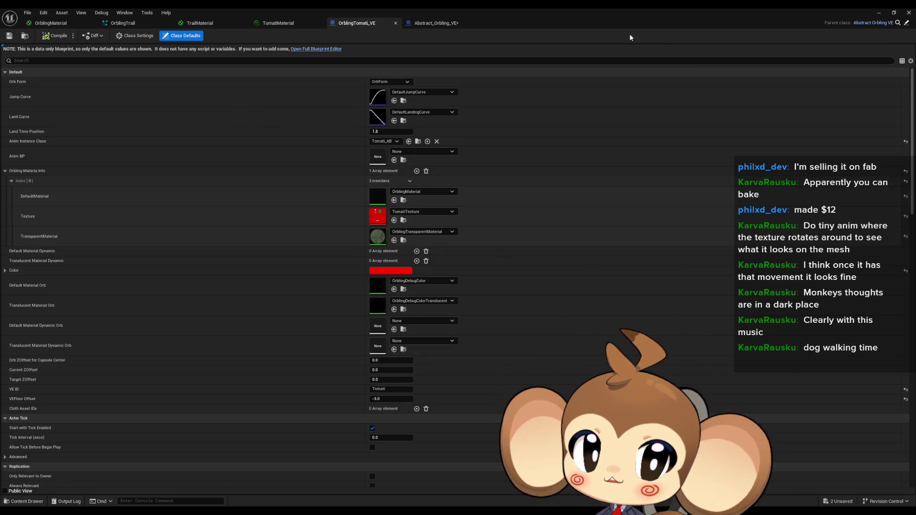
# Rearrange the blueprint editor window and close the TomatiTexture reference viewer
pyautogui.click(436, 23)
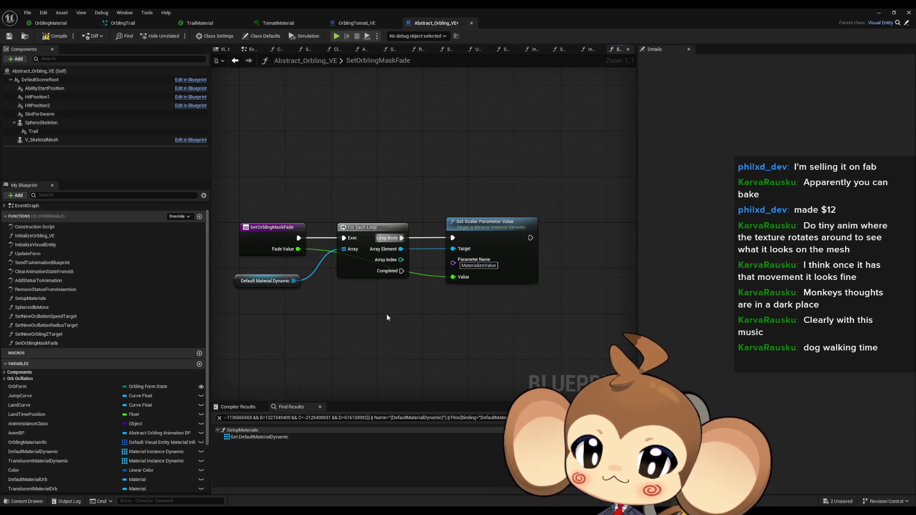
pyautogui.doubleClick(505, 8)
pyautogui.moveTo(559, 145); pyautogui.dragTo(454, 368)
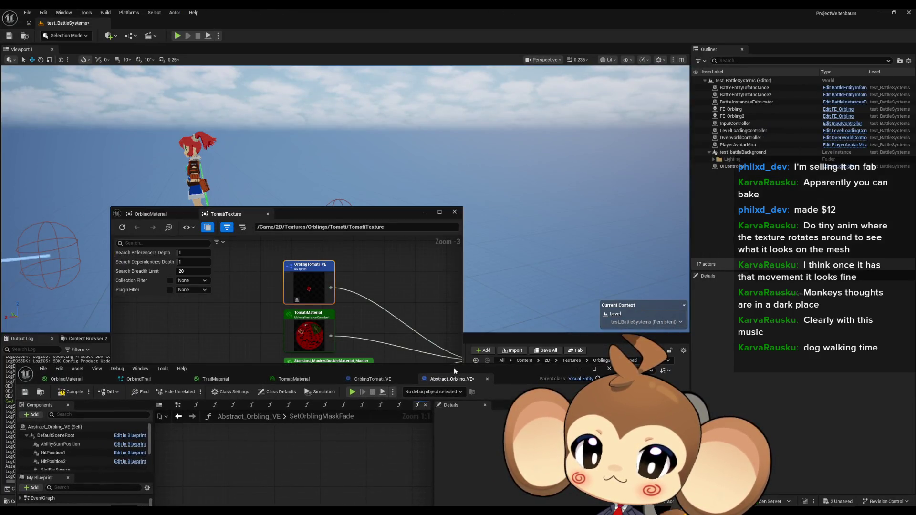
pyautogui.click(455, 211)
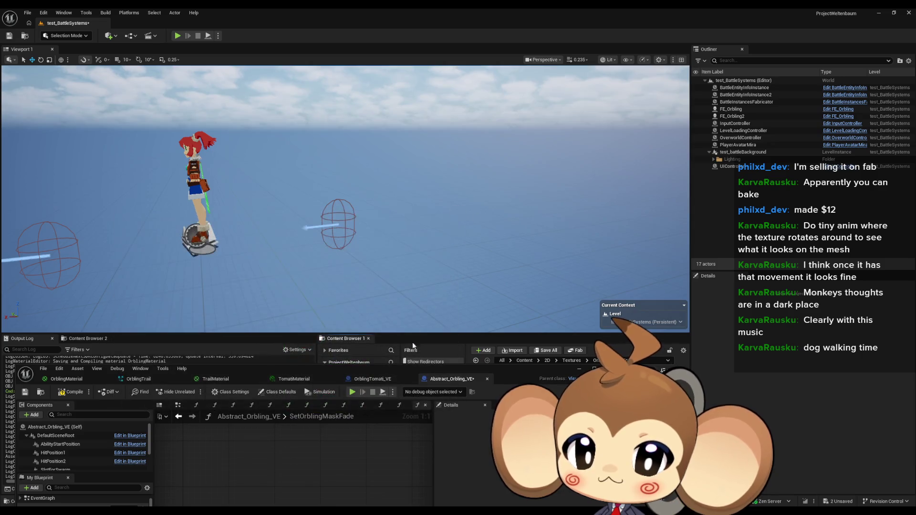
pyautogui.moveTo(496, 379)
pyautogui.mouseDown()
pyautogui.moveTo(534, 153)
pyautogui.moveTo(578, 64)
pyautogui.moveTo(580, 83)
pyautogui.mouseUp()
# Switch to the OrblingMaterial graph and pan it to see more nodes
pyautogui.click(175, 86)
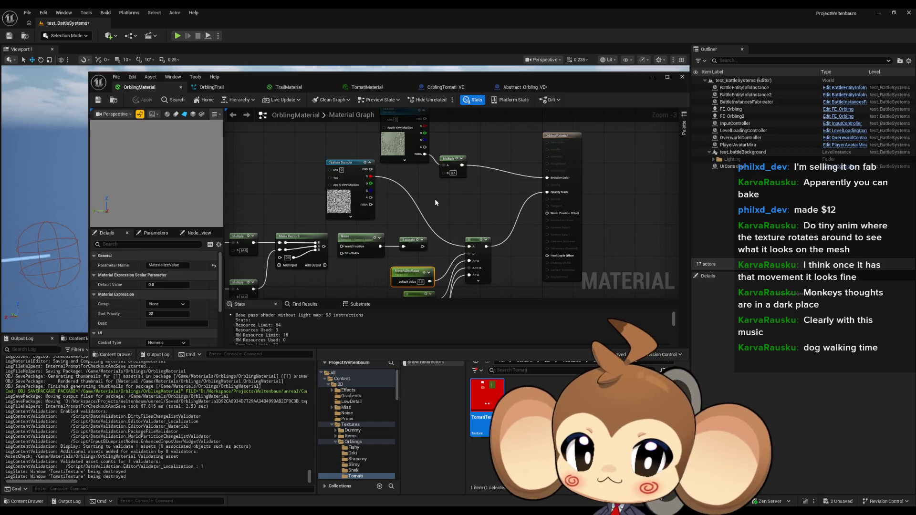
pyautogui.moveTo(462, 228); pyautogui.dragTo(521, 188)
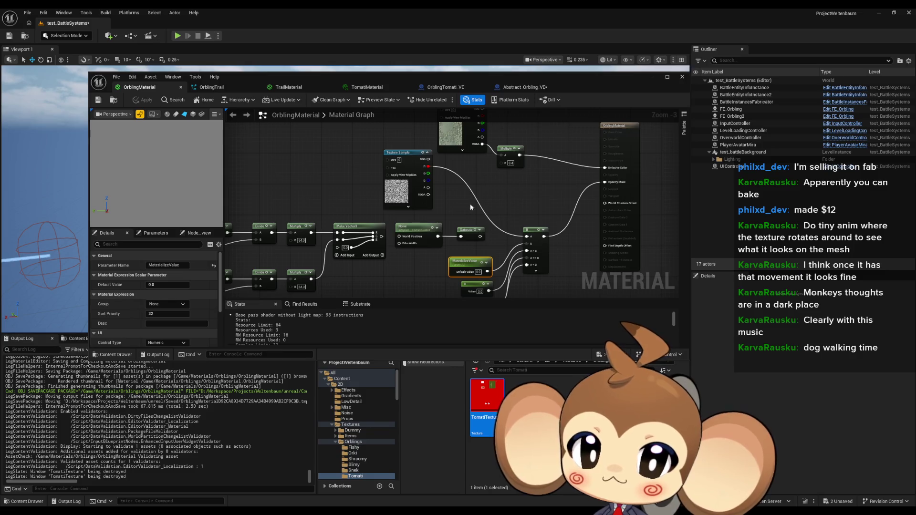
pyautogui.moveTo(458, 210)
pyautogui.mouseDown()
pyautogui.moveTo(427, 149)
pyautogui.moveTo(425, 236)
pyautogui.mouseUp()
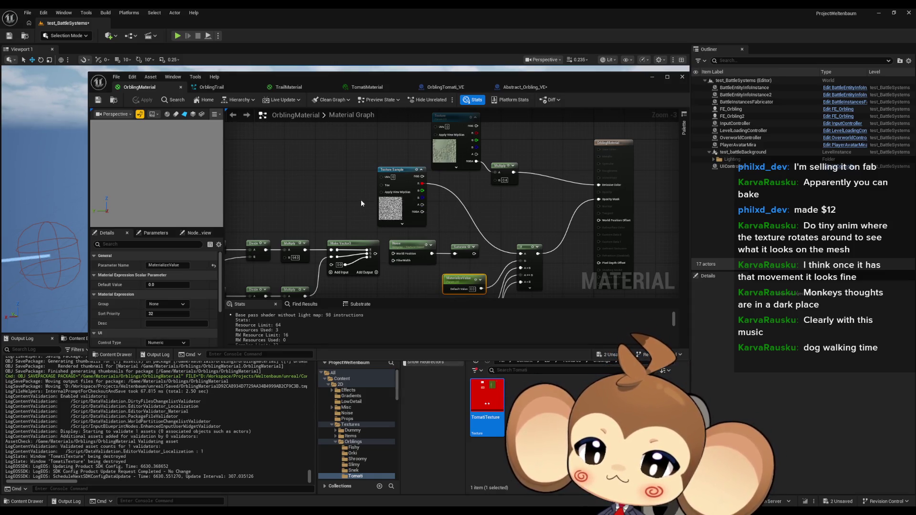
pyautogui.moveTo(424, 87); pyautogui.dragTo(412, 61)
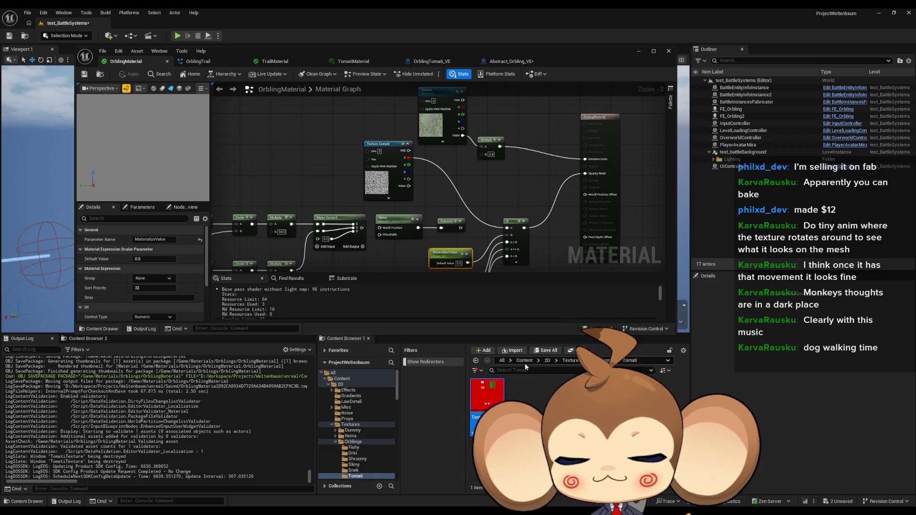
# Cycle through the open editors back to OrblingMaterial and go to the top-level Content folder
pyautogui.click(509, 63)
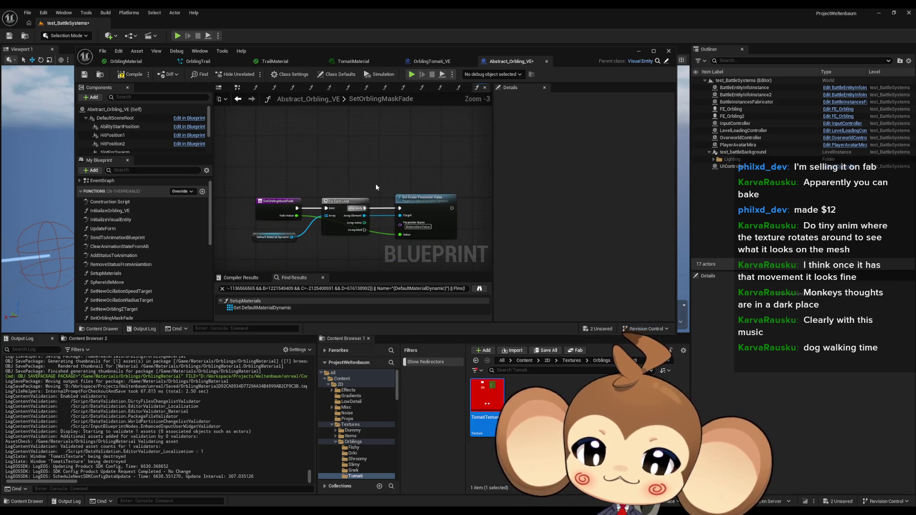
pyautogui.click(426, 63)
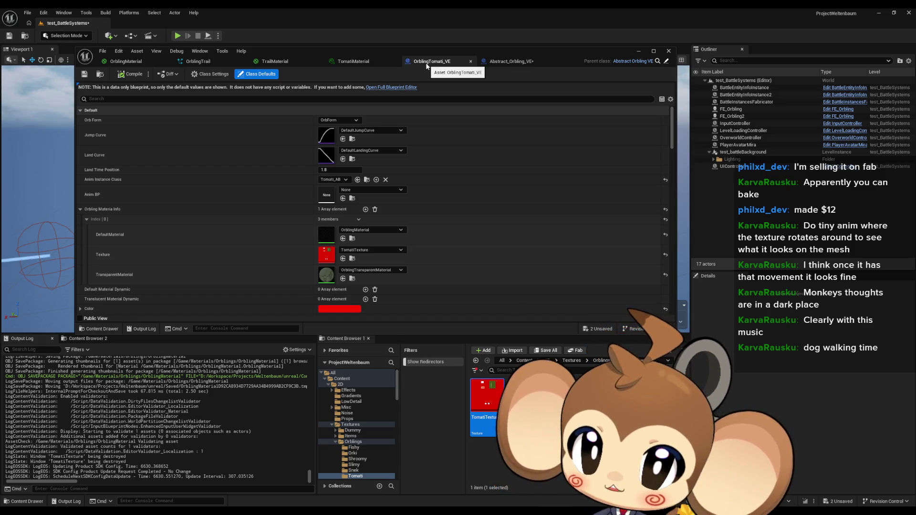
pyautogui.click(196, 62)
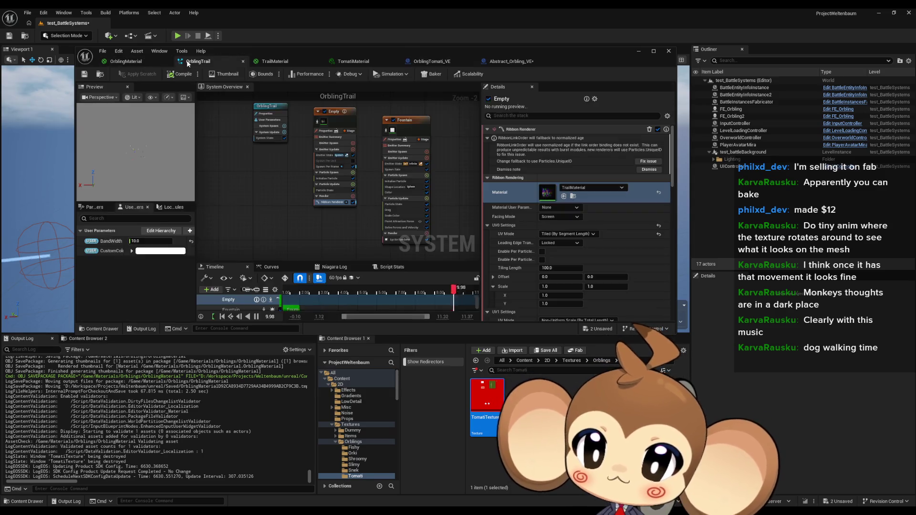
pyautogui.click(126, 62)
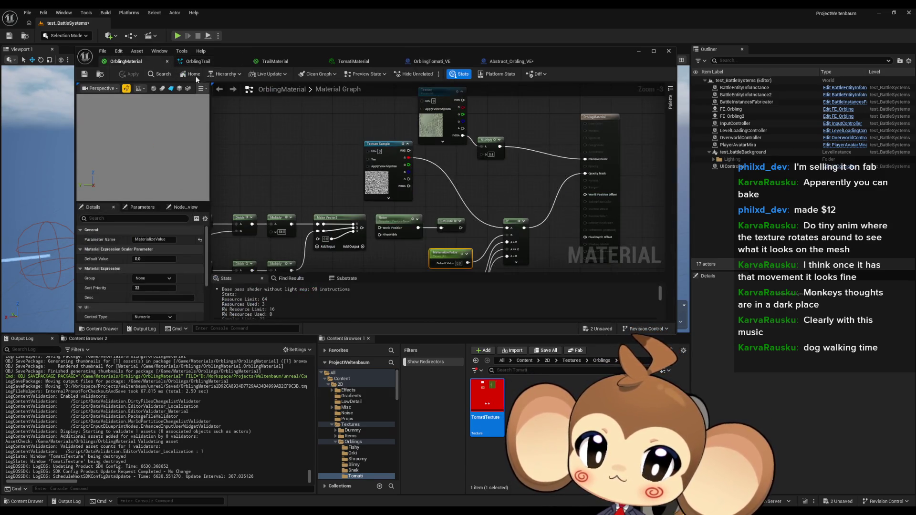
pyautogui.moveTo(466, 167)
pyautogui.mouseDown()
pyautogui.moveTo(395, 154)
pyautogui.moveTo(409, 101)
pyautogui.mouseUp()
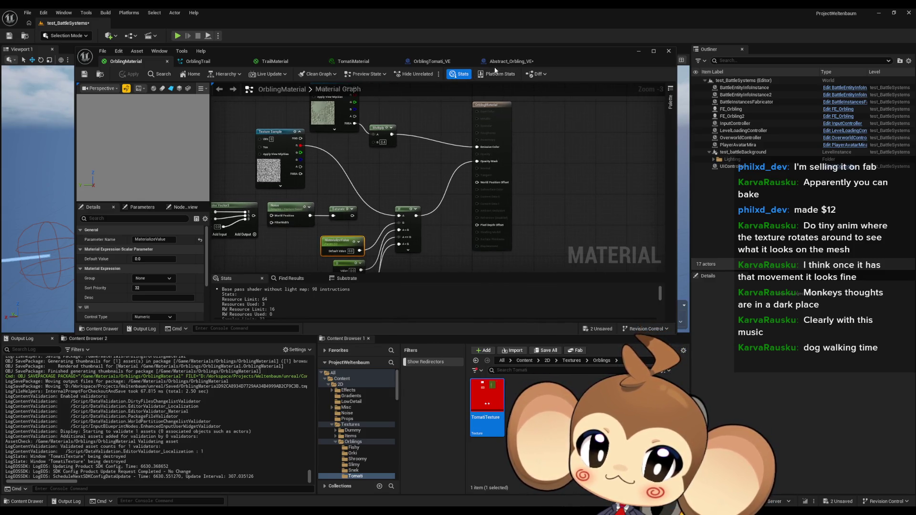
pyautogui.moveTo(430, 57); pyautogui.dragTo(355, 35)
pyautogui.click(524, 360)
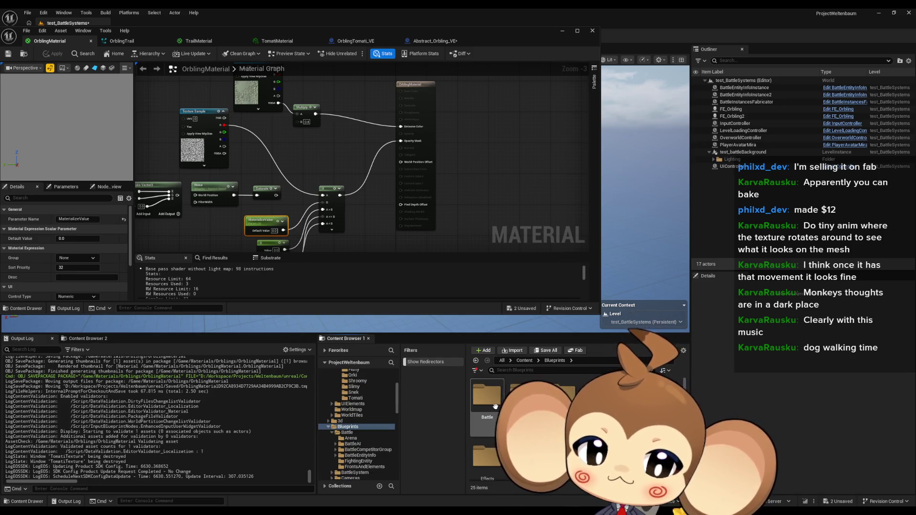
# Open BaCo_Summoner from Battle > BattleCompetitorGroup and maximize its editor
pyautogui.doubleClick(495, 406)
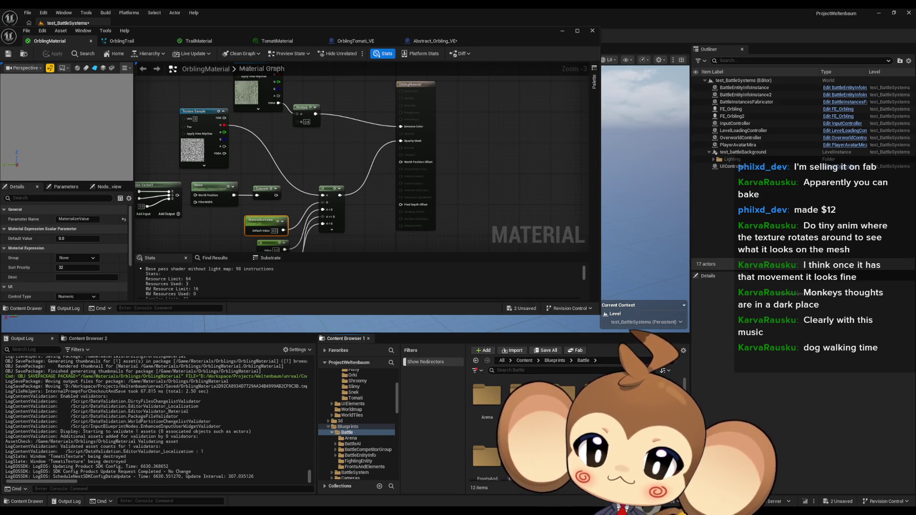
pyautogui.click(368, 450)
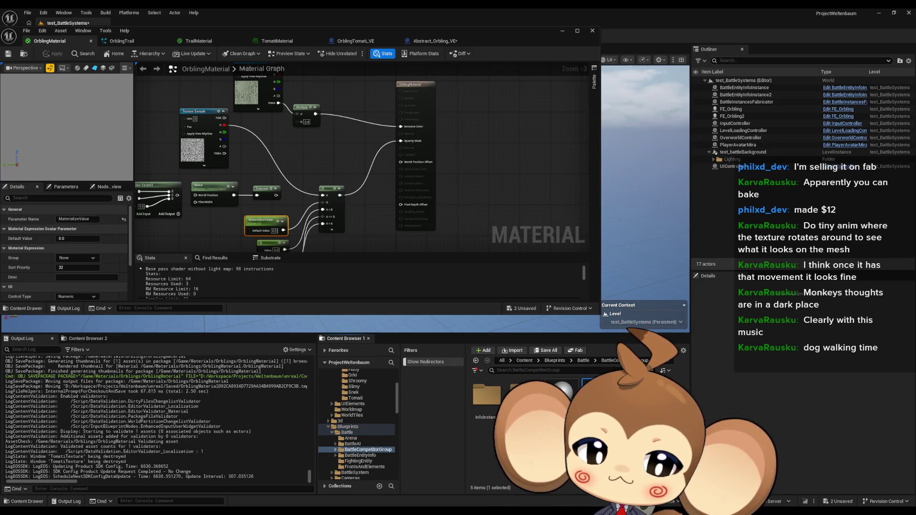
pyautogui.doubleClick(592, 396)
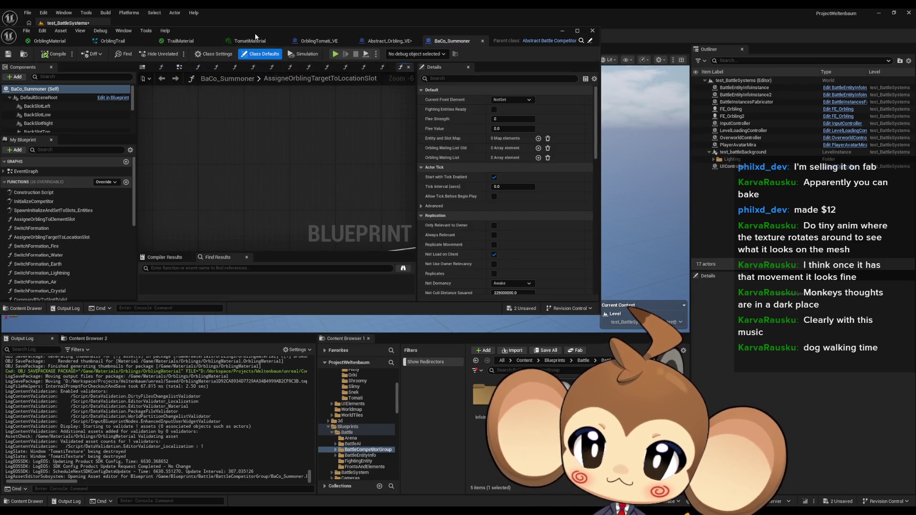
pyautogui.doubleClick(255, 33)
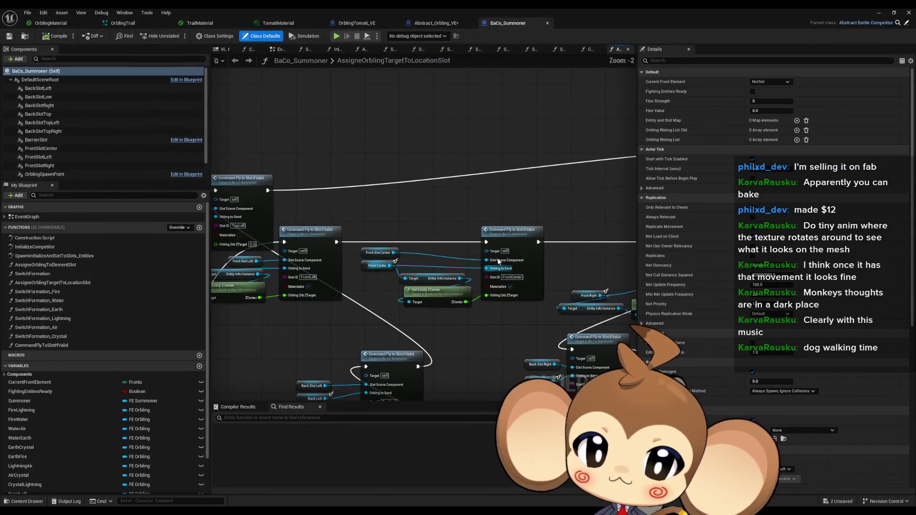
# Drill from CommandFlyToSlotIfValid into the Fly to Slot function in FE_Orbling
pyautogui.doubleClick(513, 238)
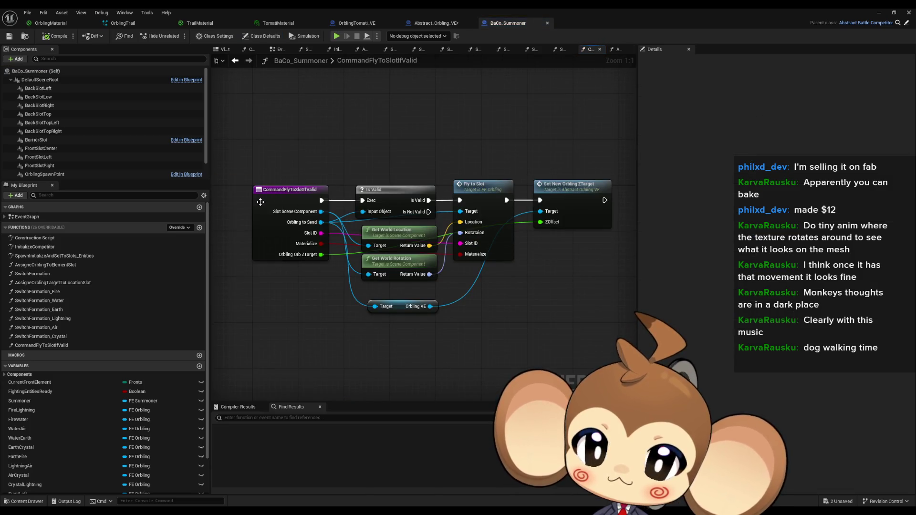
pyautogui.doubleClick(53, 217)
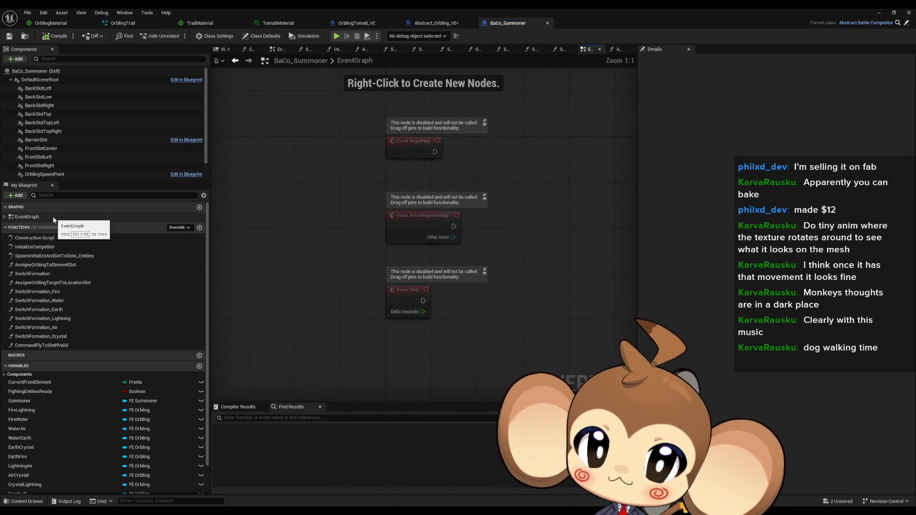
pyautogui.click(235, 60)
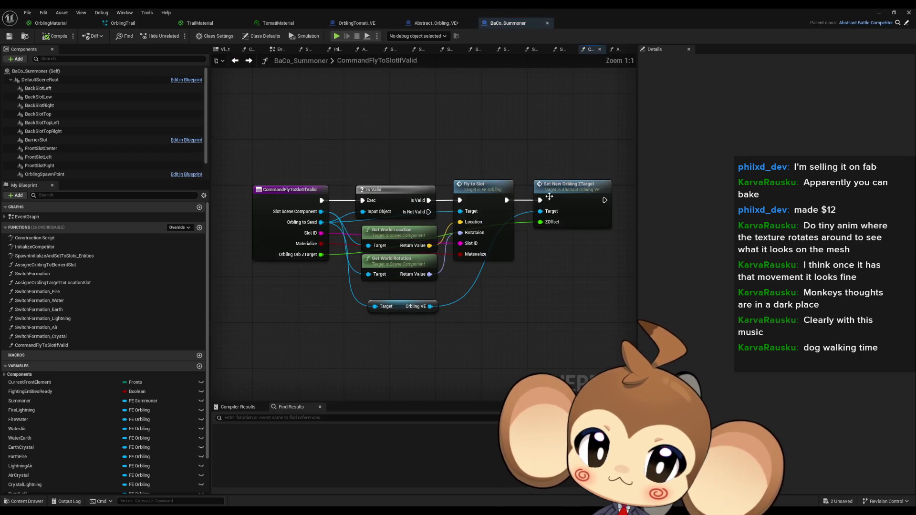
pyautogui.click(488, 204)
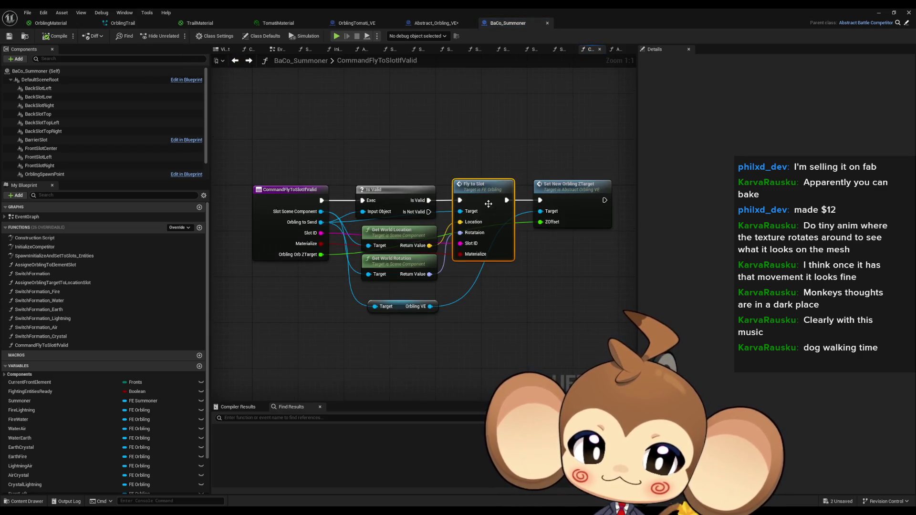
pyautogui.doubleClick(488, 204)
# Follow FlyToTargetProcedure to its Update Form node and open UpdateForm
pyautogui.click(31, 218)
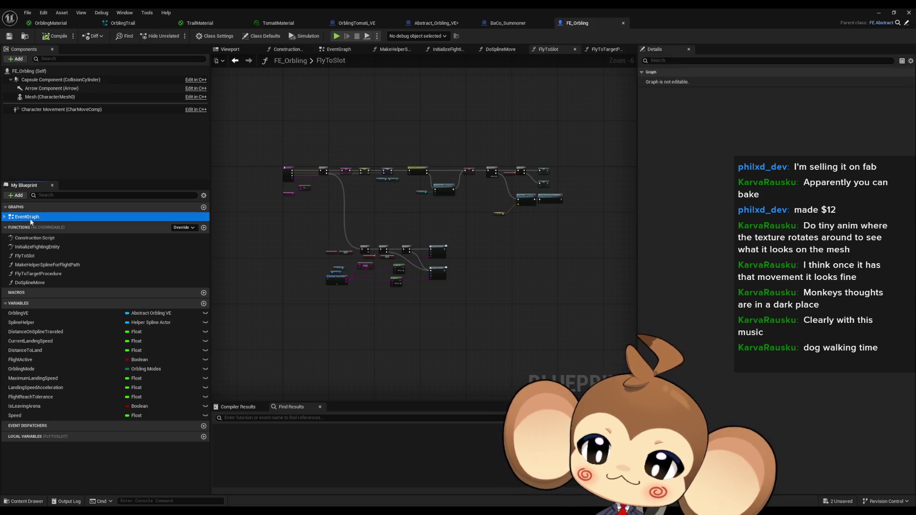
pyautogui.doubleClick(31, 219)
pyautogui.click(605, 49)
pyautogui.scroll(5, 528, 290)
pyautogui.click(401, 257)
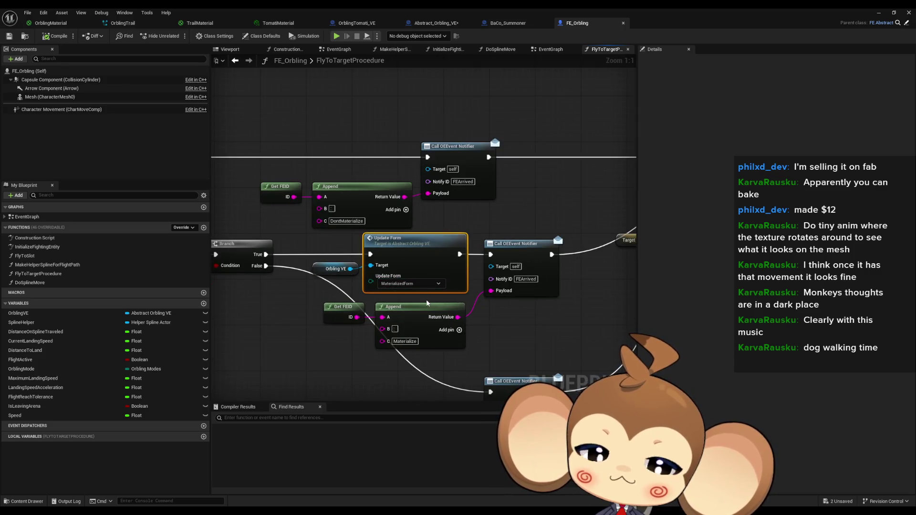
pyautogui.moveTo(422, 301); pyautogui.dragTo(456, 293)
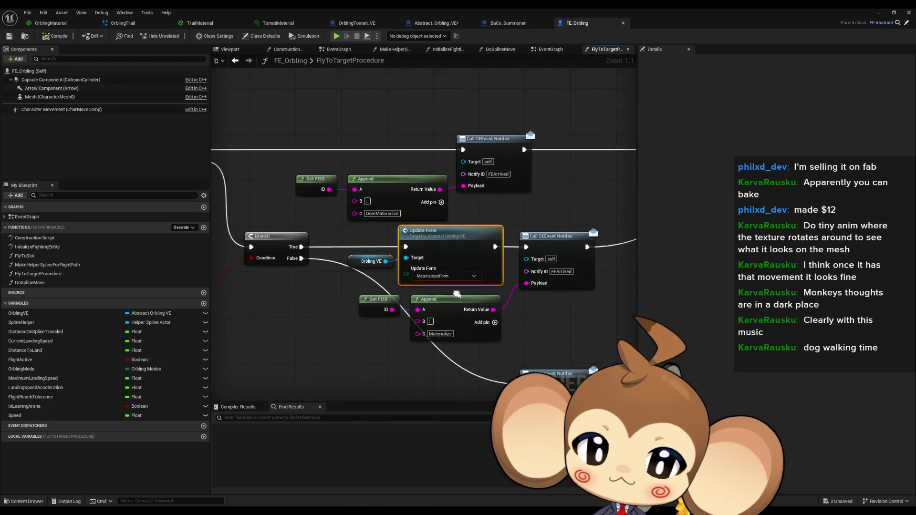
pyautogui.doubleClick(447, 239)
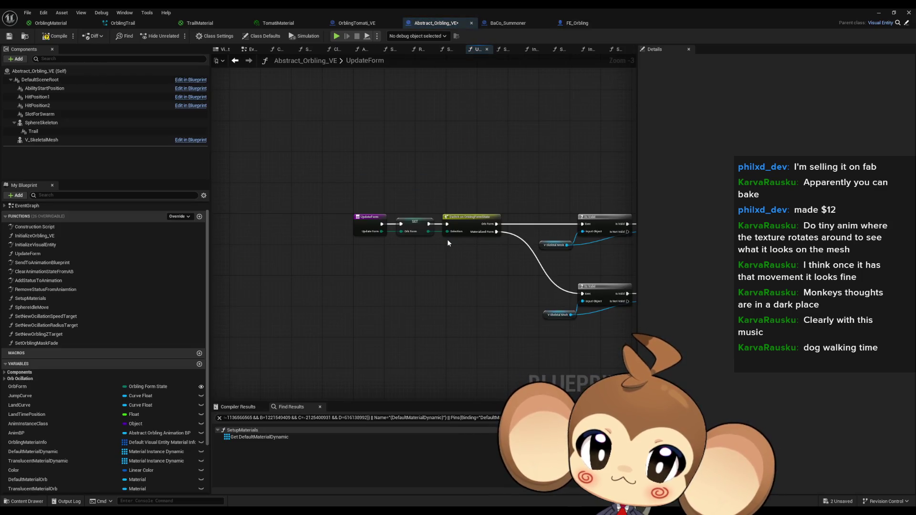
pyautogui.moveTo(484, 253); pyautogui.dragTo(367, 251)
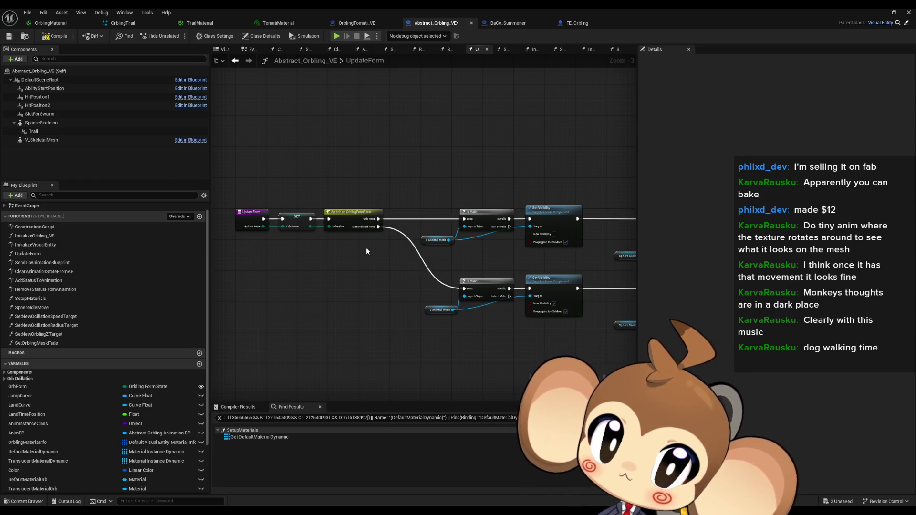
pyautogui.moveTo(367, 250); pyautogui.dragTo(322, 249)
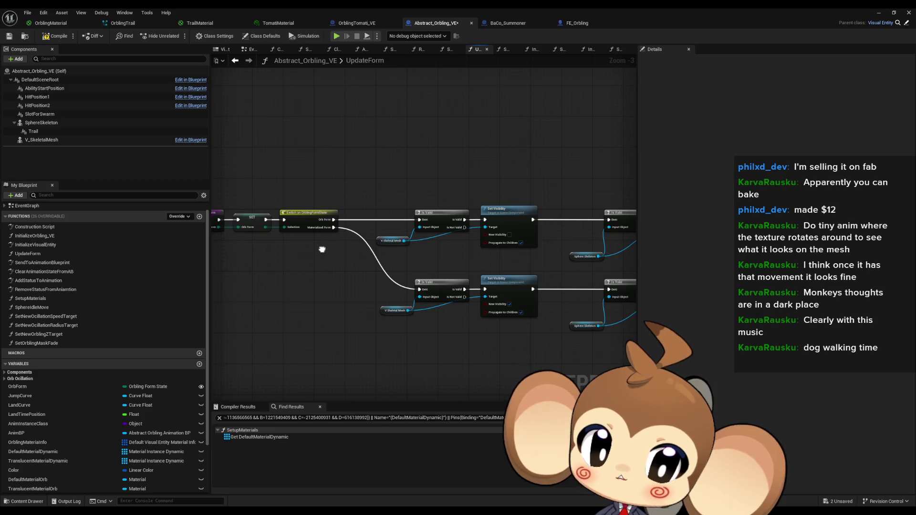
pyautogui.scroll(3, 322, 249)
pyautogui.scroll(-1, 481, 259)
pyautogui.moveTo(481, 258)
pyautogui.mouseDown()
pyautogui.moveTo(433, 237)
pyautogui.moveTo(376, 241)
pyautogui.moveTo(363, 257)
pyautogui.moveTo(406, 282)
pyautogui.mouseUp()
pyautogui.scroll(-1, 433, 237)
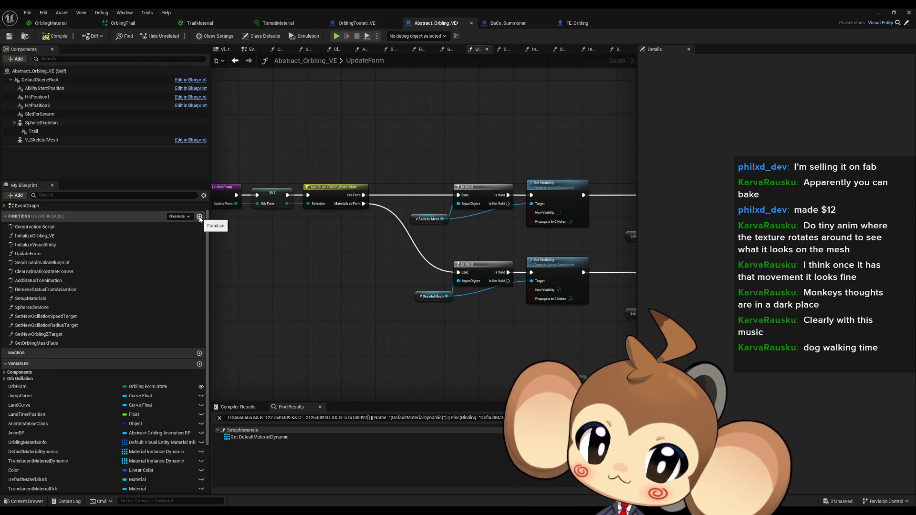
pyautogui.click(199, 217)
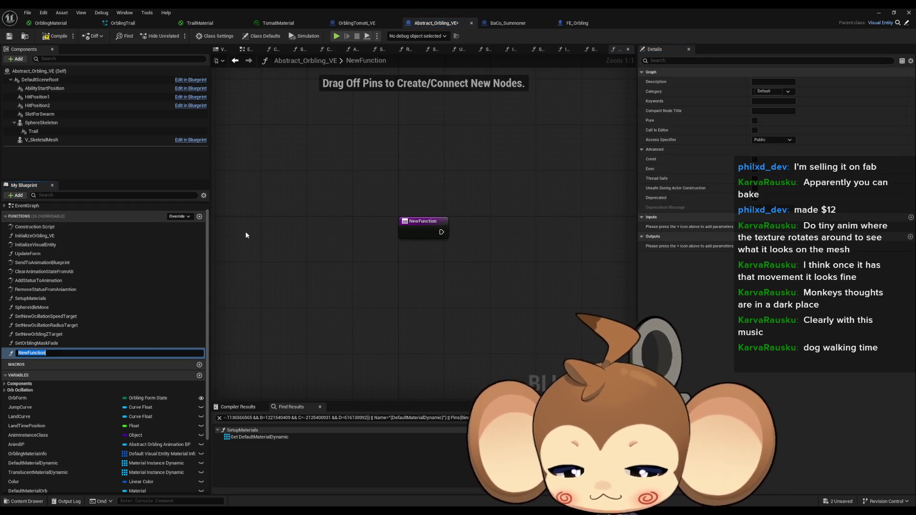
# Name the new function TriggerMaterializeAnimation, then view the EventGraph
pyautogui.write('TriggerMaterialize')
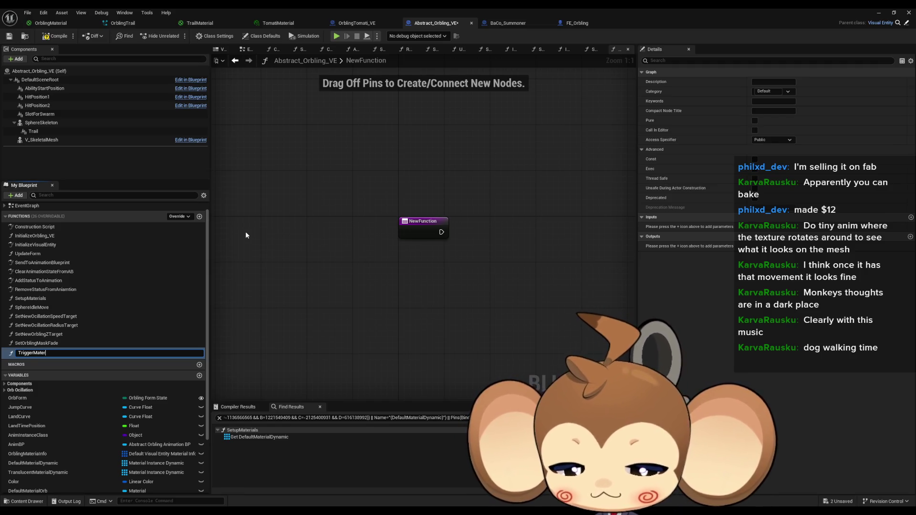
pyautogui.write('Animation')
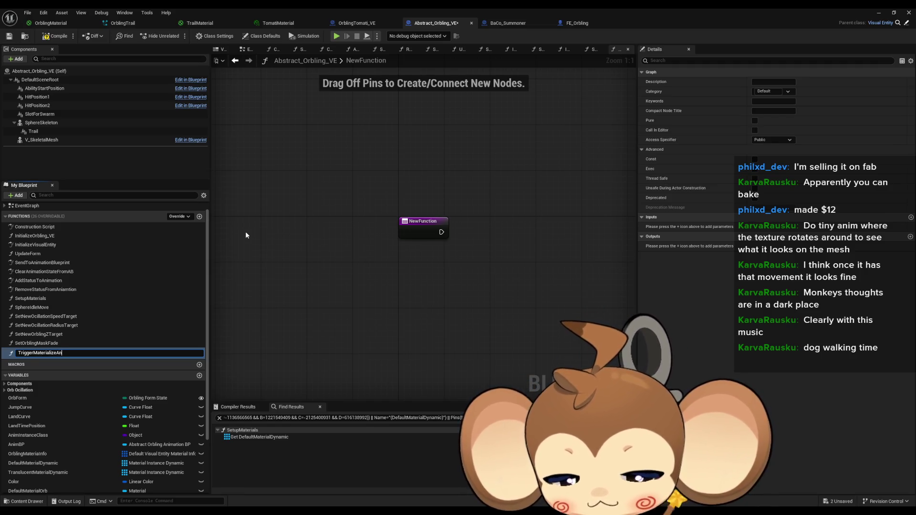
pyautogui.press('Return')
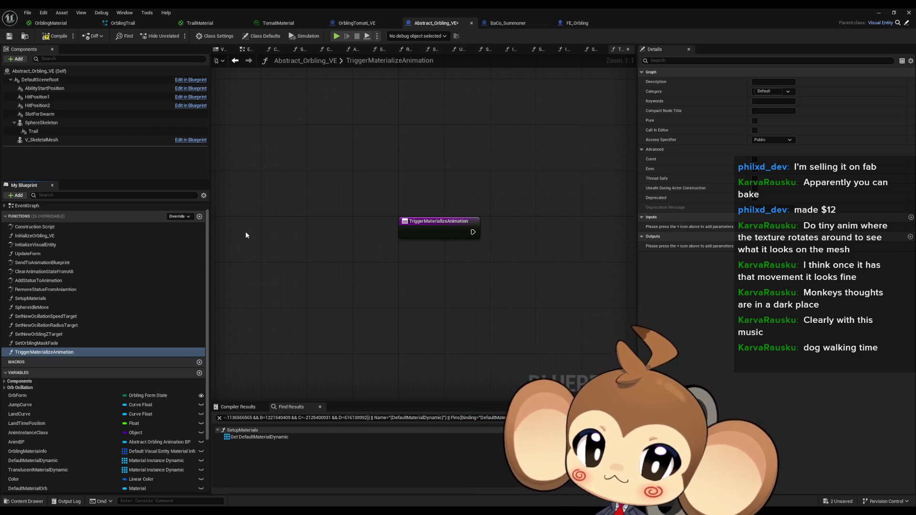
pyautogui.doubleClick(41, 206)
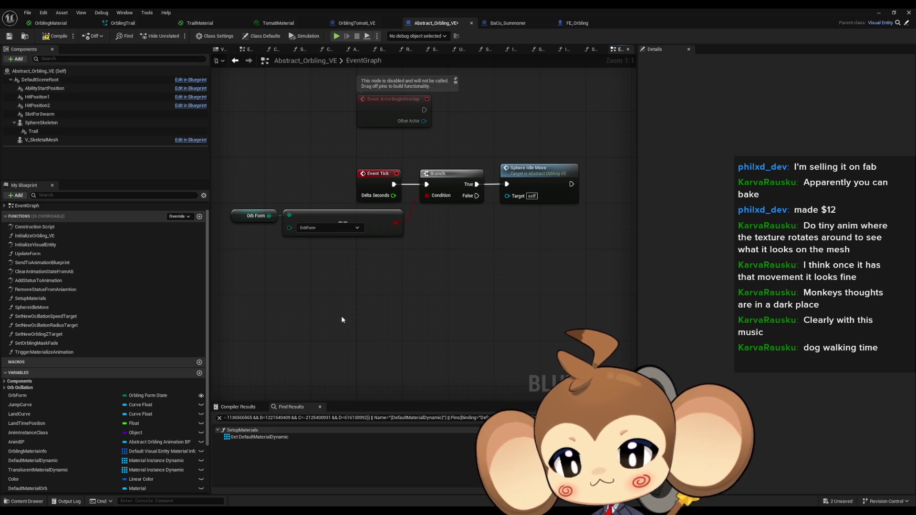
# Reopen TriggerMaterializeAnimation and add another function, typing the name MaterializeAnimationProcedure
pyautogui.doubleClick(74, 352)
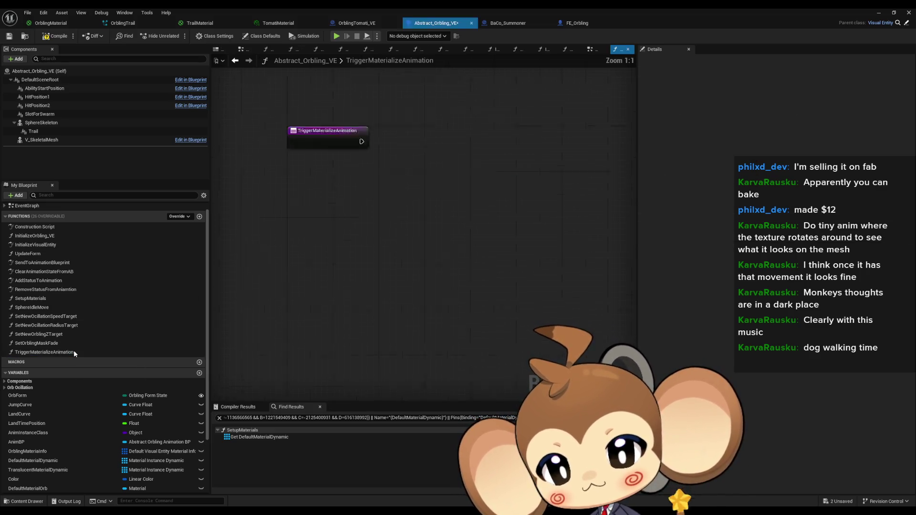
pyautogui.click(200, 217)
pyautogui.write('Mater')
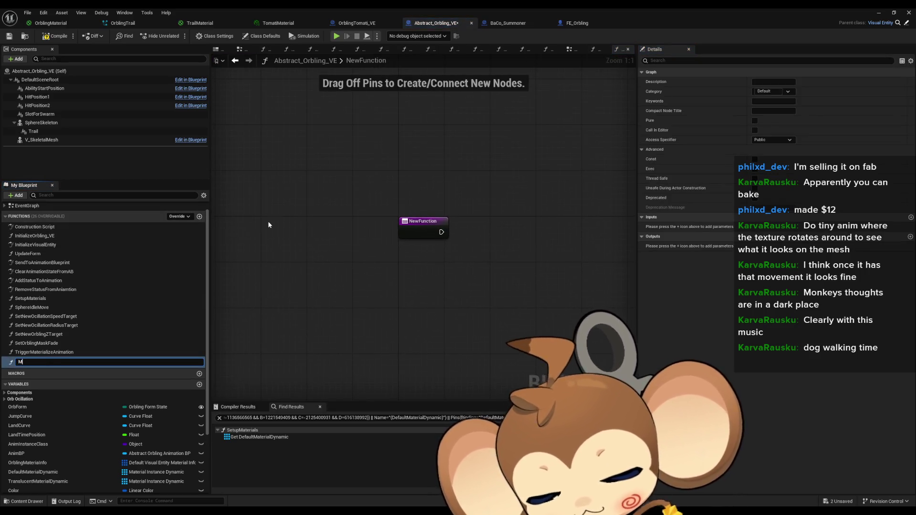
pyautogui.write('ializeAnimationP')
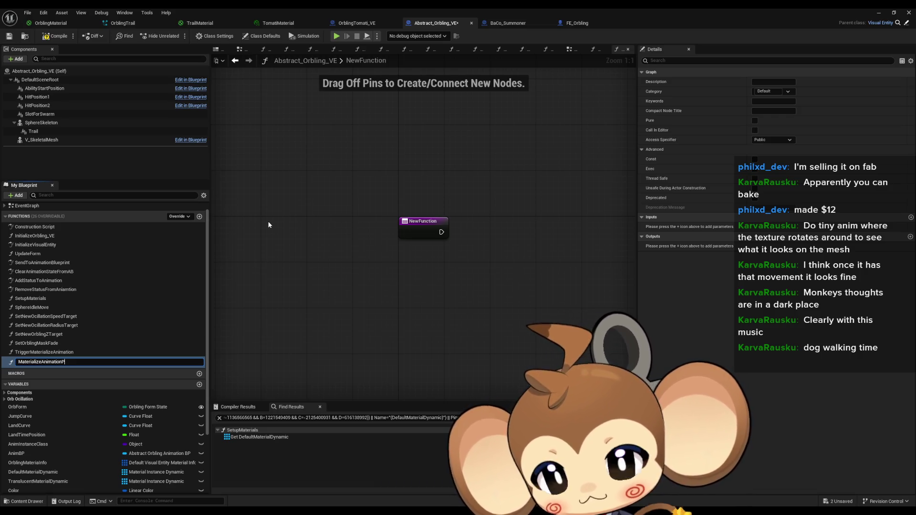
pyautogui.write('rocedure')
# Confirm the MaterializeAnimationProcedure function name and add a new Boolean variable
pyautogui.press('Return')
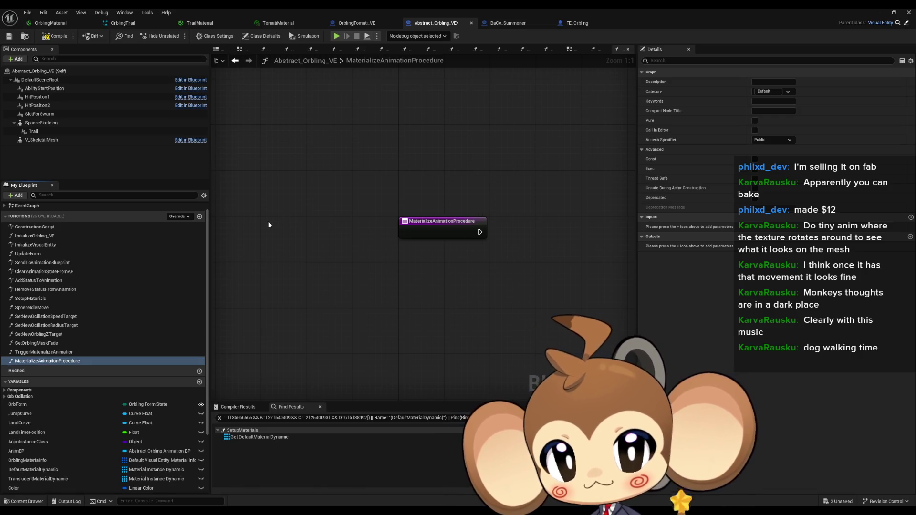
pyautogui.moveTo(433, 209); pyautogui.dragTo(299, 205)
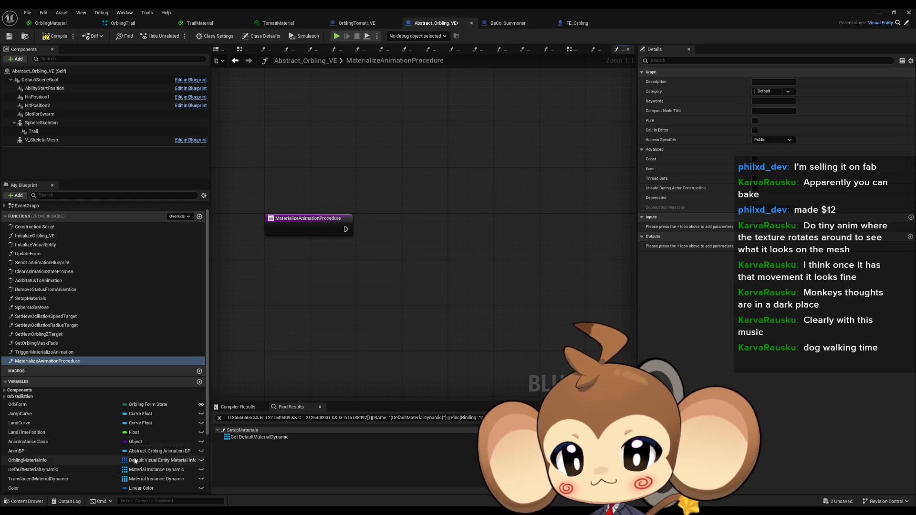
pyautogui.scroll(-4, 143, 382)
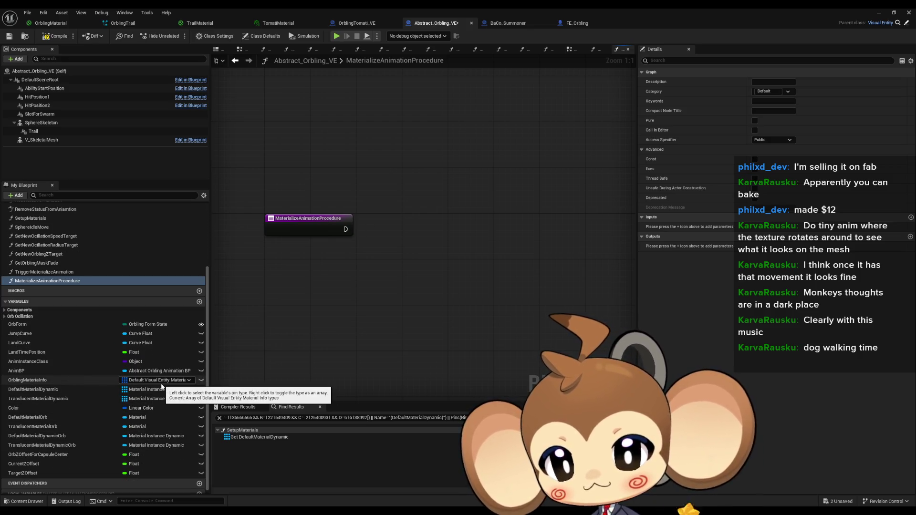
pyautogui.click(199, 302)
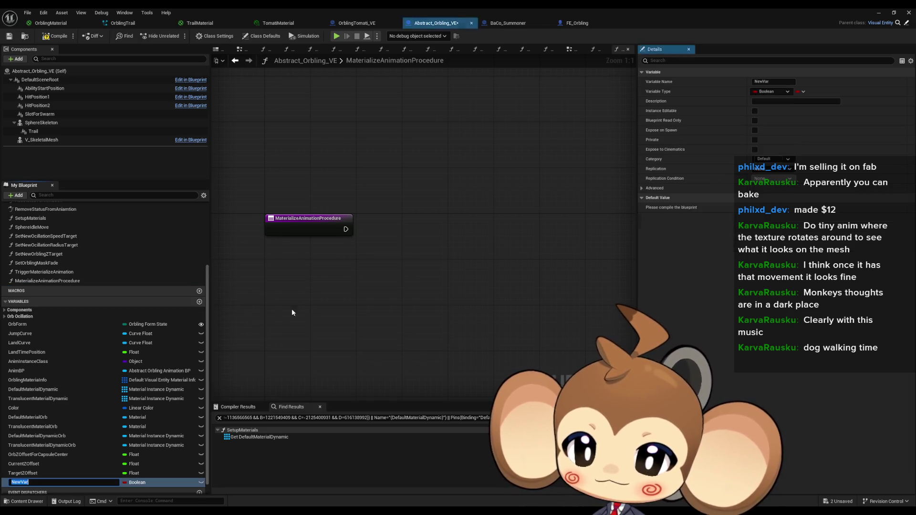
# Name the new variable TargetMaterializeValue and make it a Float
pyautogui.write('TargetMaterialize')
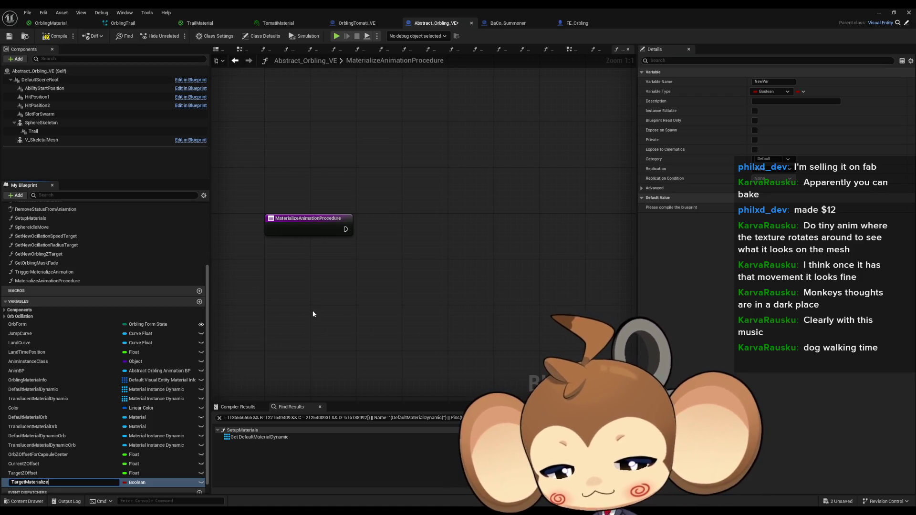
pyautogui.write('Value')
pyautogui.press('Return')
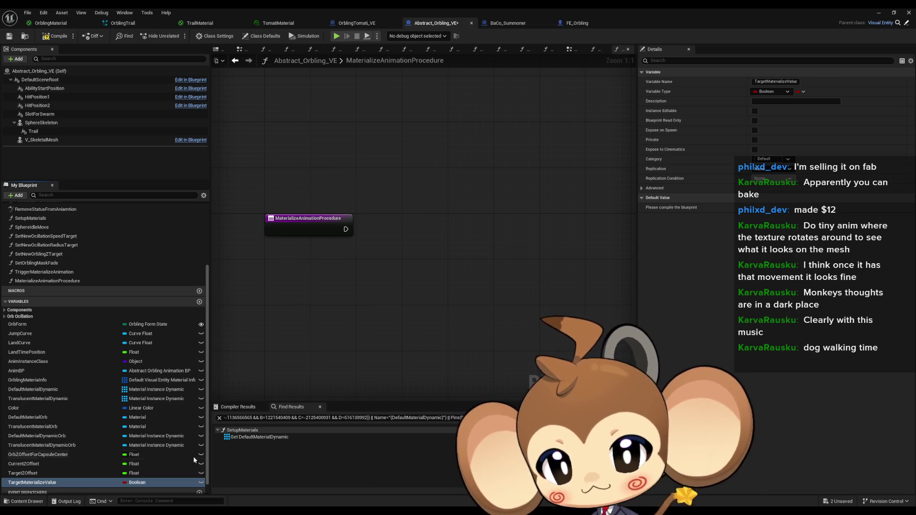
pyautogui.click(136, 483)
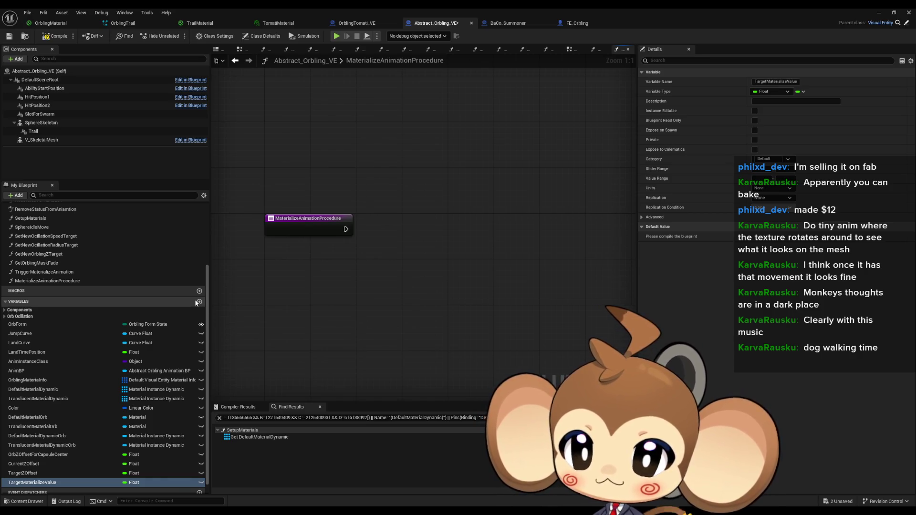
pyautogui.click(196, 301)
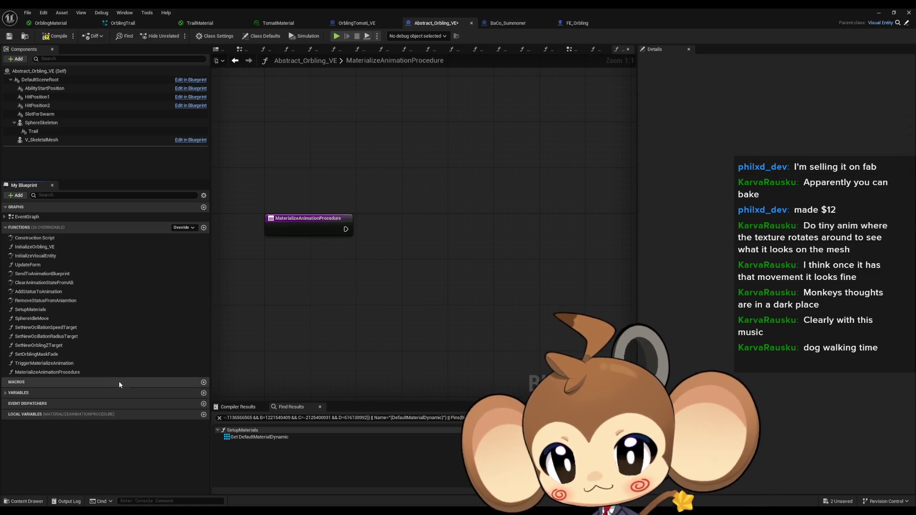
pyautogui.click(108, 391)
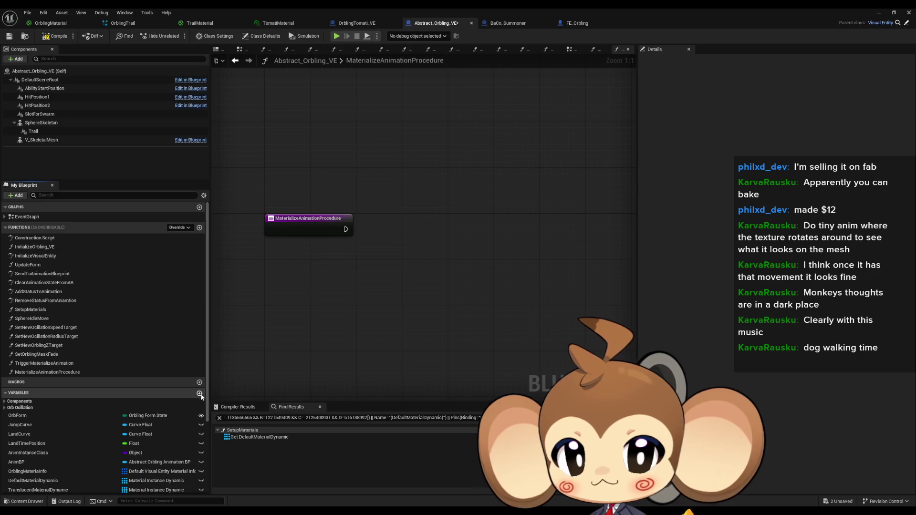
# Add a second Float variable named MaterializeAnimationDirection
pyautogui.click(199, 393)
pyautogui.write('Materia')
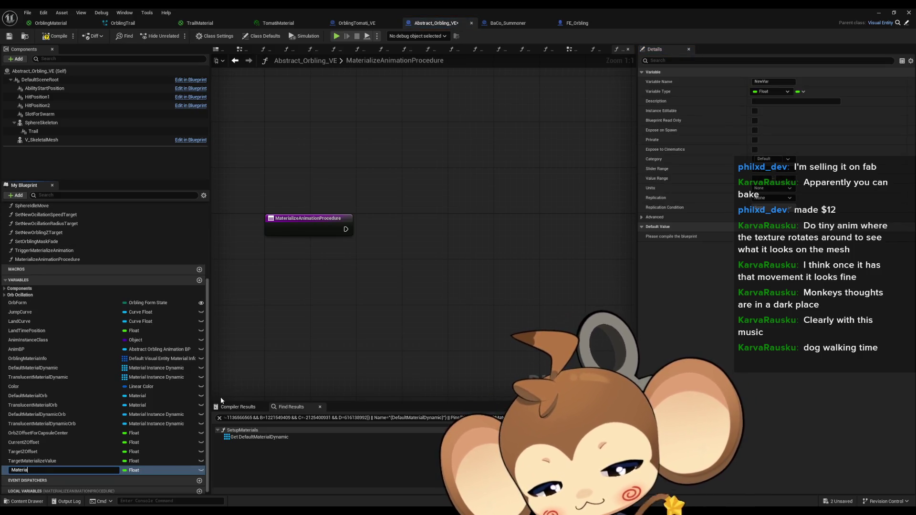
pyautogui.write('lize')
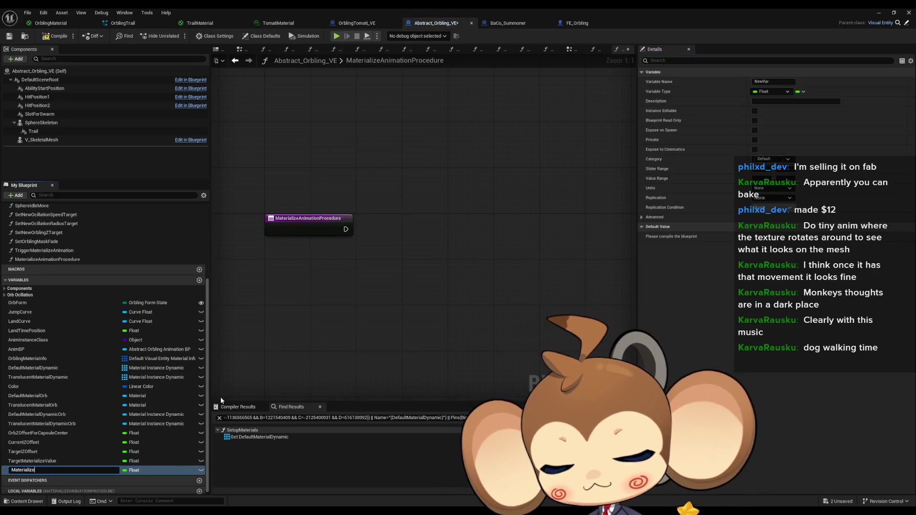
pyautogui.write('AnimationDirection')
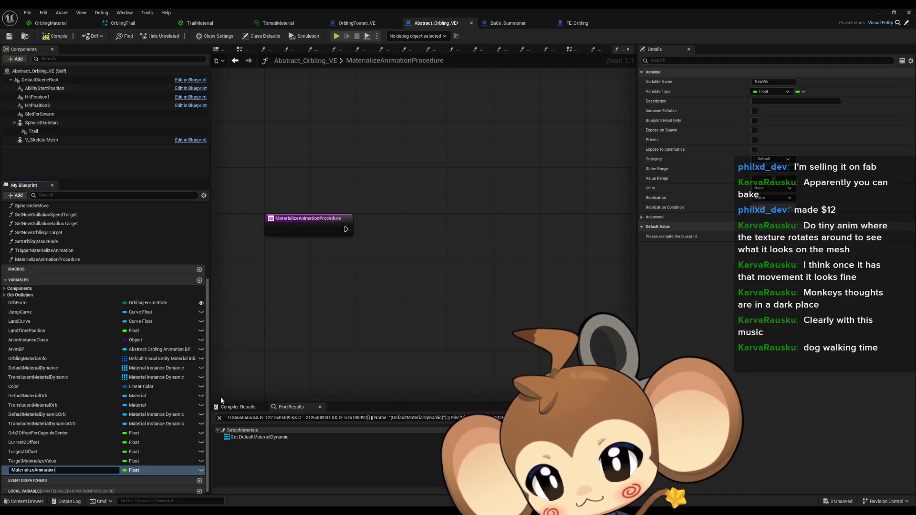
pyautogui.press('Return')
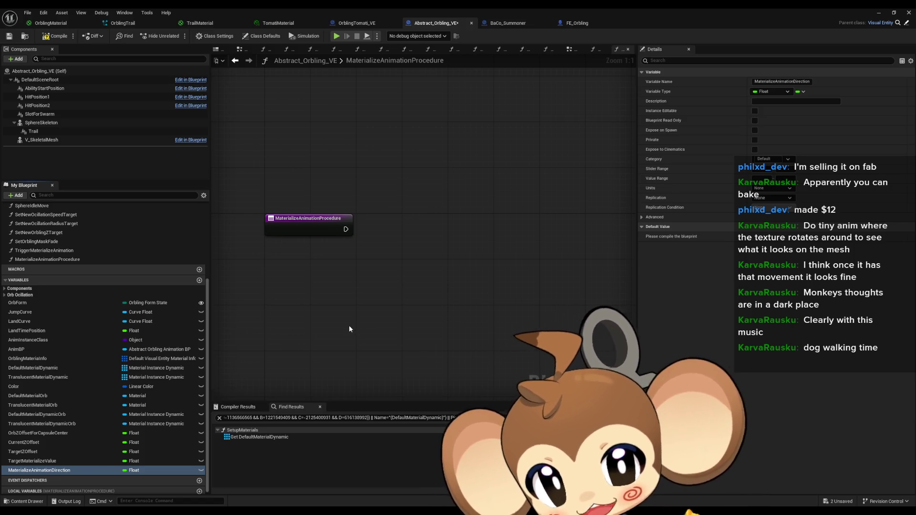
pyautogui.moveTo(372, 284); pyautogui.dragTo(400, 284)
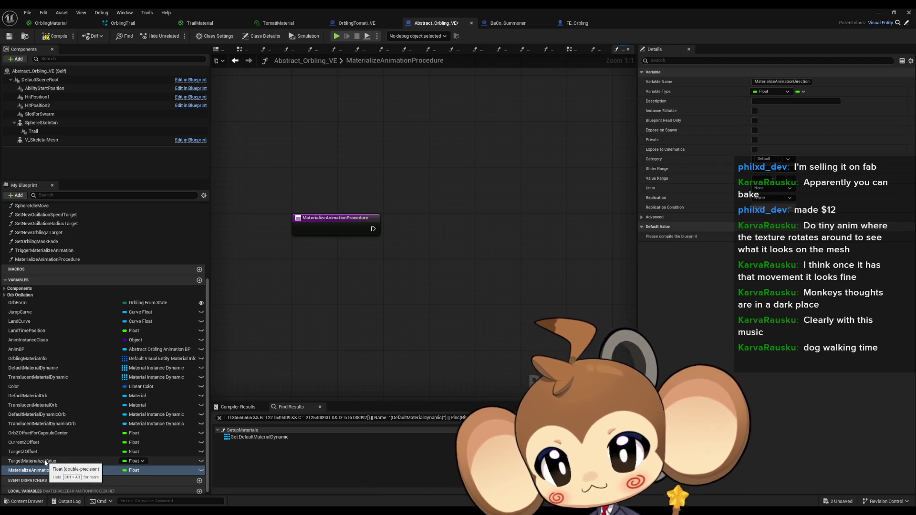
# Feed MaterializeAnimationDirection into a Greater-than (>) check that drives a new Branch
pyautogui.moveTo(45, 470)
pyautogui.mouseDown()
pyautogui.moveTo(400, 352)
pyautogui.moveTo(397, 283)
pyautogui.mouseUp()
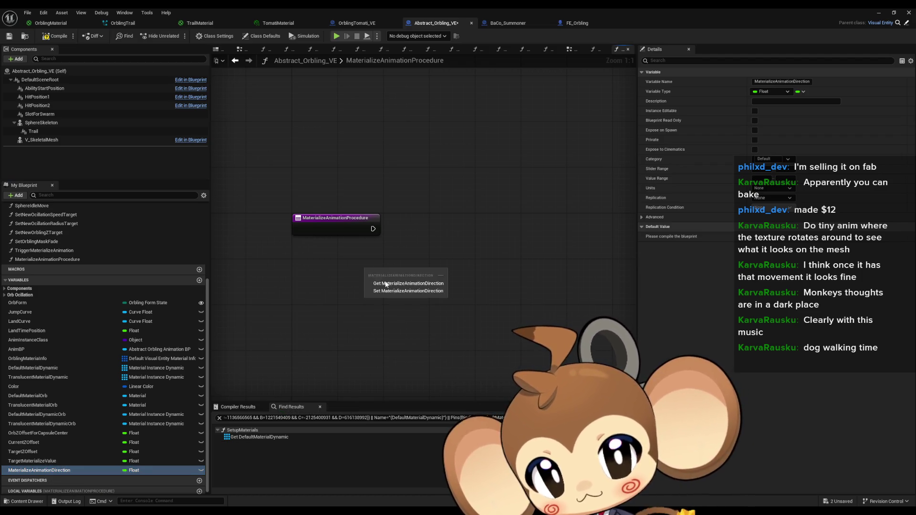
pyautogui.click(399, 281)
pyautogui.moveTo(432, 272); pyautogui.dragTo(462, 276)
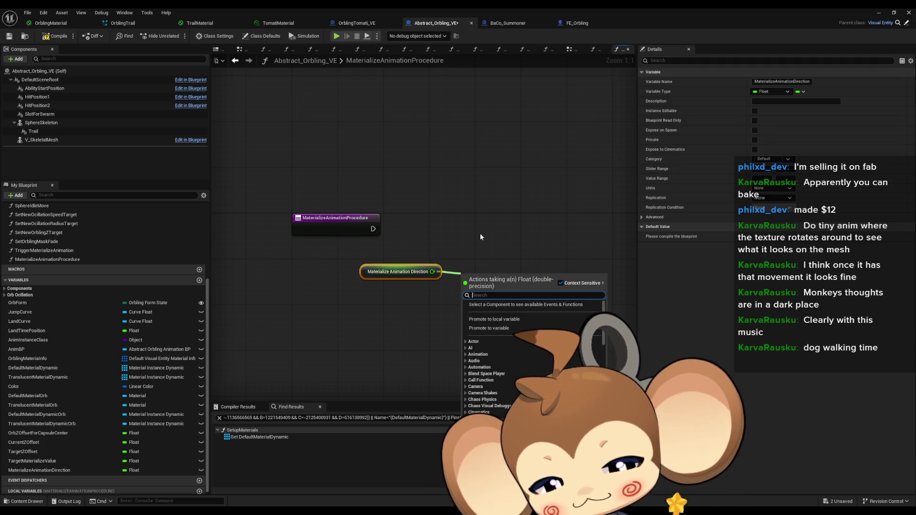
pyautogui.write('>=')
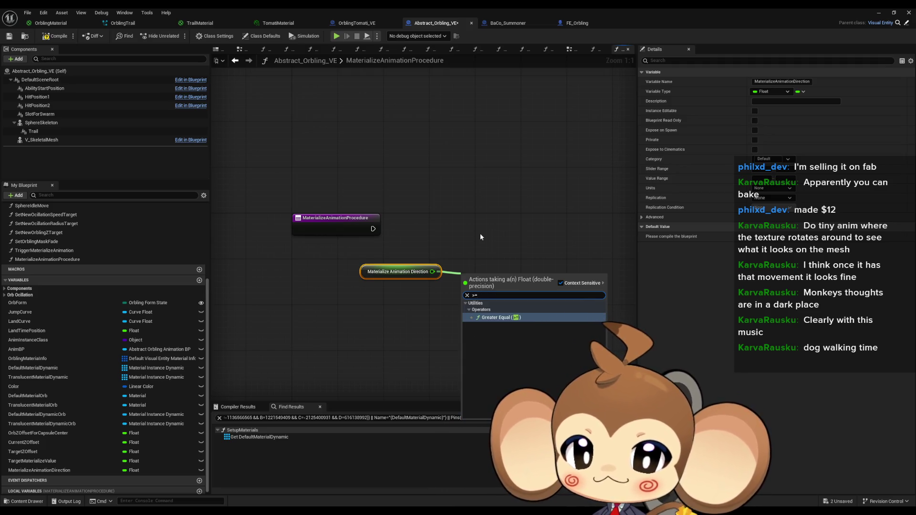
pyautogui.press('BackSpace')
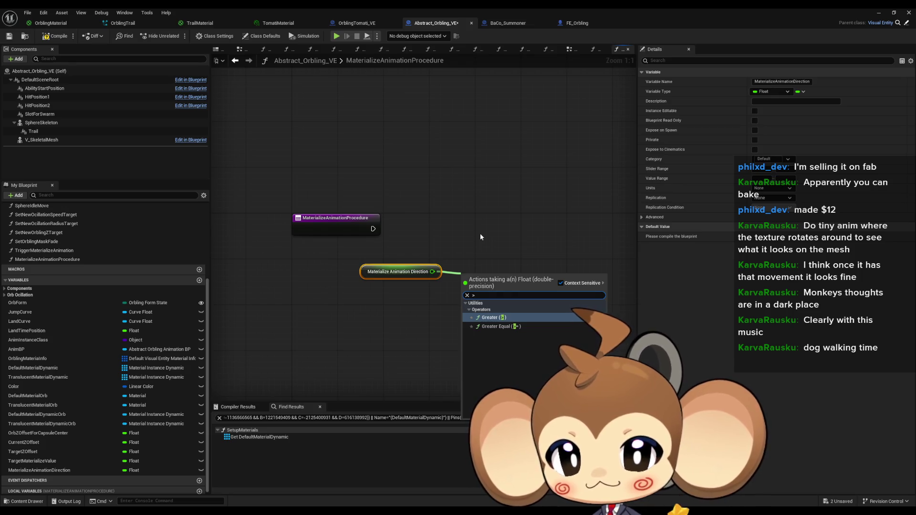
pyautogui.press('Return')
pyautogui.moveTo(506, 284)
pyautogui.mouseDown()
pyautogui.moveTo(530, 257)
pyautogui.moveTo(507, 215)
pyautogui.moveTo(480, 318)
pyautogui.moveTo(449, 323)
pyautogui.mouseUp()
pyautogui.press('Return')
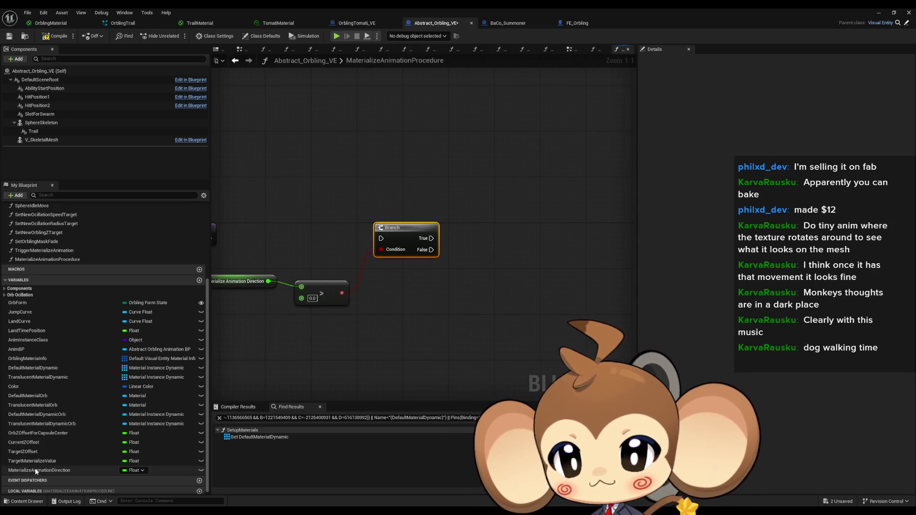
# Add a second Branch on the True path with a Target Materialize Value >= comparison
pyautogui.moveTo(38, 463)
pyautogui.mouseDown()
pyautogui.moveTo(392, 375)
pyautogui.moveTo(417, 297)
pyautogui.moveTo(410, 292)
pyautogui.mouseUp()
pyautogui.moveTo(431, 238); pyautogui.dragTo(475, 238)
pyautogui.write('branch')
pyautogui.press('Return')
pyautogui.moveTo(552, 231); pyautogui.dragTo(591, 232)
pyautogui.moveTo(460, 292); pyautogui.dragTo(495, 294)
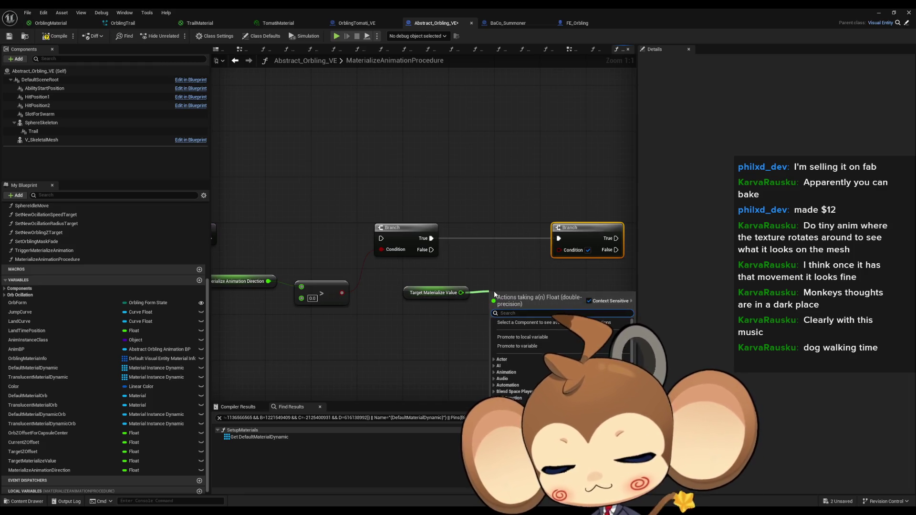
pyautogui.write('>')
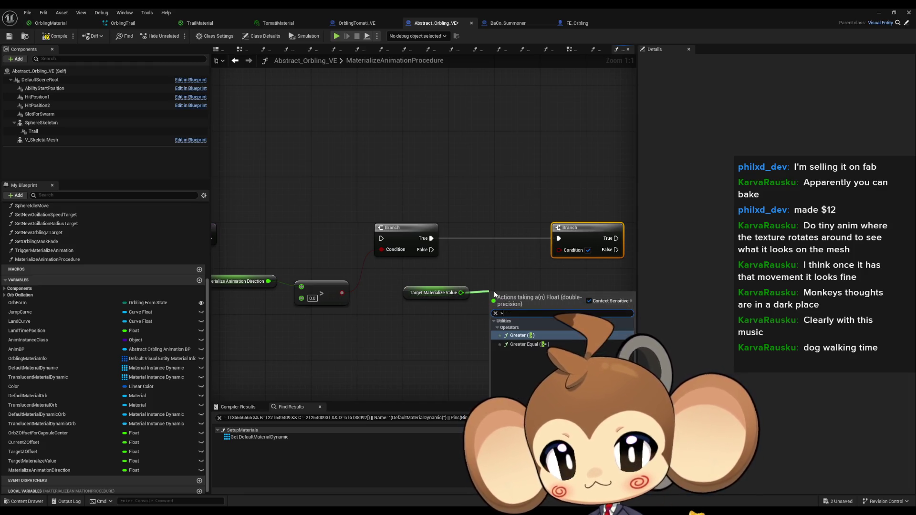
pyautogui.write('=')
pyautogui.press('Return')
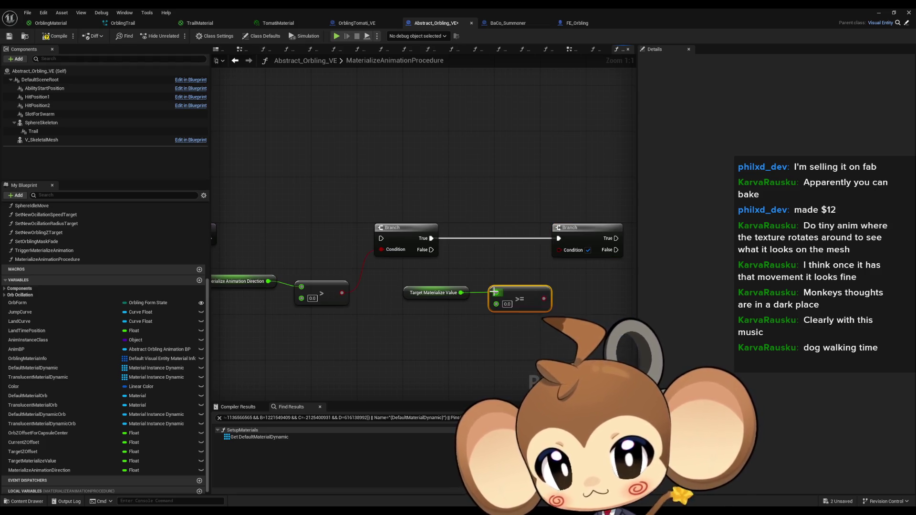
pyautogui.moveTo(568, 301); pyautogui.dragTo(502, 302)
pyautogui.keyDown('ctrl'); pyautogui.click(370, 292); pyautogui.keyUp('ctrl')
pyautogui.moveTo(431, 298); pyautogui.dragTo(432, 165)
# Duplicate the Target Materialize Value getter and build a <= comparison from it
pyautogui.hotkey('ctrl', 'c')
pyautogui.hotkey('ctrl', 'v')
pyautogui.moveTo(400, 333); pyautogui.dragTo(429, 373)
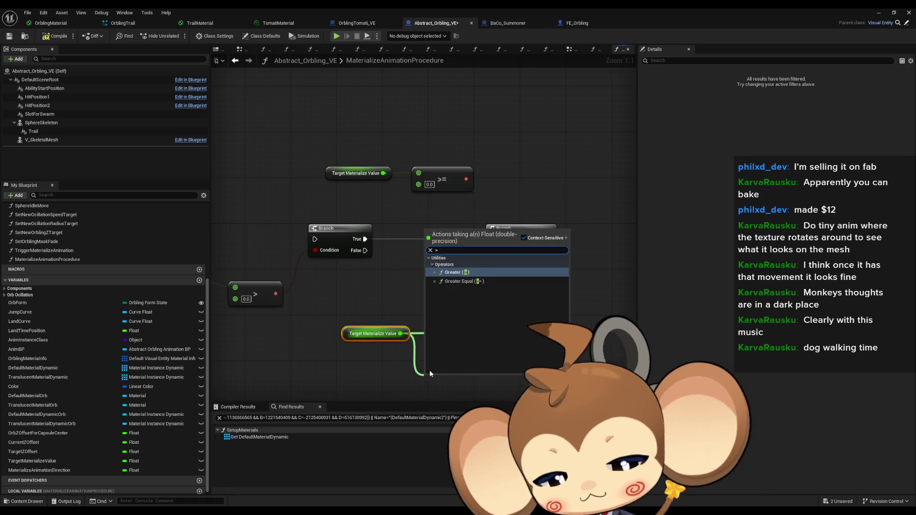
pyautogui.press('Escape')
pyautogui.moveTo(459, 340); pyautogui.dragTo(453, 386)
pyautogui.click(429, 358)
pyautogui.click(453, 382)
pyautogui.press('Delete')
pyautogui.moveTo(400, 333); pyautogui.dragTo(432, 353)
pyautogui.write('<')
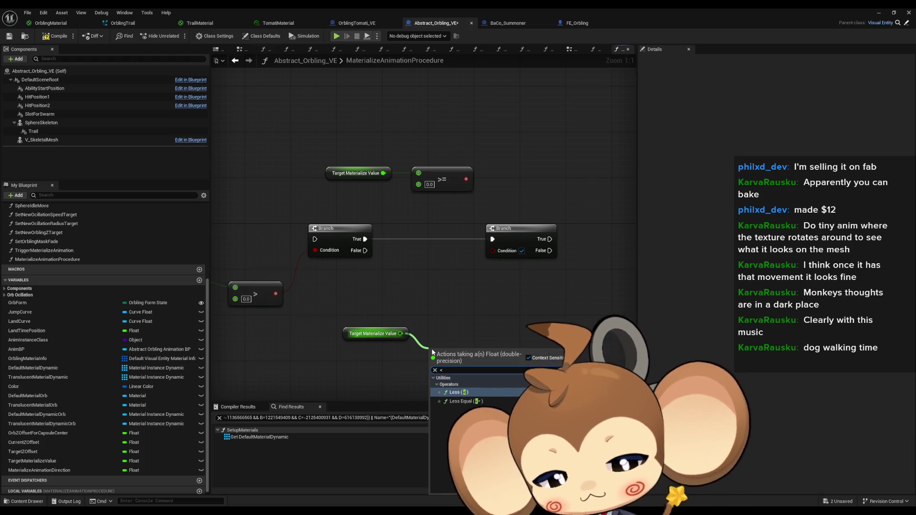
pyautogui.click(462, 401)
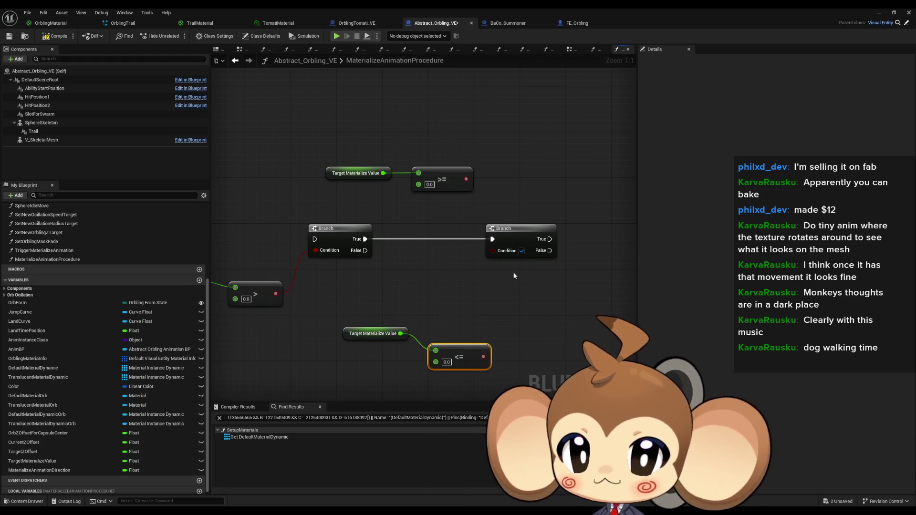
# Add a third Branch on the False path, wire >= and <= into the Branch conditions, and start a new Float variable
pyautogui.moveTo(496, 276); pyautogui.dragTo(433, 270)
pyautogui.moveTo(304, 245)
pyautogui.mouseDown()
pyautogui.moveTo(460, 313)
pyautogui.moveTo(449, 315)
pyautogui.mouseUp()
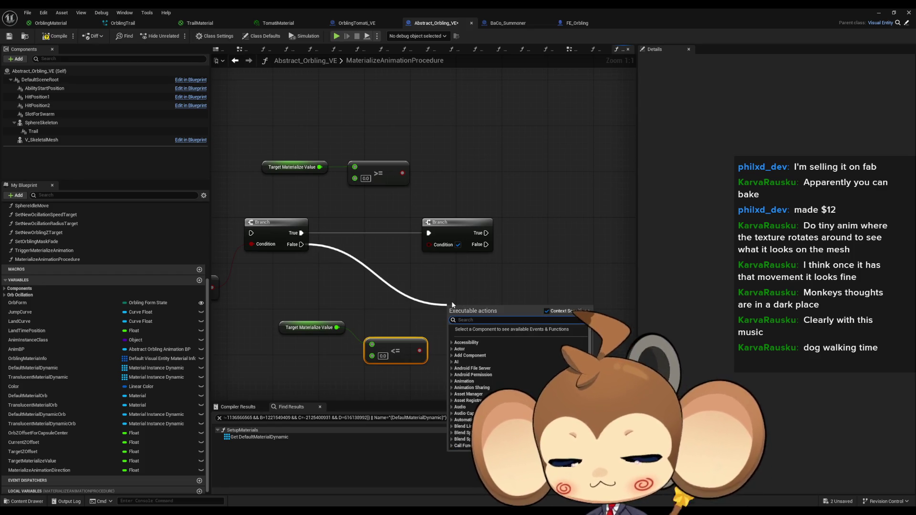
pyautogui.write('branch')
pyautogui.press('Return')
pyautogui.moveTo(429, 244); pyautogui.dragTo(403, 173)
pyautogui.moveTo(451, 330); pyautogui.dragTo(420, 351)
pyautogui.moveTo(470, 314); pyautogui.dragTo(448, 325)
pyautogui.moveTo(399, 355); pyautogui.dragTo(359, 343)
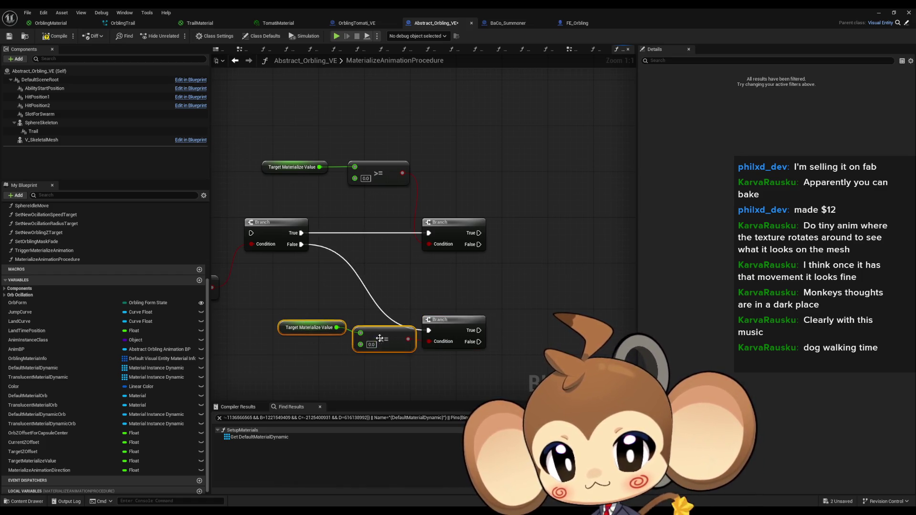
pyautogui.moveTo(291, 328); pyautogui.dragTo(261, 334)
pyautogui.click(287, 296)
pyautogui.moveTo(287, 297); pyautogui.dragTo(332, 285)
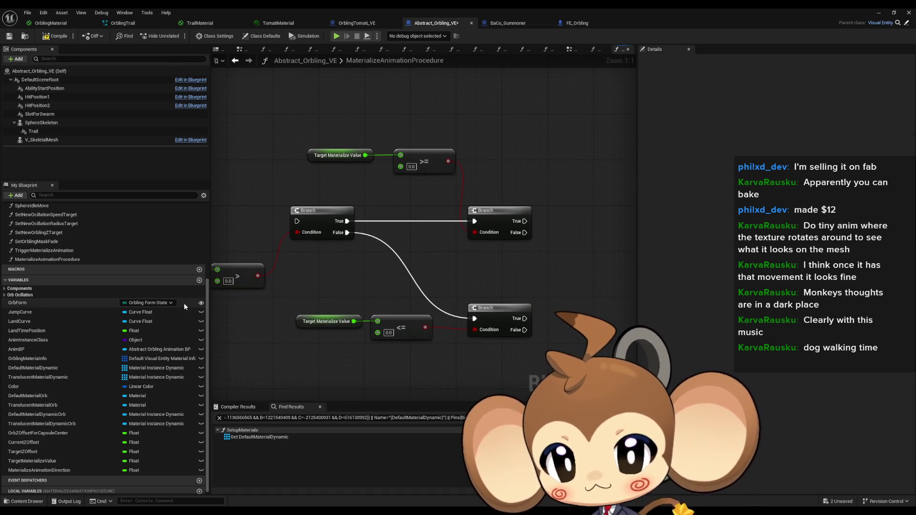
pyautogui.click(200, 280)
pyautogui.write('MaterializeValue')
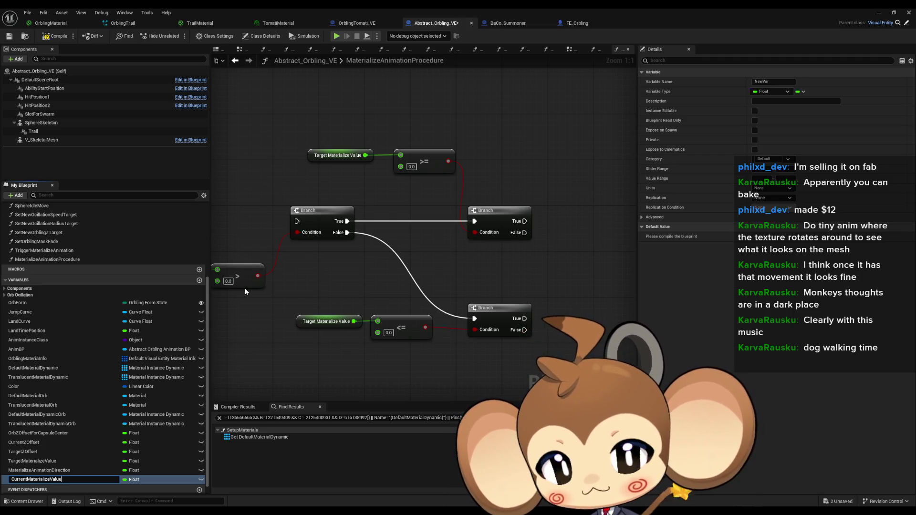
# Name the variable CurrentMaterializeValue and wire its getters into the <= and >= nodes
pyautogui.press('Return')
pyautogui.moveTo(52, 480)
pyautogui.mouseDown()
pyautogui.moveTo(357, 370)
pyautogui.moveTo(284, 356)
pyautogui.mouseUp()
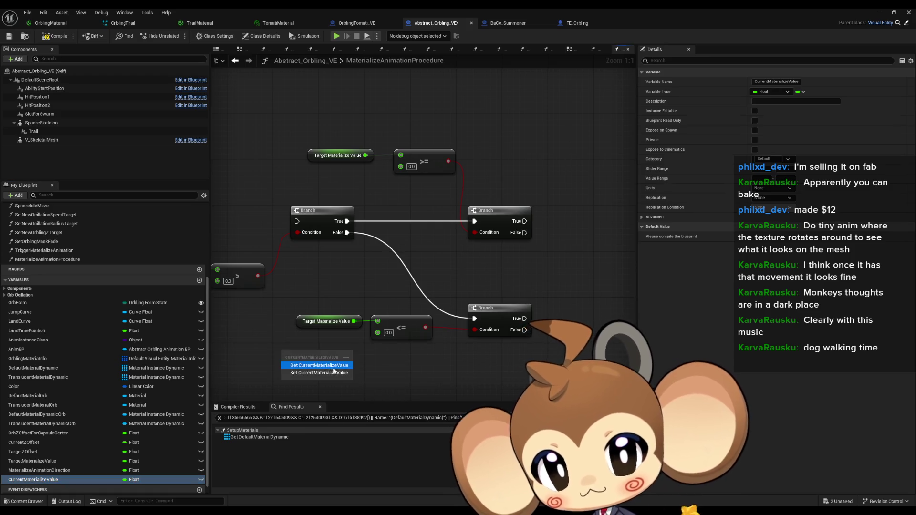
pyautogui.click(319, 365)
pyautogui.moveTo(356, 339); pyautogui.dragTo(377, 333)
pyautogui.hotkey('ctrl', 'c')
pyautogui.hotkey('ctrl', 'v')
pyautogui.moveTo(367, 172); pyautogui.dragTo(404, 170)
pyautogui.click(394, 191)
pyautogui.moveTo(382, 207); pyautogui.dragTo(534, 253)
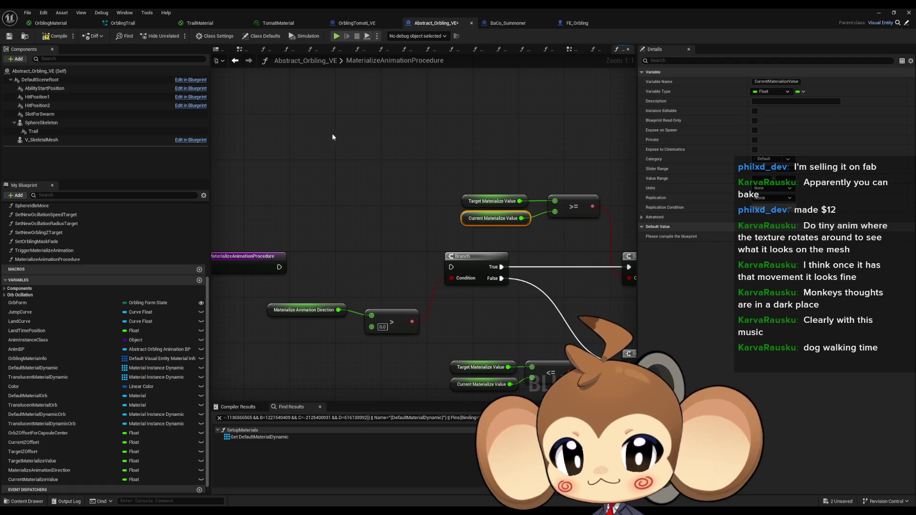
# Add Current Materialize Value plus Get World Delta Seconds multiplied, feeding the >= comparison
pyautogui.hotkey('ctrl', 'w')
pyautogui.moveTo(385, 138); pyautogui.dragTo(414, 141)
pyautogui.write('+')
pyautogui.press('Return')
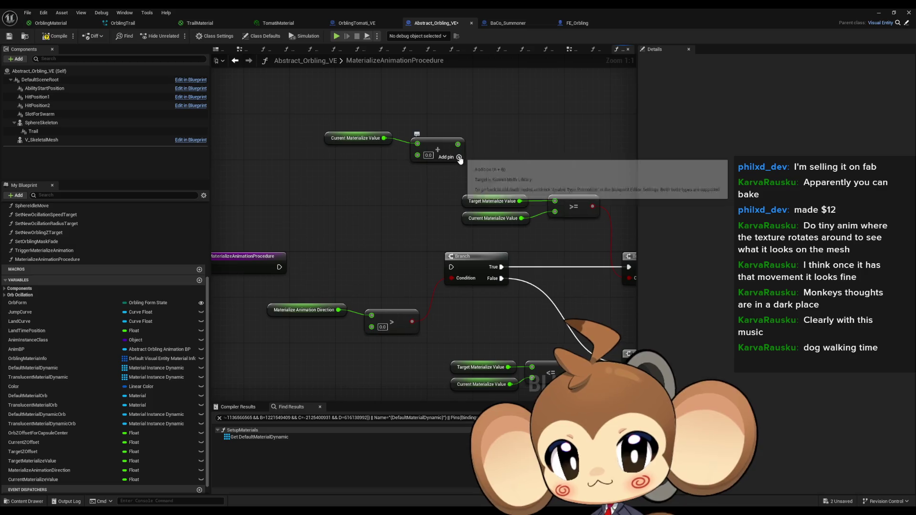
pyautogui.moveTo(431, 142); pyautogui.dragTo(431, 137)
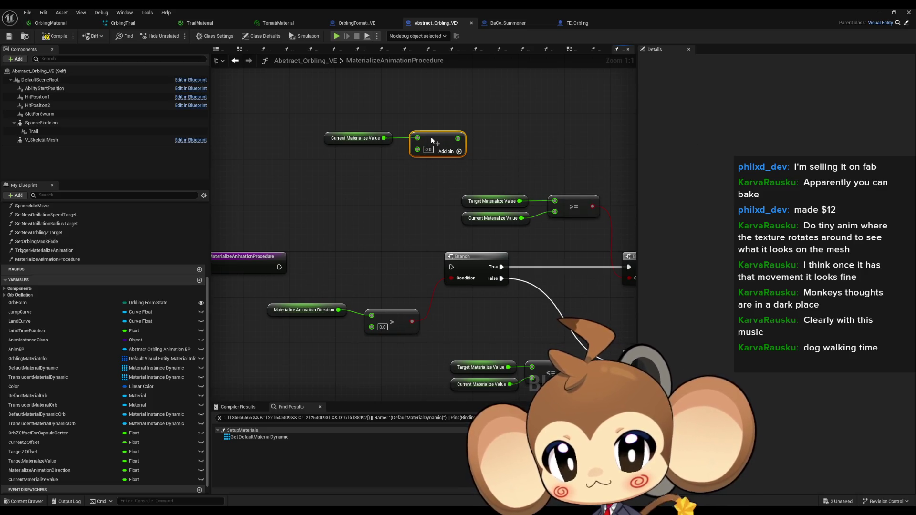
pyautogui.rightClick(314, 168)
pyautogui.write('delt sec')
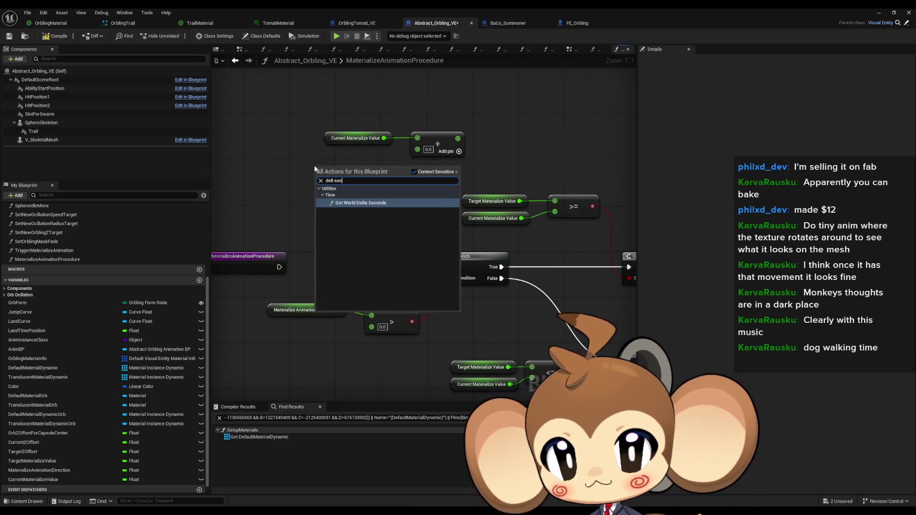
pyautogui.press('Return')
pyautogui.moveTo(343, 173)
pyautogui.mouseDown()
pyautogui.moveTo(297, 162)
pyautogui.moveTo(355, 174)
pyautogui.moveTo(417, 159)
pyautogui.moveTo(417, 149)
pyautogui.mouseUp()
pyautogui.write('*')
pyautogui.press('Return')
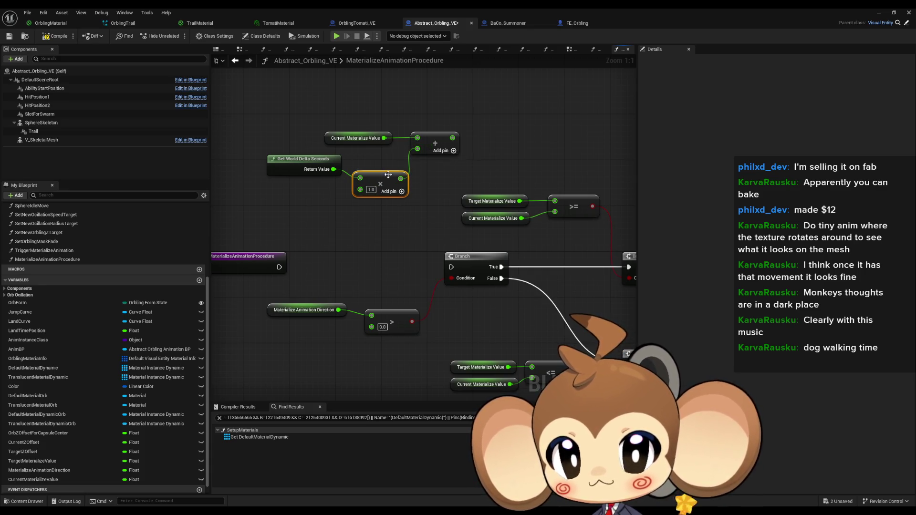
pyautogui.moveTo(475, 191); pyautogui.dragTo(428, 185)
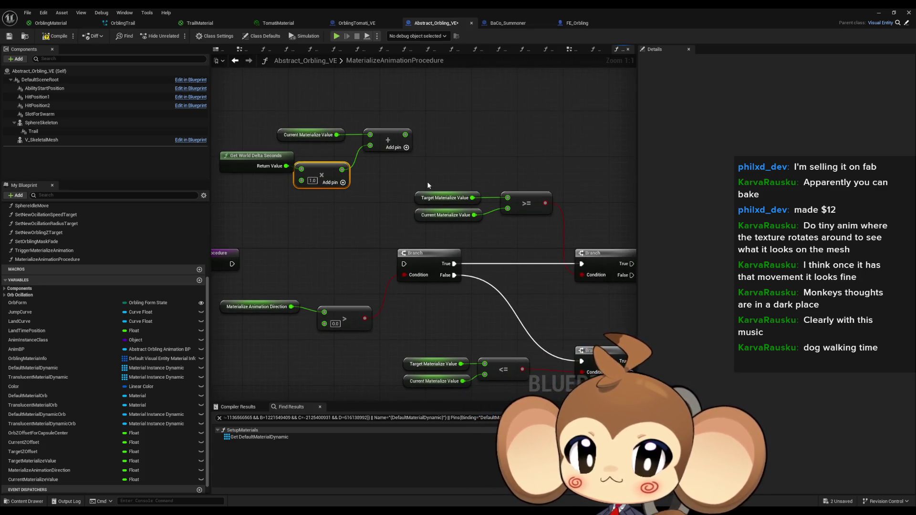
pyautogui.moveTo(409, 138)
pyautogui.mouseDown()
pyautogui.moveTo(496, 213)
pyautogui.moveTo(507, 208)
pyautogui.mouseUp()
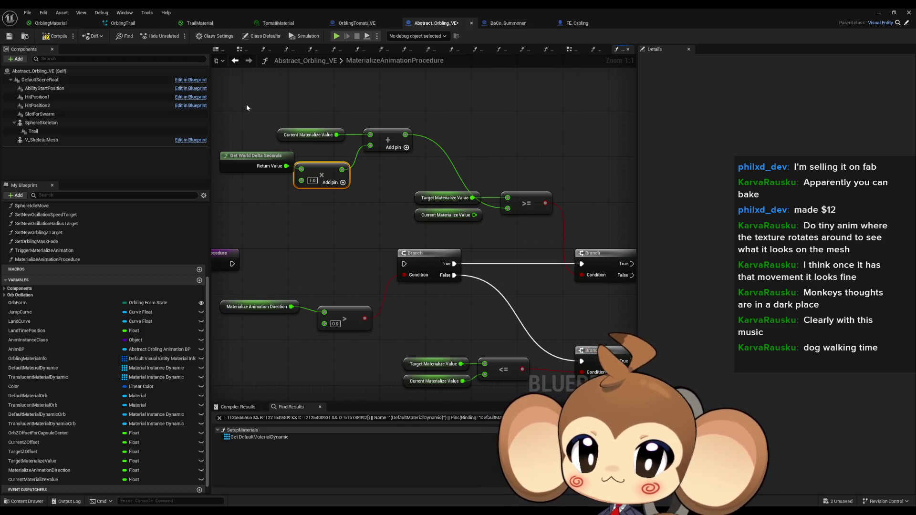
# Move the increment nodes down and connect their Add result to the lower <= comparison
pyautogui.moveTo(246, 108); pyautogui.dragTo(384, 179)
pyautogui.moveTo(387, 143)
pyautogui.mouseDown()
pyautogui.moveTo(353, 337)
pyautogui.moveTo(429, 351)
pyautogui.moveTo(456, 286)
pyautogui.mouseUp()
pyautogui.click(410, 359)
pyautogui.click(414, 328)
pyautogui.click(429, 286)
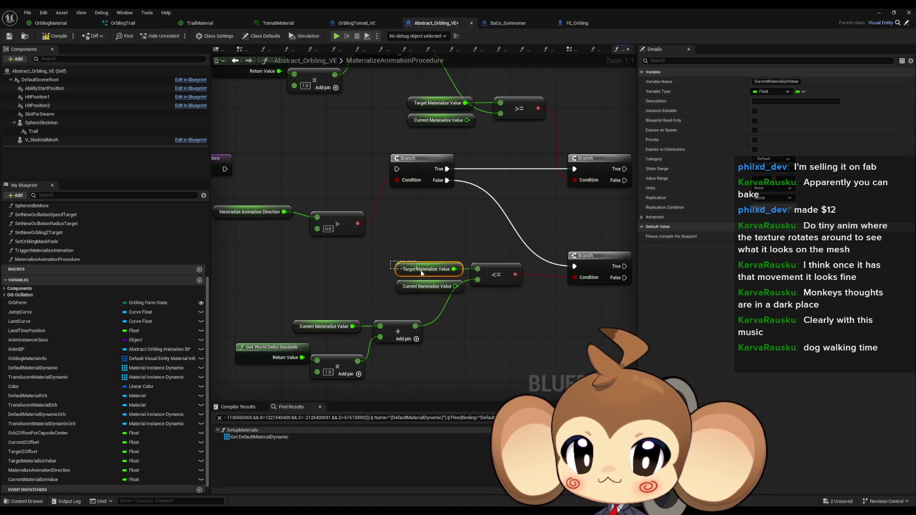
# Copy Materialize Animation Direction and wire it into the Multiply node
pyautogui.moveTo(390, 262); pyautogui.dragTo(421, 251)
pyautogui.click(309, 217)
pyautogui.hotkey('ctrl', 'c')
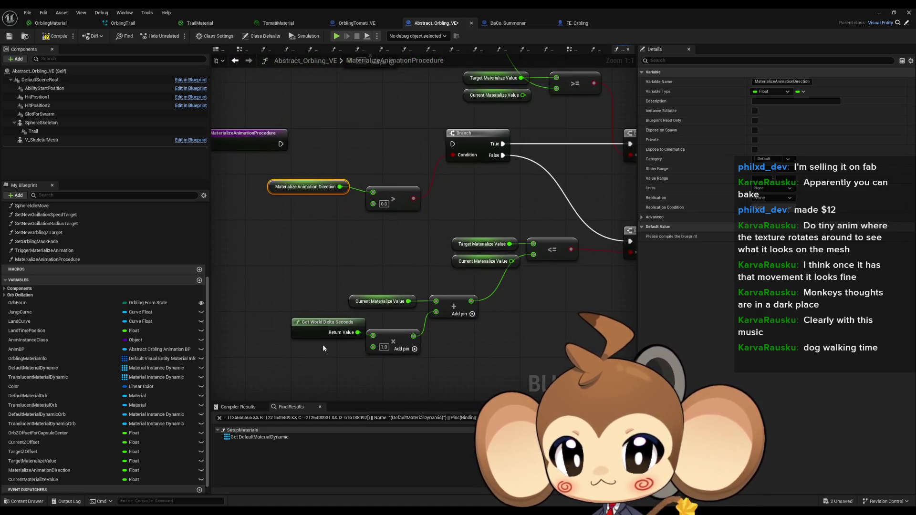
pyautogui.hotkey('ctrl', 'v')
pyautogui.moveTo(352, 353)
pyautogui.mouseDown()
pyautogui.moveTo(380, 350)
pyautogui.moveTo(373, 347)
pyautogui.mouseUp()
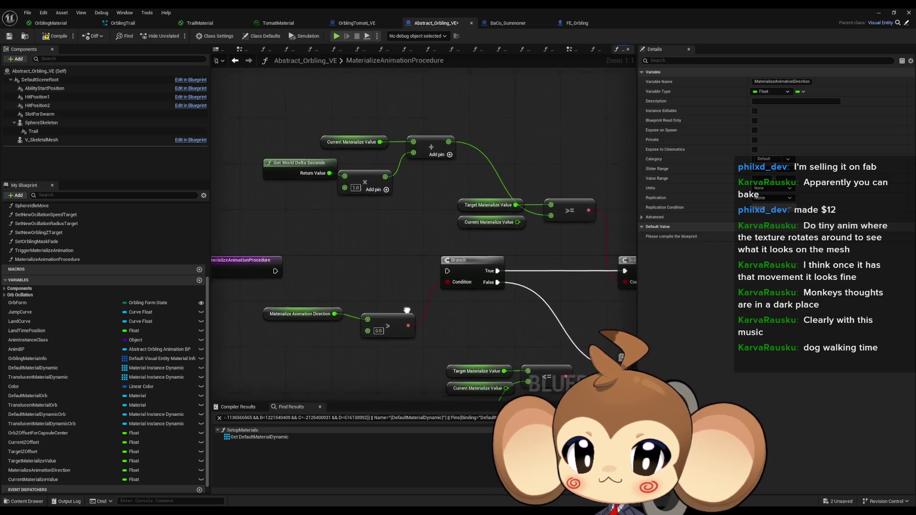
pyautogui.moveTo(311, 201); pyautogui.dragTo(288, 201)
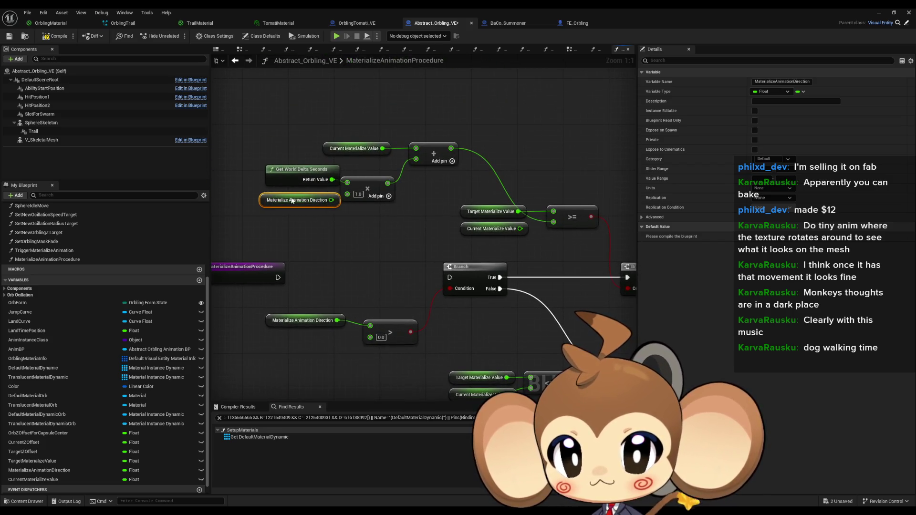
pyautogui.click(402, 232)
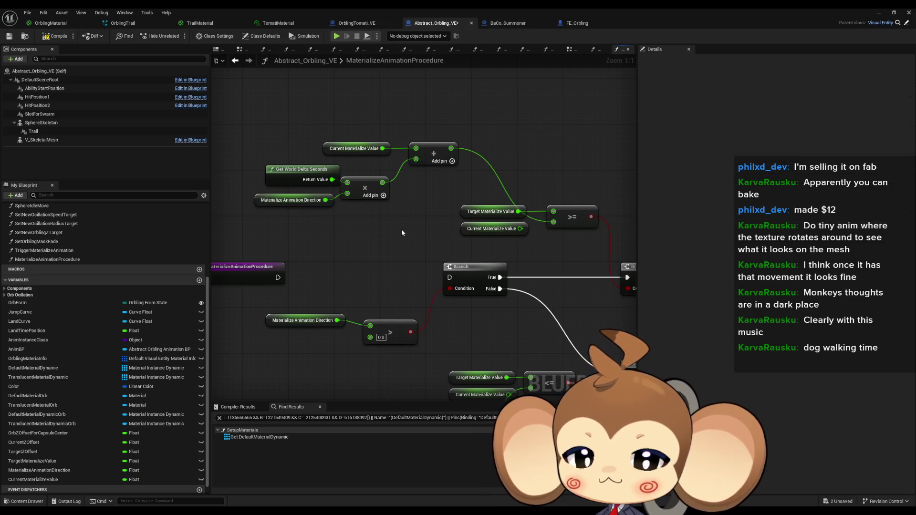
# Add a Current Materialize Value setter beside the Branch outputs and bring in Target Materialize Value
pyautogui.moveTo(402, 230); pyautogui.dragTo(375, 230)
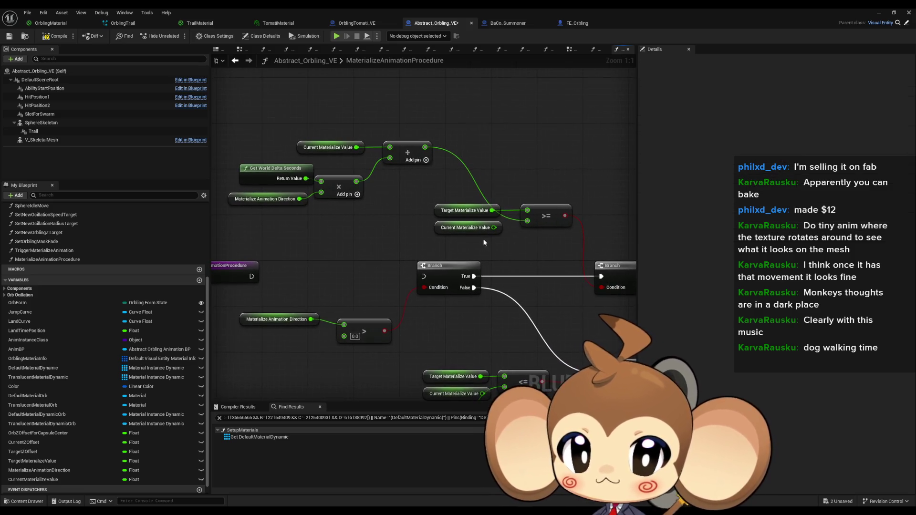
pyautogui.moveTo(484, 242); pyautogui.dragTo(368, 224)
pyautogui.scroll(-1, 396, 252)
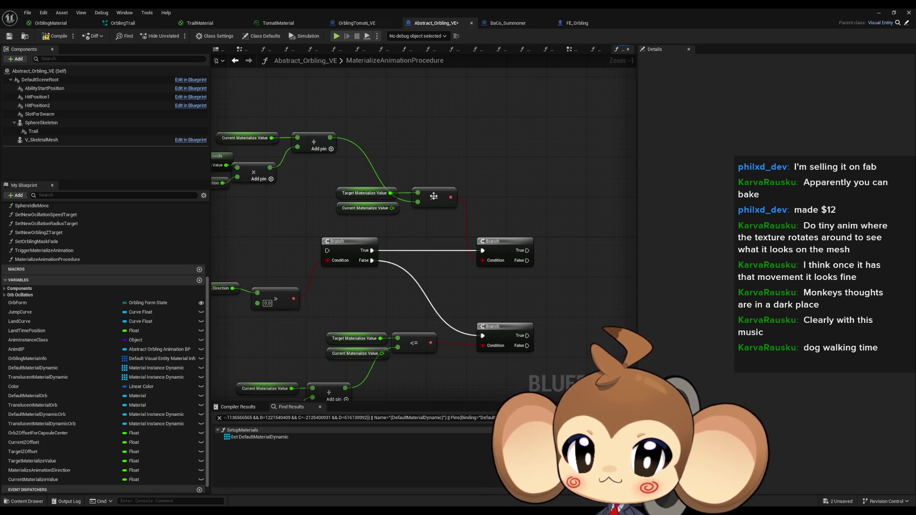
pyautogui.moveTo(450, 206); pyautogui.dragTo(571, 216)
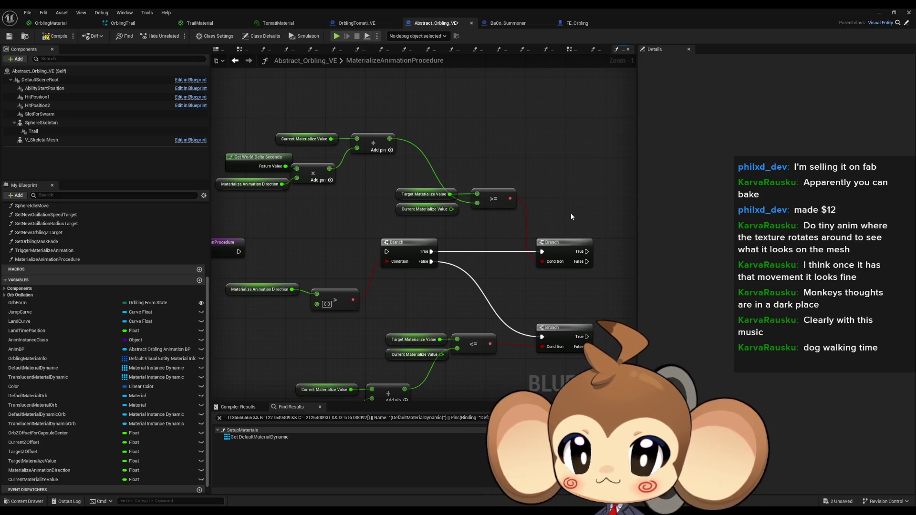
pyautogui.moveTo(380, 197); pyautogui.dragTo(372, 213)
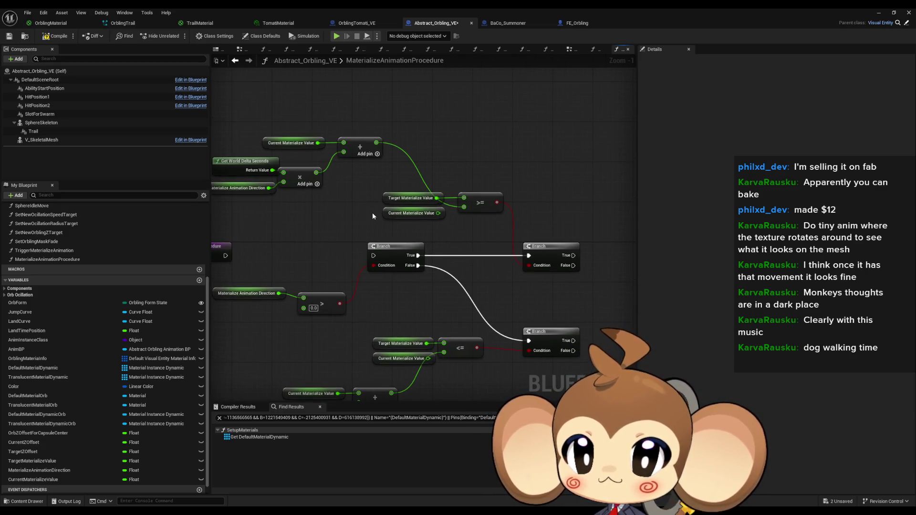
pyautogui.moveTo(48, 479)
pyautogui.mouseDown()
pyautogui.moveTo(612, 214)
pyautogui.moveTo(591, 202)
pyautogui.mouseUp()
pyautogui.click(619, 196)
pyautogui.moveTo(32, 461)
pyautogui.mouseDown()
pyautogui.moveTo(494, 155)
pyautogui.moveTo(482, 174)
pyautogui.moveTo(585, 190)
pyautogui.mouseUp()
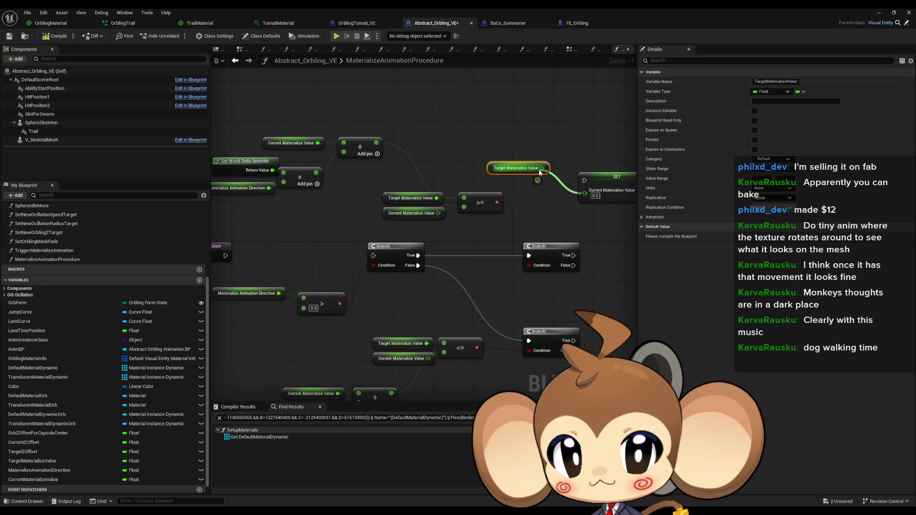
# Run a SET Current Materialize Value from the Branch True path and a duplicate SET from False
pyautogui.moveTo(573, 257); pyautogui.dragTo(585, 181)
pyautogui.click(487, 182)
pyautogui.hotkey('ctrl', 'c')
pyautogui.hotkey('ctrl', 'v')
pyautogui.moveTo(487, 262)
pyautogui.mouseDown()
pyautogui.moveTo(447, 262)
pyautogui.moveTo(590, 264)
pyautogui.mouseUp()
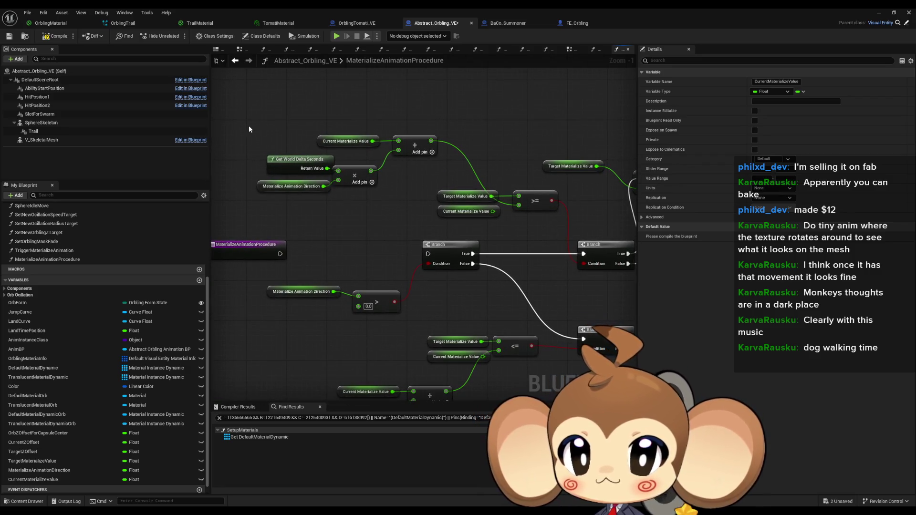
# Paste the increment nodes near the False-path SET and feed the incremented value into it
pyautogui.moveTo(259, 114)
pyautogui.mouseDown()
pyautogui.moveTo(385, 199)
pyautogui.moveTo(405, 195)
pyautogui.mouseUp()
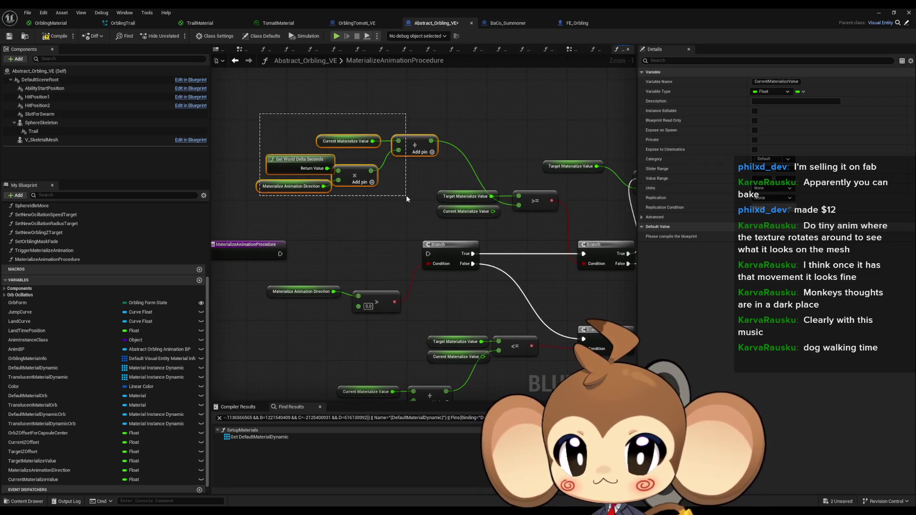
pyautogui.moveTo(523, 233)
pyautogui.mouseDown()
pyautogui.moveTo(480, 177)
pyautogui.moveTo(444, 235)
pyautogui.moveTo(292, 227)
pyautogui.mouseUp()
pyautogui.moveTo(360, 202); pyautogui.dragTo(510, 202)
pyautogui.click(241, 220)
pyautogui.hotkey('ctrl', 'v')
pyautogui.moveTo(339, 205); pyautogui.dragTo(447, 211)
pyautogui.click(362, 265)
pyautogui.moveTo(363, 265)
pyautogui.mouseDown()
pyautogui.moveTo(406, 258)
pyautogui.moveTo(443, 271)
pyautogui.mouseUp()
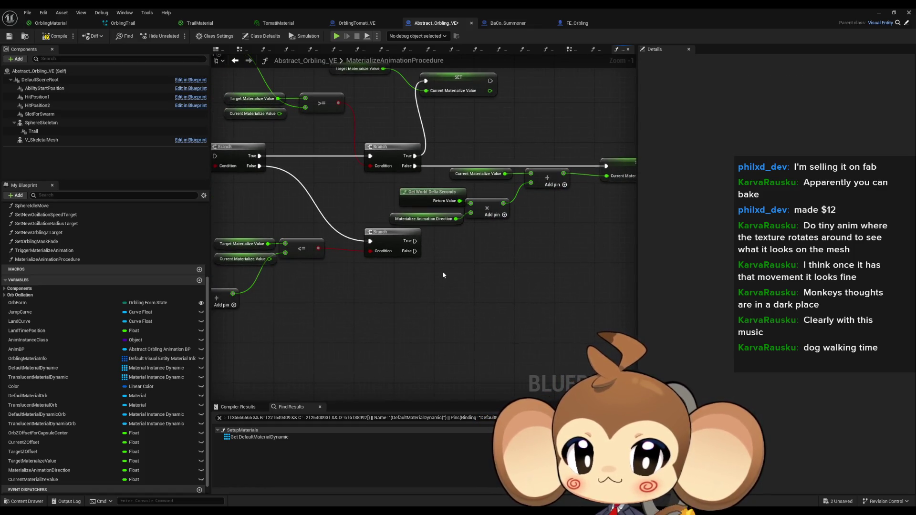
# Wire the lower Branch True to the top Target SET and False to the incremented SET
pyautogui.scroll(-1, 442, 271)
pyautogui.moveTo(353, 83); pyautogui.dragTo(482, 128)
pyautogui.hotkey('ctrl', 'c')
pyautogui.hotkey('ctrl', 'v')
pyautogui.moveTo(504, 291)
pyautogui.mouseDown()
pyautogui.moveTo(424, 265)
pyautogui.moveTo(546, 282)
pyautogui.mouseUp()
pyautogui.click(472, 287)
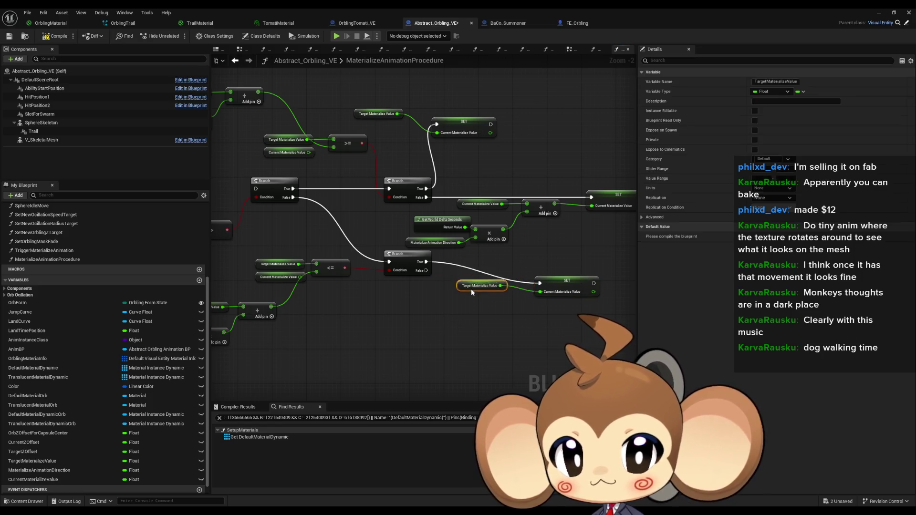
pyautogui.hotkey('ctrl', 'z')
pyautogui.hotkey('ctrl', 'z')
pyautogui.hotkey('ctrl', 'z')
pyautogui.moveTo(426, 262); pyautogui.dragTo(438, 125)
pyautogui.moveTo(426, 271); pyautogui.dragTo(591, 197)
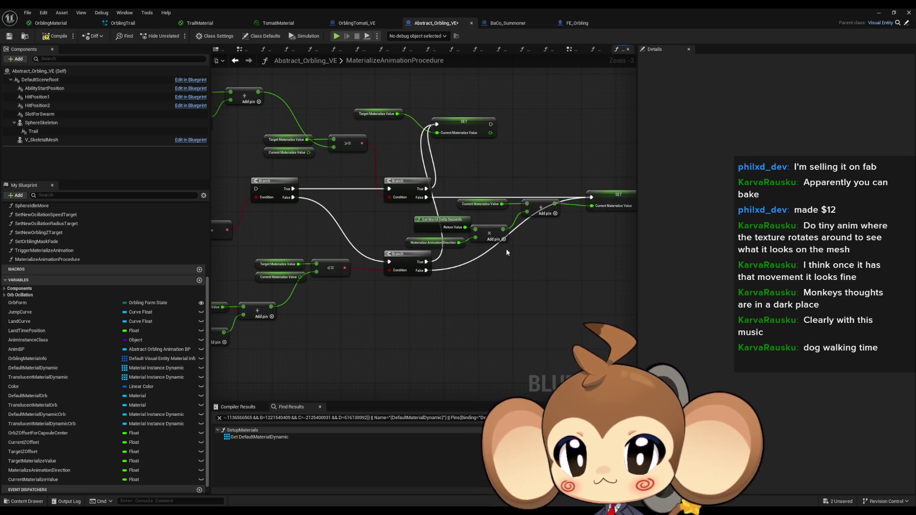
# Connect the MaterializeAnimationProcedure entry node to the direction Branch
pyautogui.moveTo(457, 135); pyautogui.dragTo(542, 134)
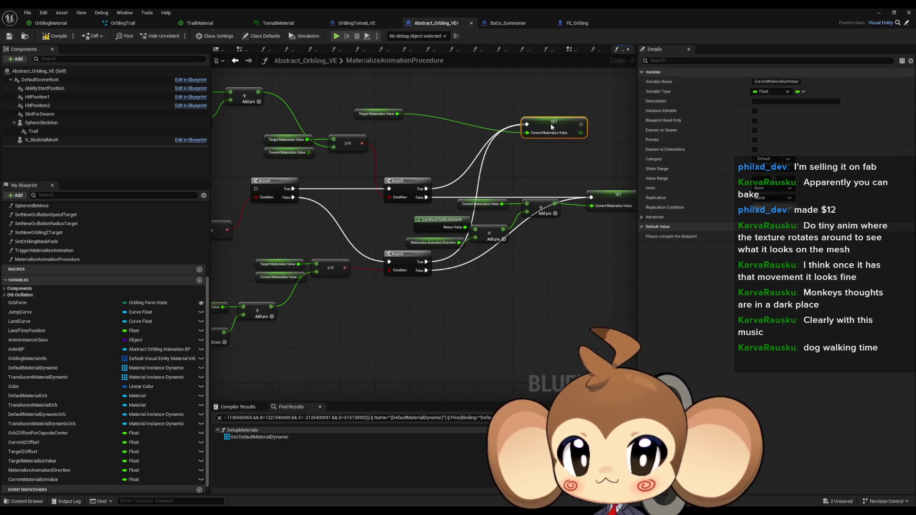
pyautogui.click(529, 256)
pyautogui.moveTo(528, 256); pyautogui.dragTo(678, 270)
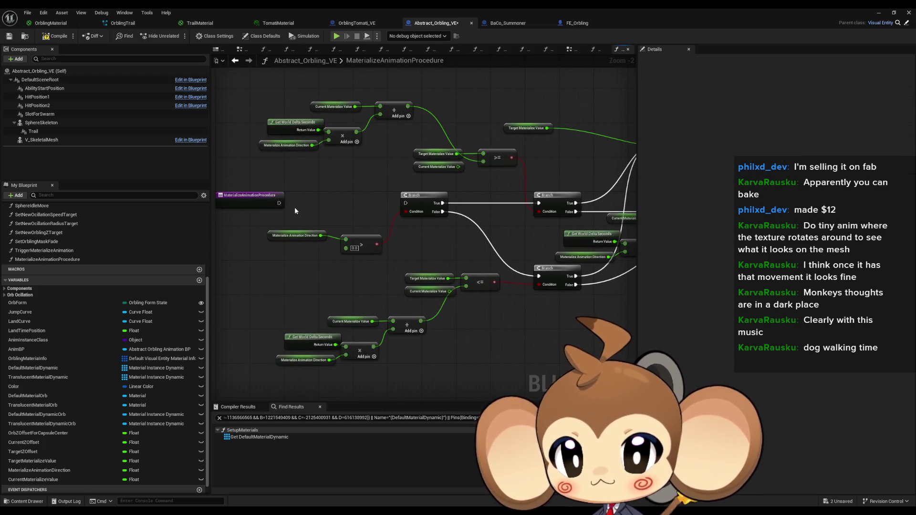
pyautogui.moveTo(279, 203); pyautogui.dragTo(406, 205)
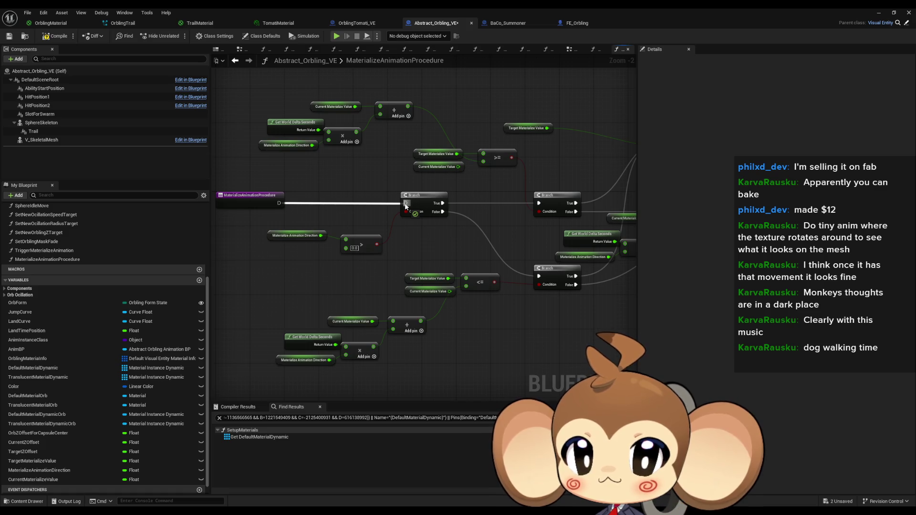
pyautogui.moveTo(406, 205); pyautogui.dragTo(406, 205)
pyautogui.moveTo(504, 235); pyautogui.dragTo(334, 242)
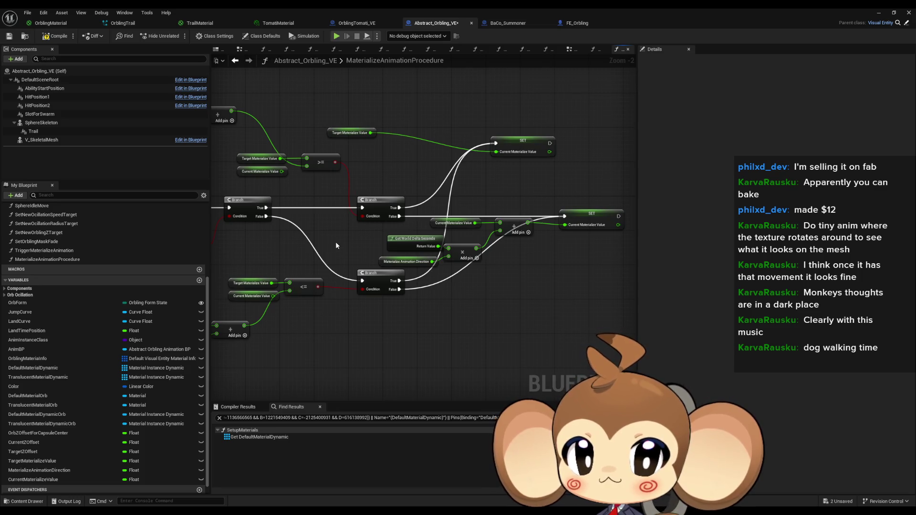
pyautogui.moveTo(633, 218)
pyautogui.mouseDown()
pyautogui.moveTo(445, 205)
pyautogui.moveTo(461, 206)
pyautogui.mouseUp()
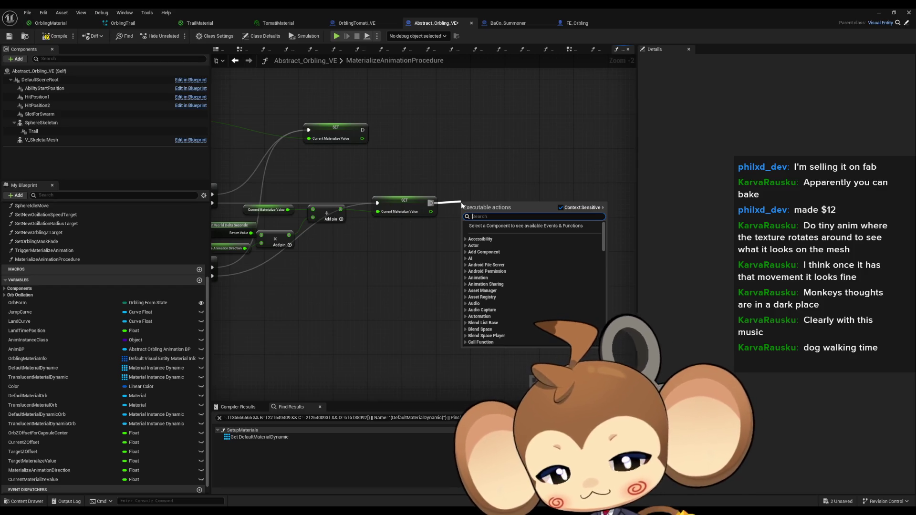
# Add a Set Timer by Event node with a Create Event bound to MaterializeAnimationProcedure
pyautogui.write('set timer')
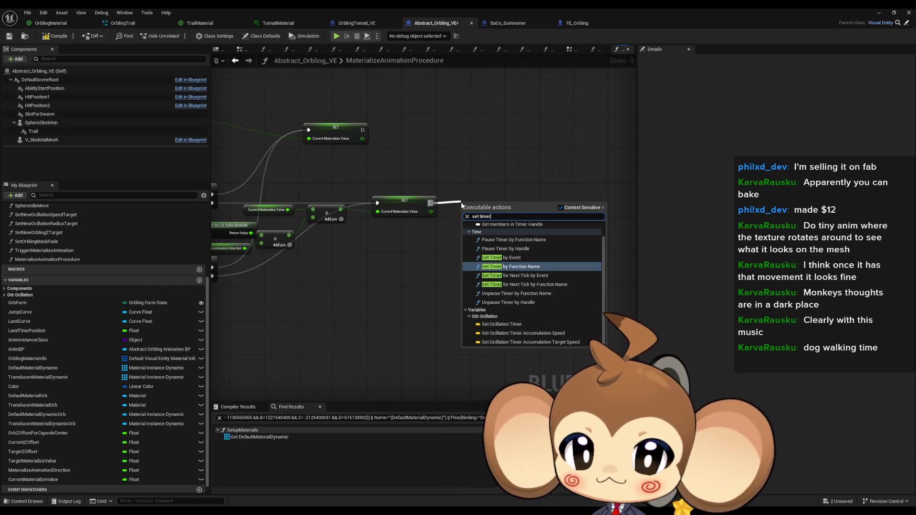
pyautogui.press('Up')
pyautogui.press('Return')
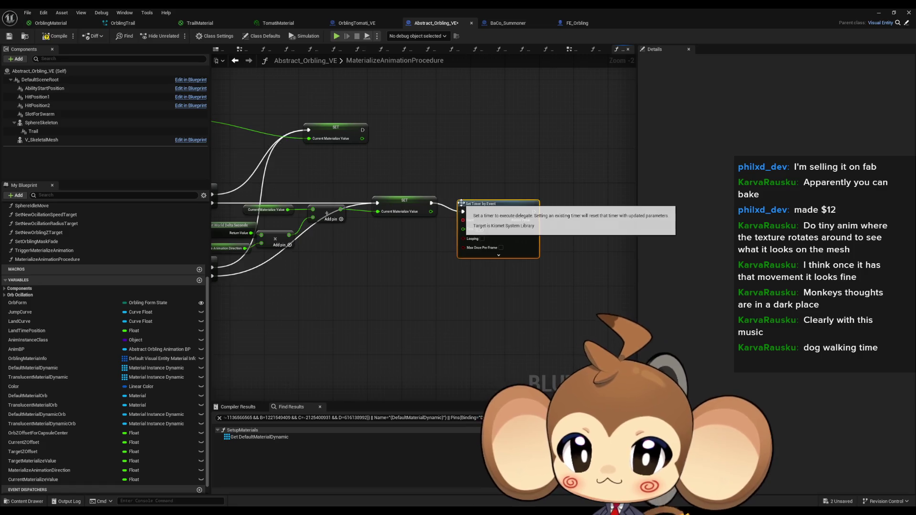
pyautogui.moveTo(460, 220); pyautogui.dragTo(390, 270)
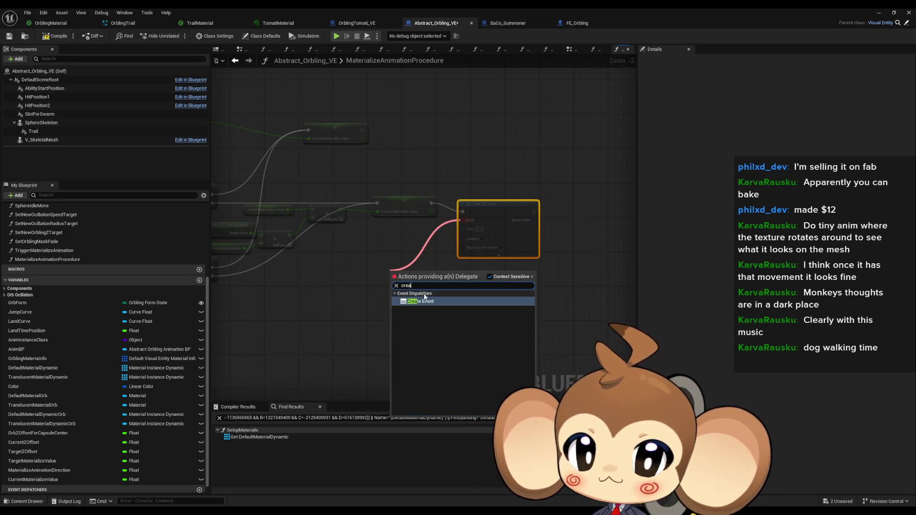
pyautogui.click(424, 294)
pyautogui.click(414, 298)
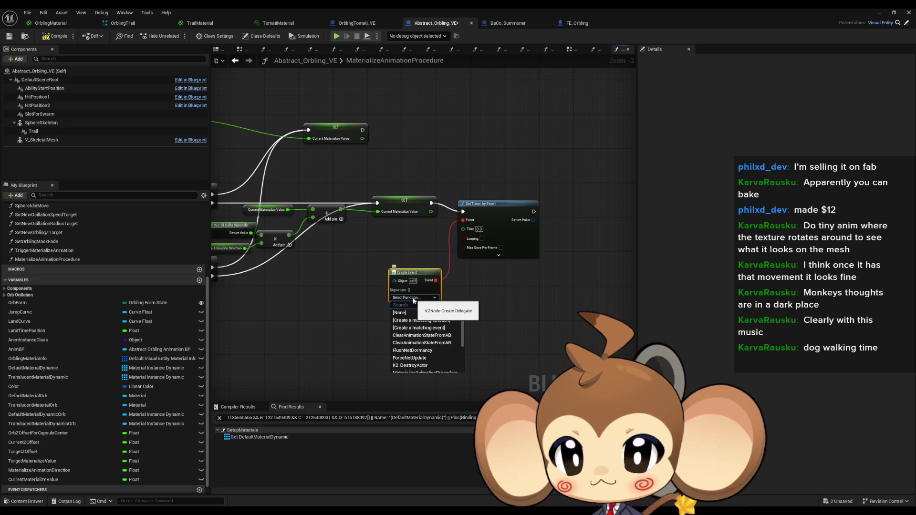
pyautogui.write('mat')
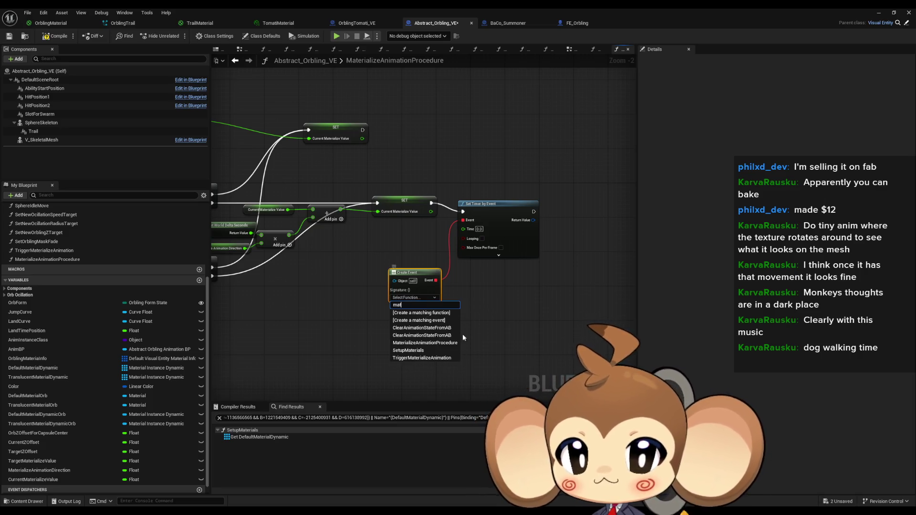
pyautogui.click(446, 343)
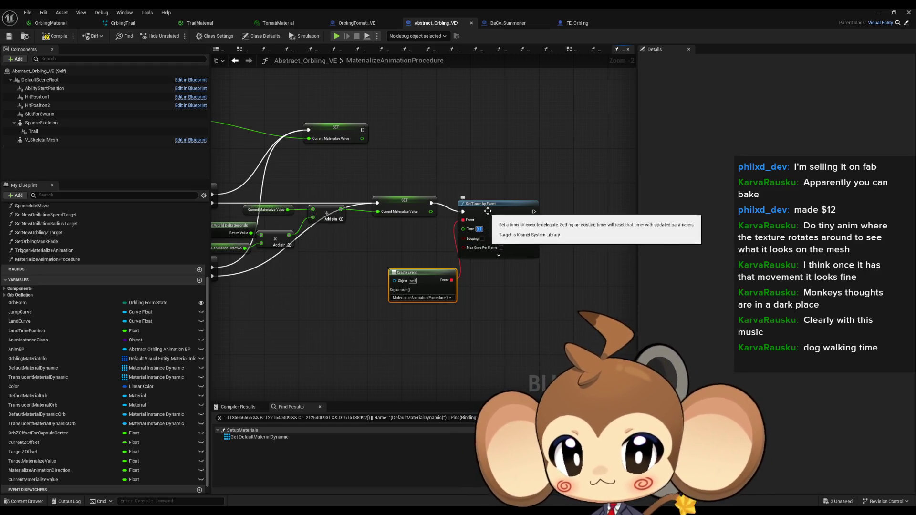
# Tidy the timer nodes and set the timer's Time to 0.1
pyautogui.moveTo(492, 210); pyautogui.dragTo(496, 202)
pyautogui.click(420, 273)
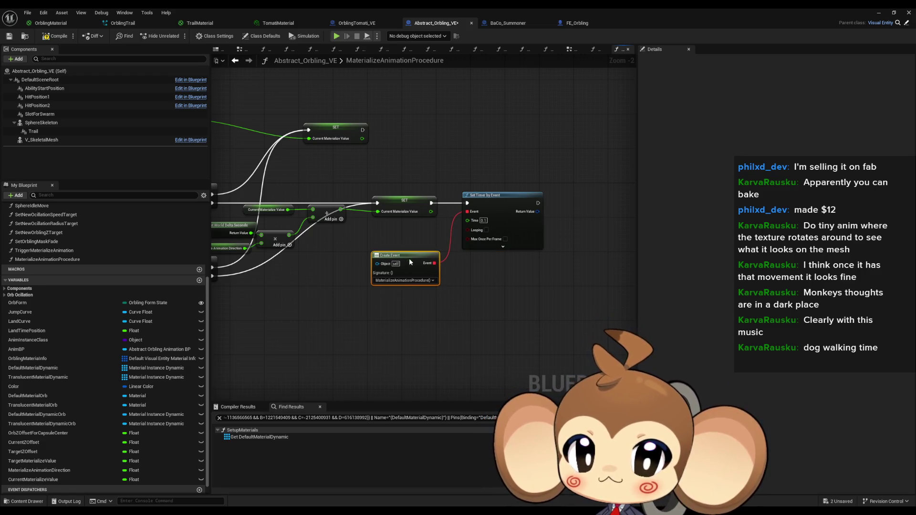
pyautogui.click(507, 301)
pyautogui.scroll(2, 507, 302)
pyautogui.click(480, 197)
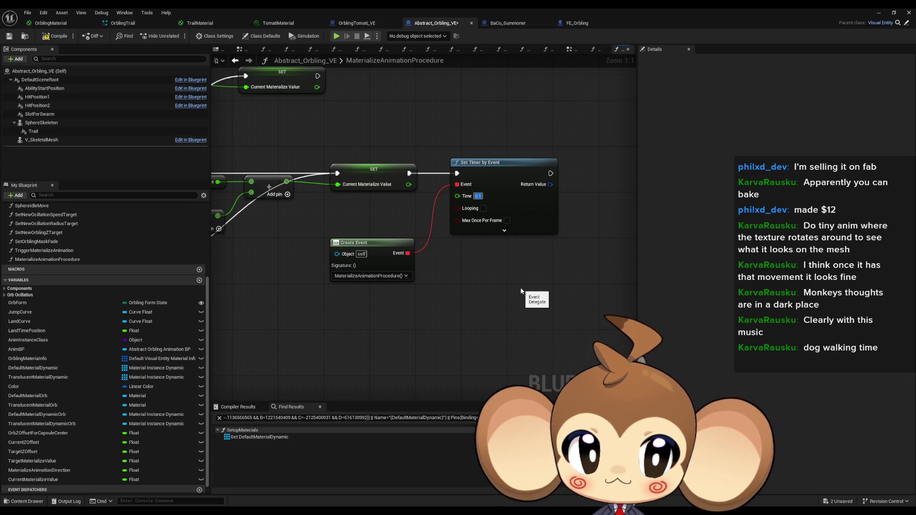
# Add a Boolean variable named MaterializeAnimationActive to the Blueprint
pyautogui.click(521, 291)
pyautogui.click(199, 281)
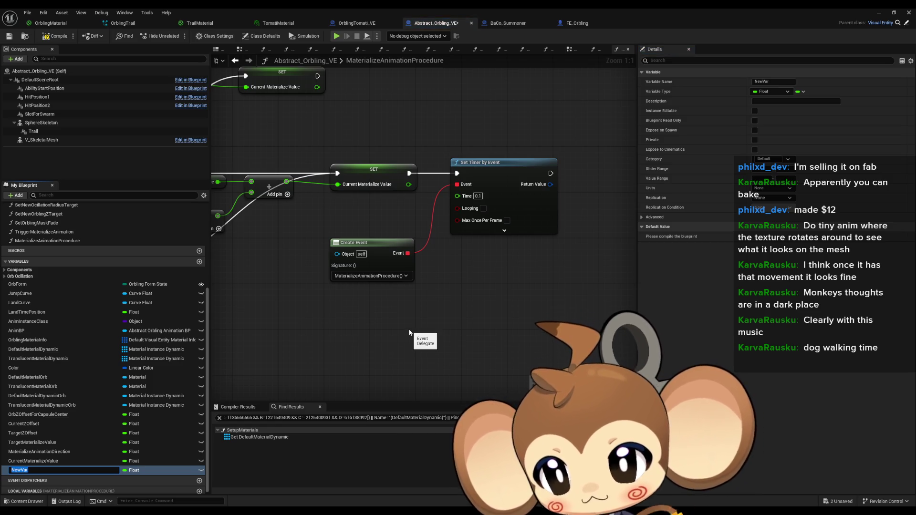
pyautogui.write('MaterializeAnimati')
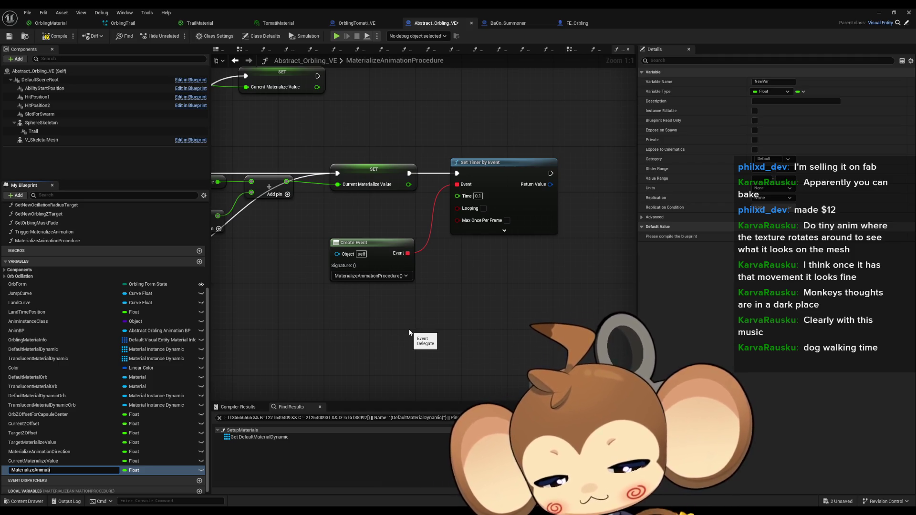
pyautogui.write('onActive')
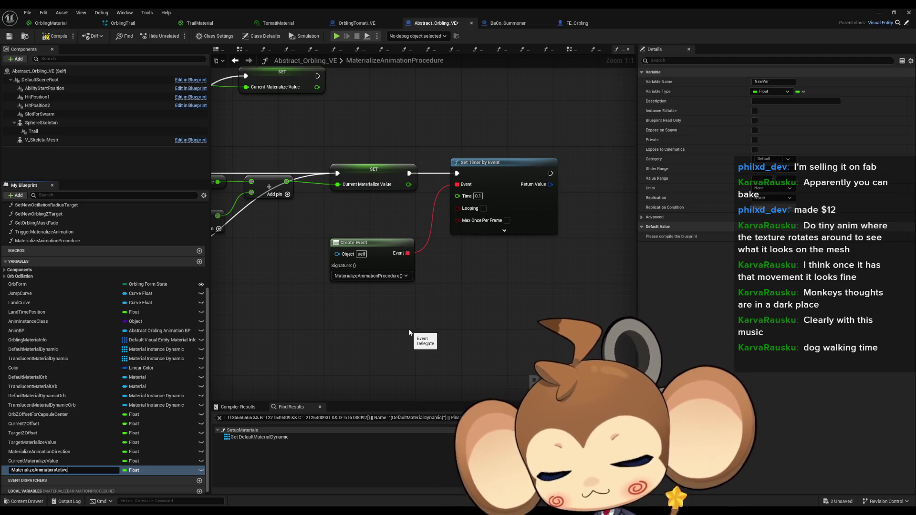
pyautogui.press('Return')
pyautogui.click(134, 470)
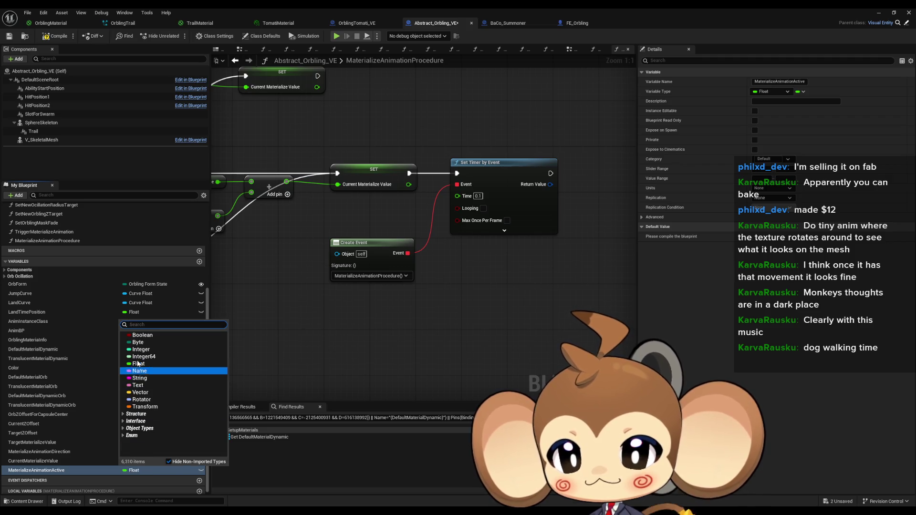
pyautogui.click(142, 335)
# Replace the timer and create event nodes with a MaterializeAnimationActive setter
pyautogui.moveTo(503, 132); pyautogui.dragTo(400, 260)
pyautogui.press('Delete')
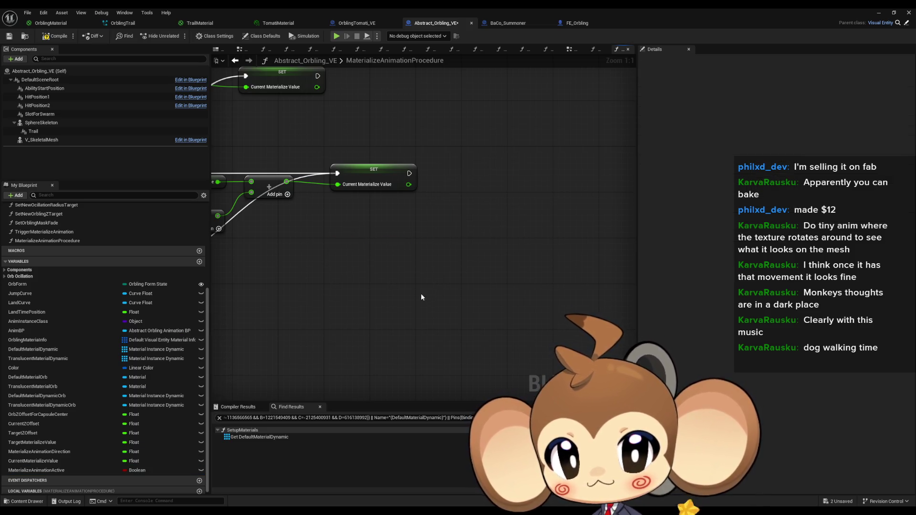
pyautogui.moveTo(62, 470)
pyautogui.mouseDown()
pyautogui.moveTo(317, 381)
pyautogui.moveTo(469, 268)
pyautogui.moveTo(481, 334)
pyautogui.moveTo(423, 148)
pyautogui.moveTo(400, 153)
pyautogui.mouseUp()
pyautogui.click(477, 273)
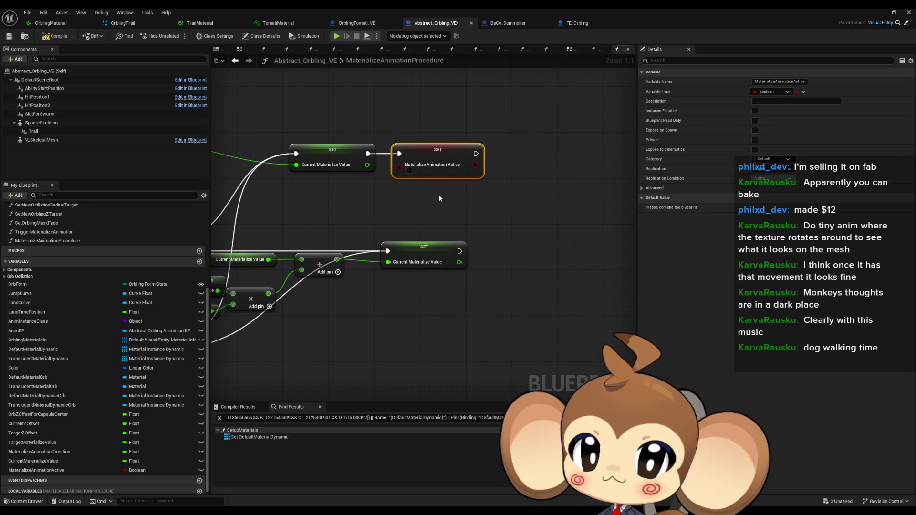
# Paste the Materialize Animation Active setter into the TriggerMaterializeAnimation graph
pyautogui.scroll(-1, 439, 198)
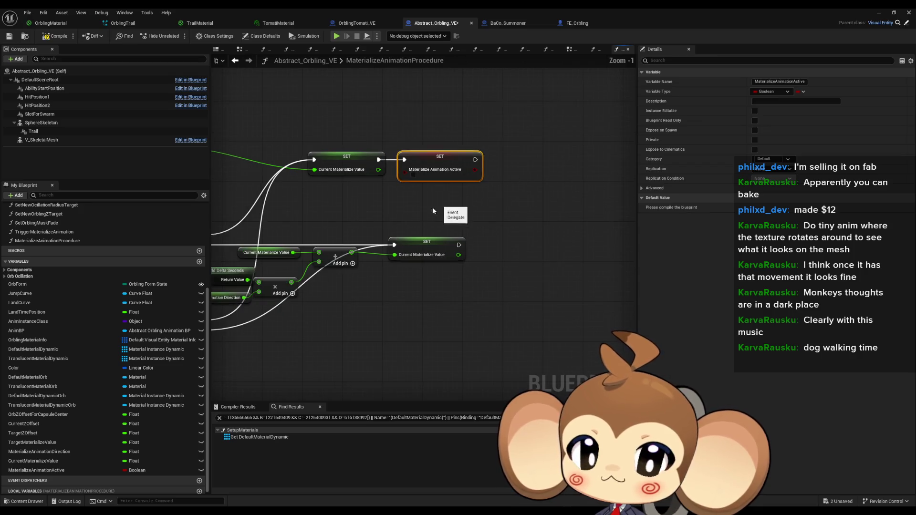
pyautogui.doubleClick(65, 232)
pyautogui.hotkey('ctrl', 'v')
# Add setters for MaterializeAnimationDirection and TargetMaterializeValue beside the function entry
pyautogui.moveTo(534, 243)
pyautogui.mouseDown()
pyautogui.moveTo(378, 246)
pyautogui.moveTo(499, 236)
pyautogui.mouseUp()
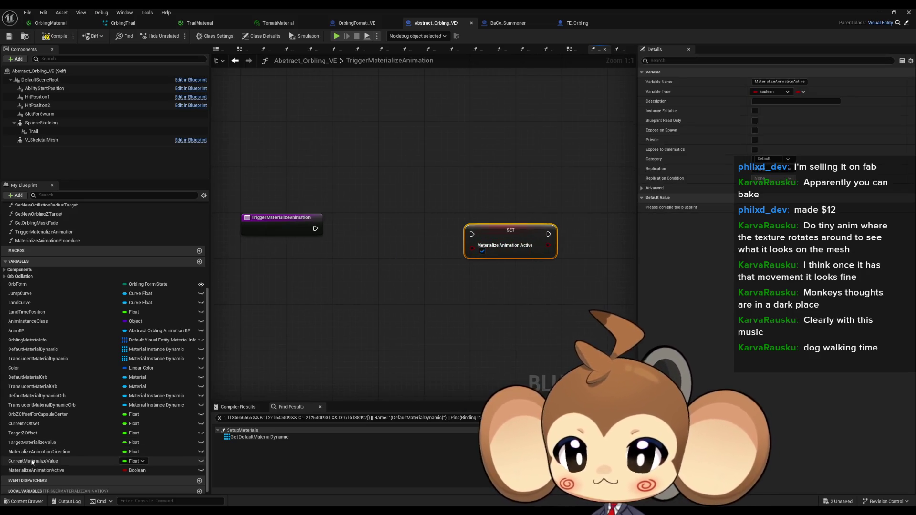
pyautogui.moveTo(40, 456); pyautogui.dragTo(351, 273)
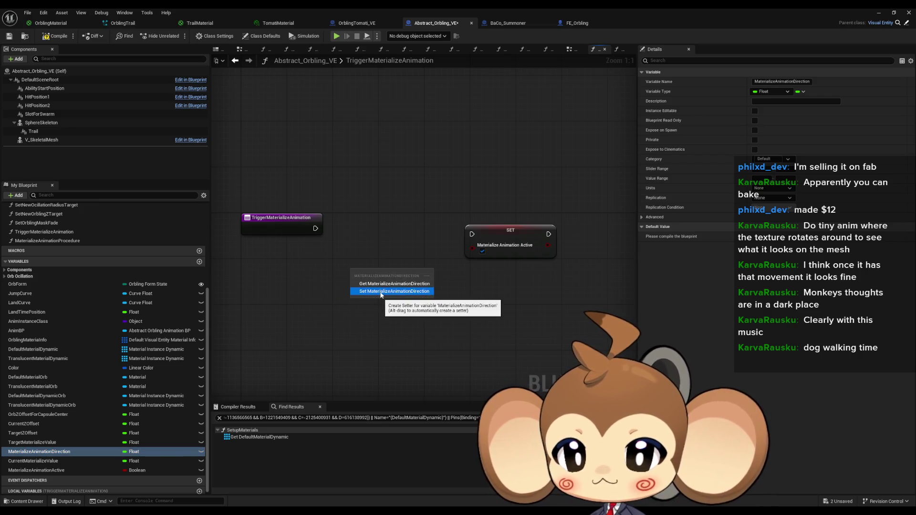
pyautogui.click(382, 295)
pyautogui.moveTo(47, 442)
pyautogui.mouseDown()
pyautogui.moveTo(359, 354)
pyautogui.moveTo(359, 321)
pyautogui.mouseUp()
pyautogui.click(391, 375)
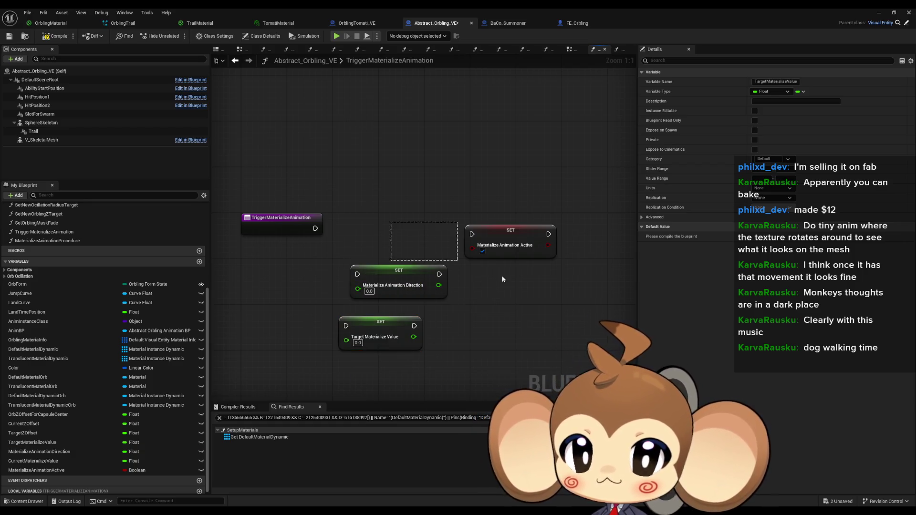
pyautogui.moveTo(399, 276); pyautogui.dragTo(502, 277)
pyautogui.moveTo(368, 332)
pyautogui.mouseDown()
pyautogui.moveTo(386, 227)
pyautogui.moveTo(367, 232)
pyautogui.mouseUp()
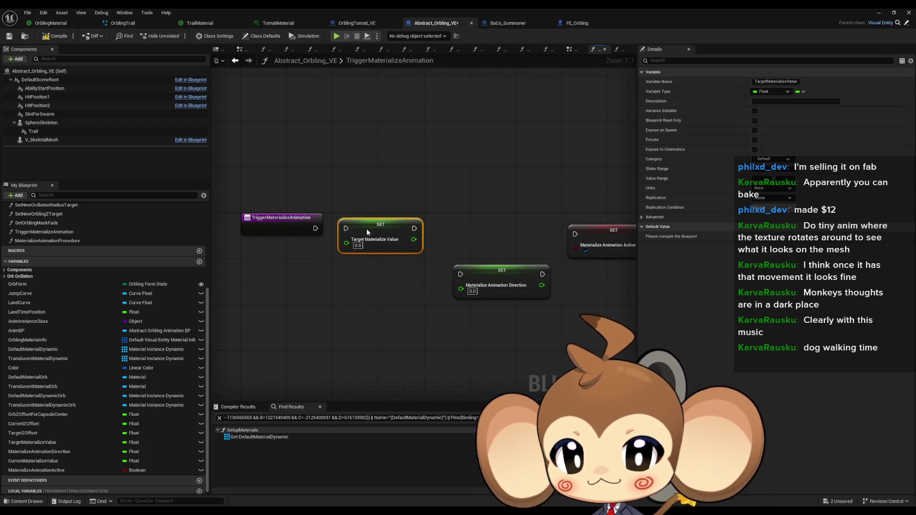
pyautogui.click(372, 292)
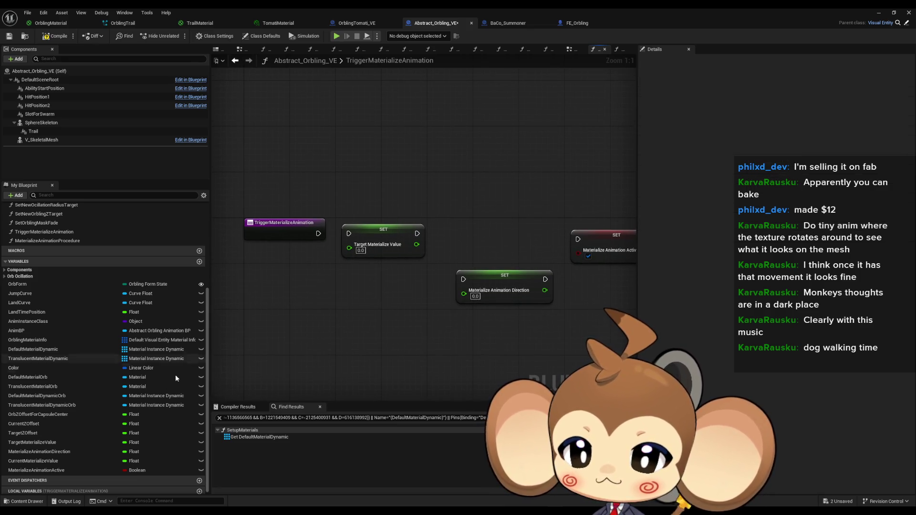
# Add a CurrentMaterializeValue getter and wire the entry into SET Target Materialize Value
pyautogui.moveTo(34, 467)
pyautogui.mouseDown()
pyautogui.moveTo(263, 282)
pyautogui.moveTo(331, 332)
pyautogui.mouseUp()
pyautogui.click(299, 298)
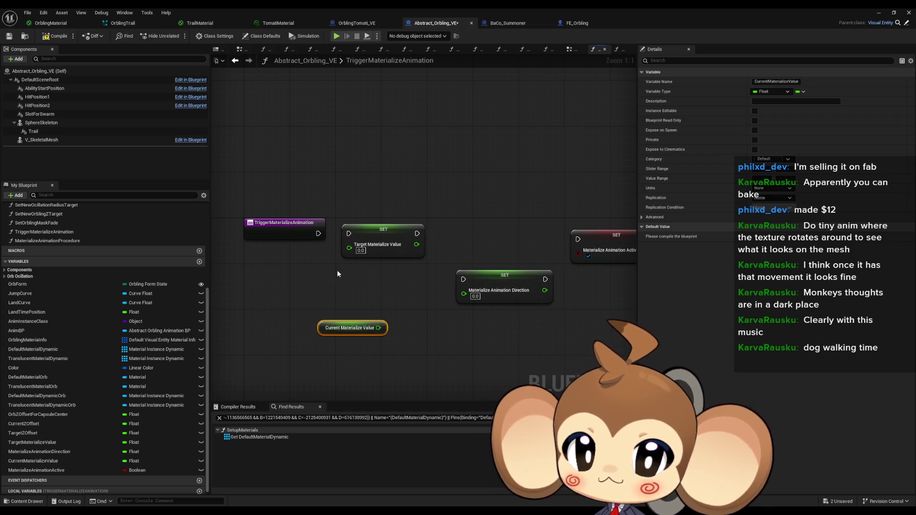
pyautogui.moveTo(369, 235); pyautogui.dragTo(318, 233)
pyautogui.moveTo(549, 220)
pyautogui.mouseDown()
pyautogui.moveTo(374, 275)
pyautogui.moveTo(491, 273)
pyautogui.mouseUp()
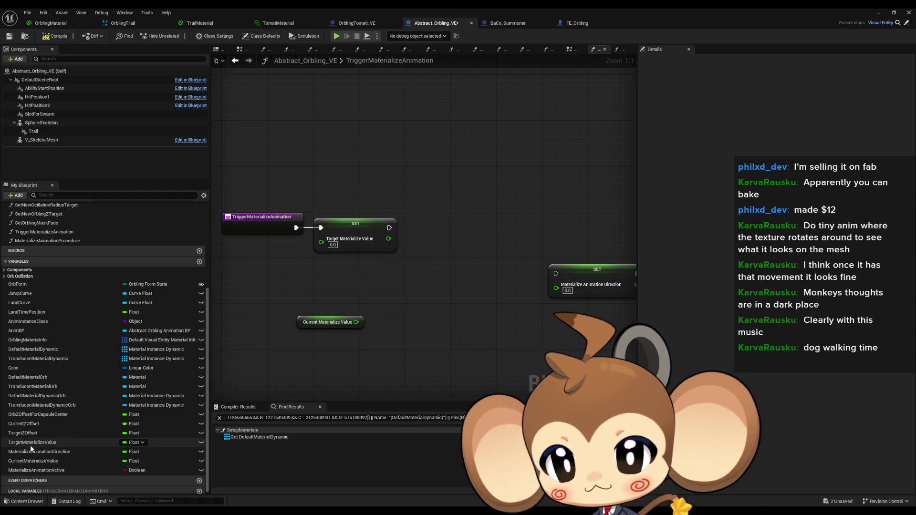
# Compare Current <= Target Materialize Value and feed the result into a Branch
pyautogui.moveTo(47, 446)
pyautogui.mouseDown()
pyautogui.moveTo(305, 354)
pyautogui.moveTo(296, 343)
pyautogui.mouseUp()
pyautogui.click(334, 355)
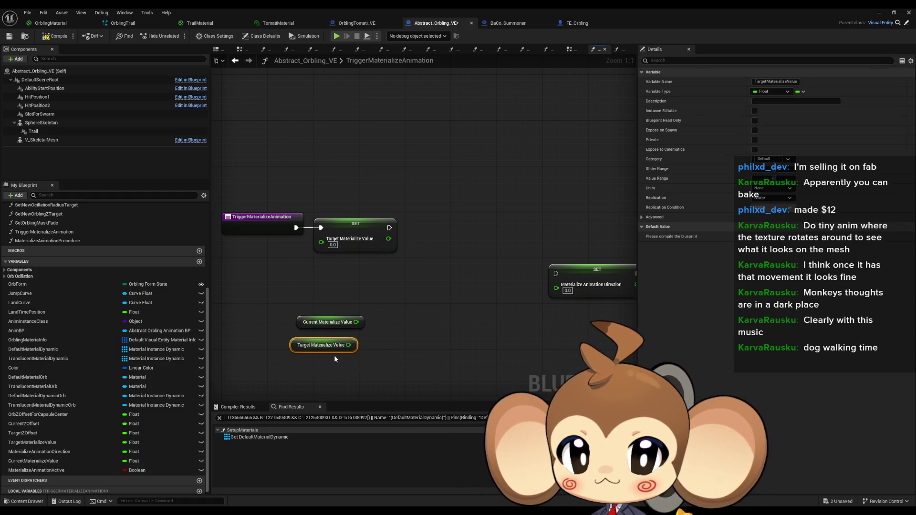
pyautogui.moveTo(356, 323); pyautogui.dragTo(397, 324)
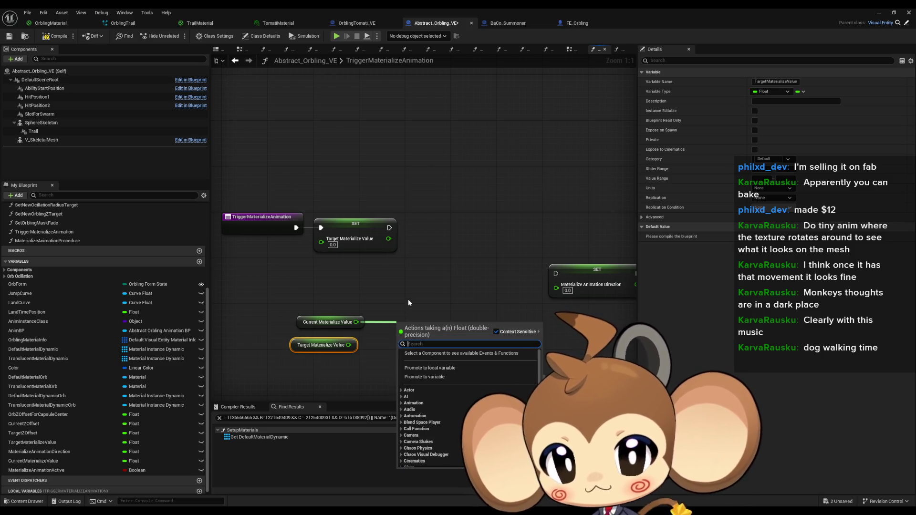
pyautogui.write('<')
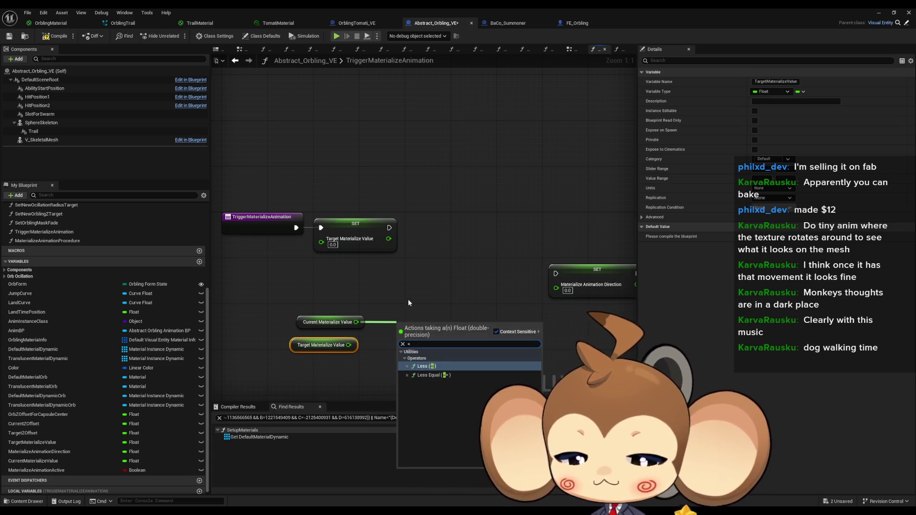
pyautogui.write('=')
pyautogui.press('Return')
pyautogui.moveTo(351, 345)
pyautogui.mouseDown()
pyautogui.moveTo(401, 340)
pyautogui.moveTo(443, 275)
pyautogui.mouseUp()
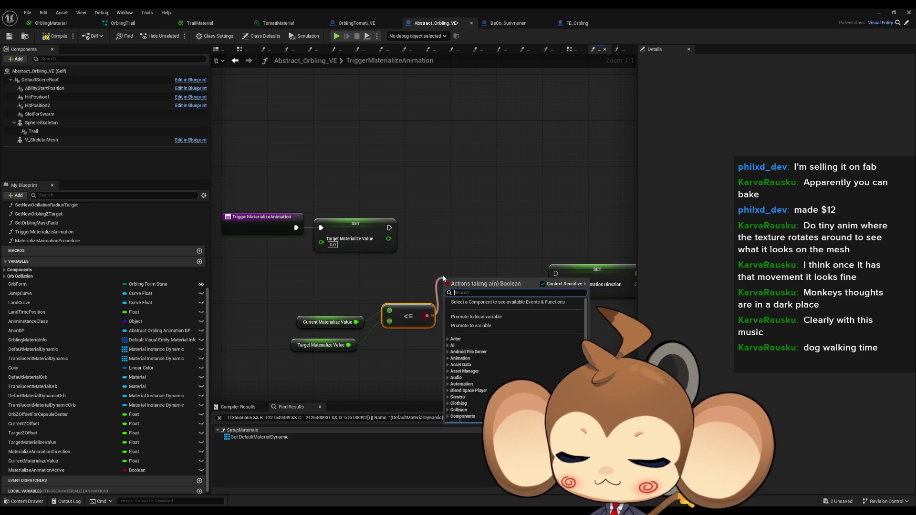
pyautogui.write('branch')
pyautogui.press('Return')
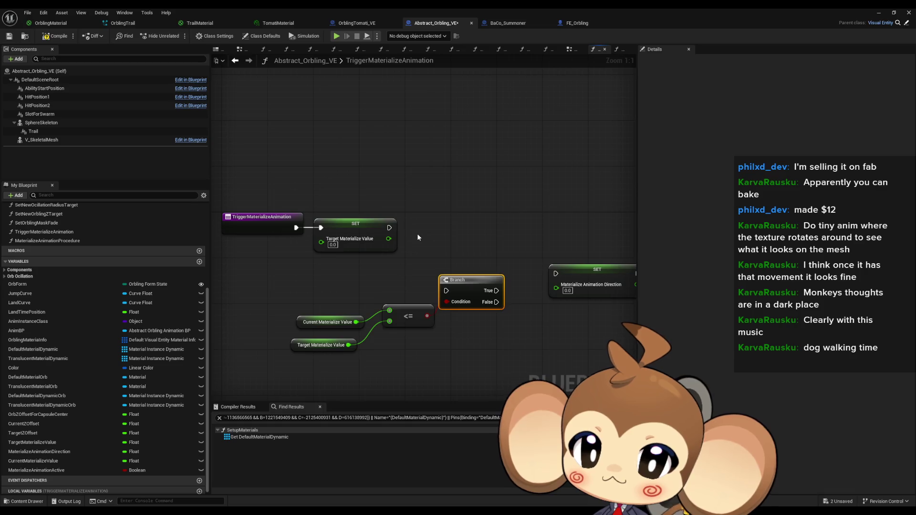
# Swap the <= node for a strict Current < Target comparison driving the Branch condition
pyautogui.click(328, 322)
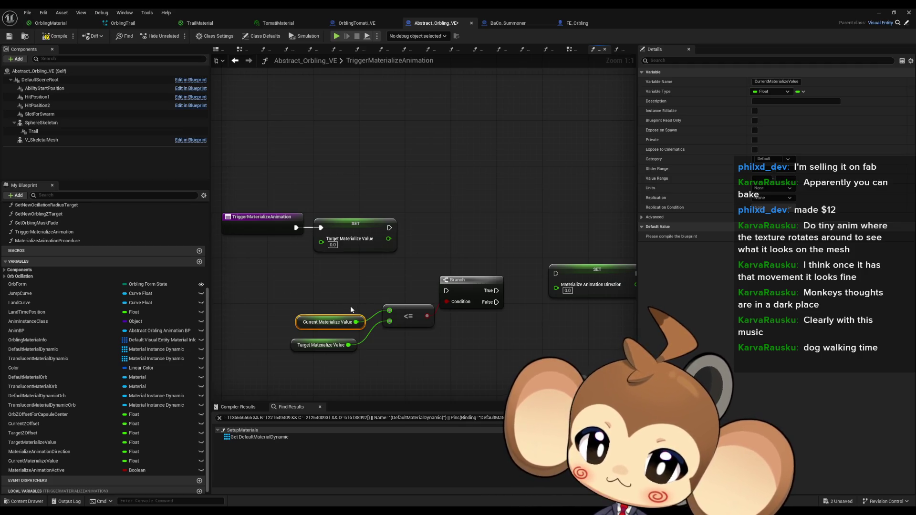
pyautogui.moveTo(357, 321); pyautogui.dragTo(377, 350)
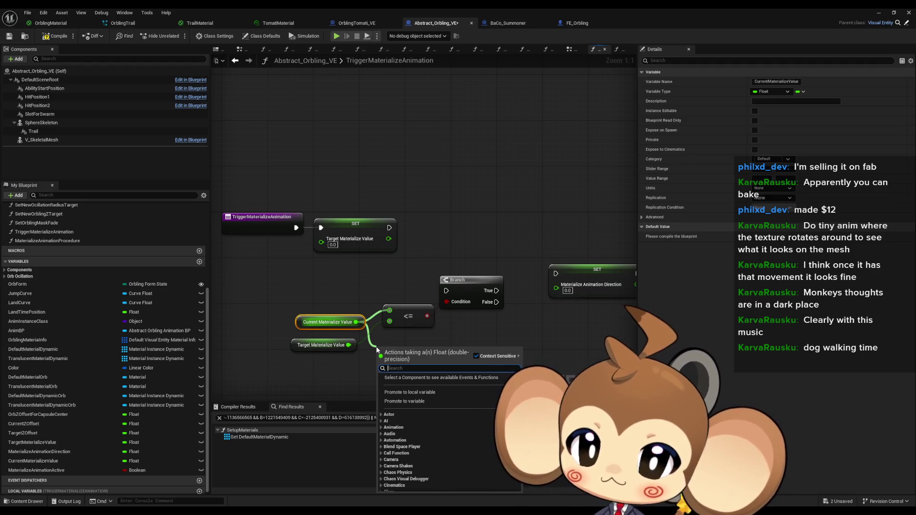
pyautogui.write('<')
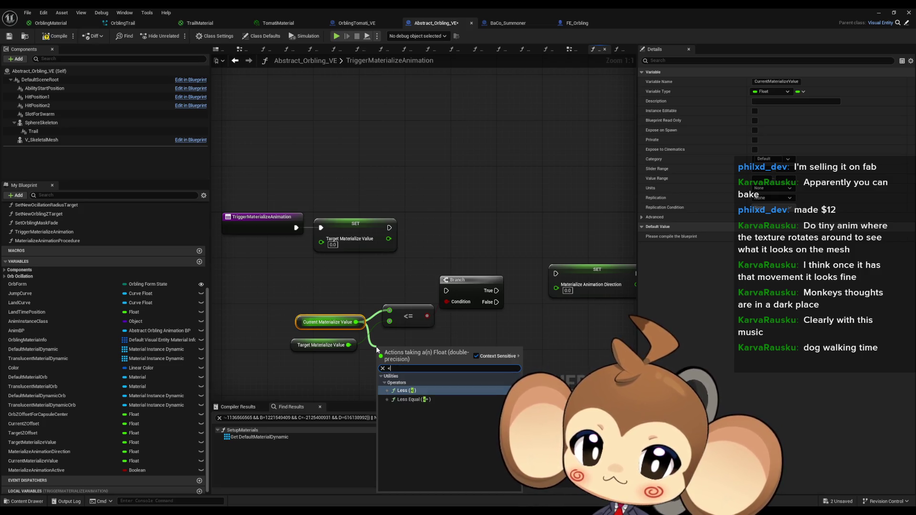
pyautogui.press('Return')
pyautogui.moveTo(422, 356); pyautogui.dragTo(448, 299)
pyautogui.click(415, 322)
pyautogui.moveTo(348, 344)
pyautogui.mouseDown()
pyautogui.moveTo(379, 364)
pyautogui.moveTo(399, 324)
pyautogui.mouseUp()
pyautogui.press('Delete')
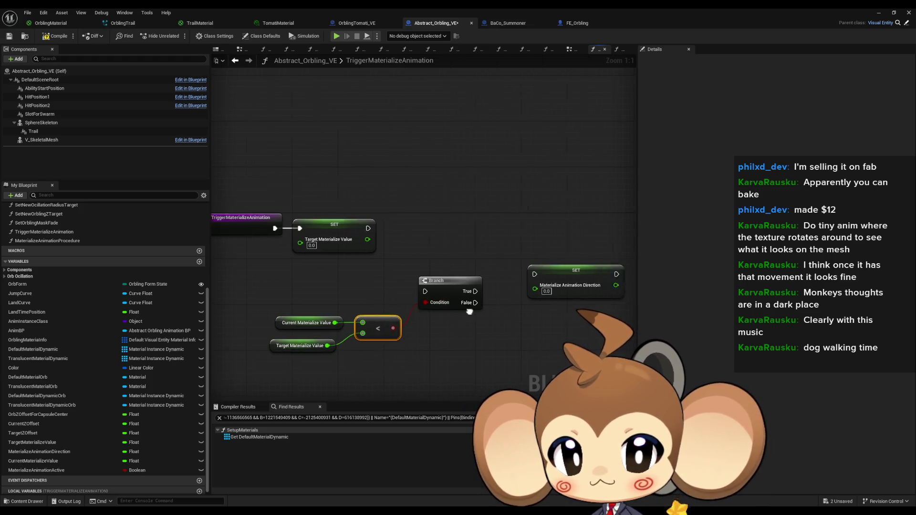
pyautogui.moveTo(412, 293); pyautogui.dragTo(405, 230)
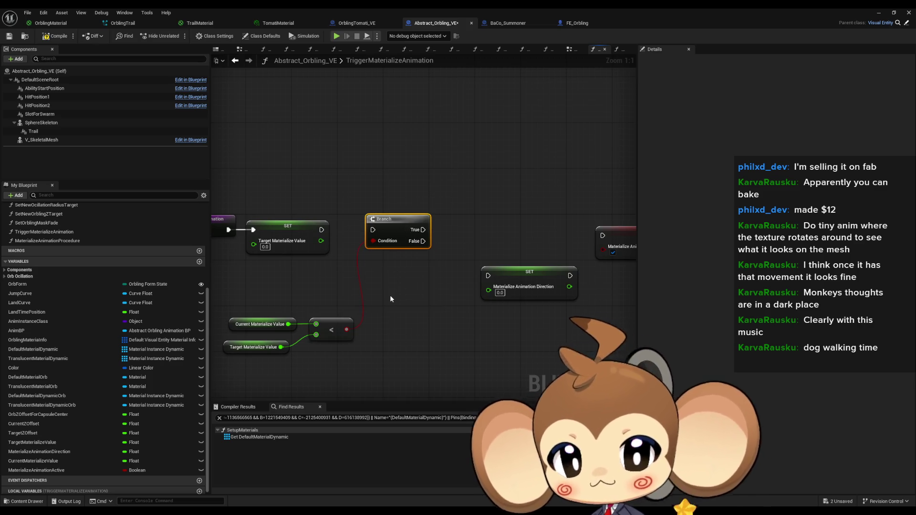
# Set Materialize Animation Direction to 1.0 on the Branch True output
pyautogui.click(499, 292)
pyautogui.write('1')
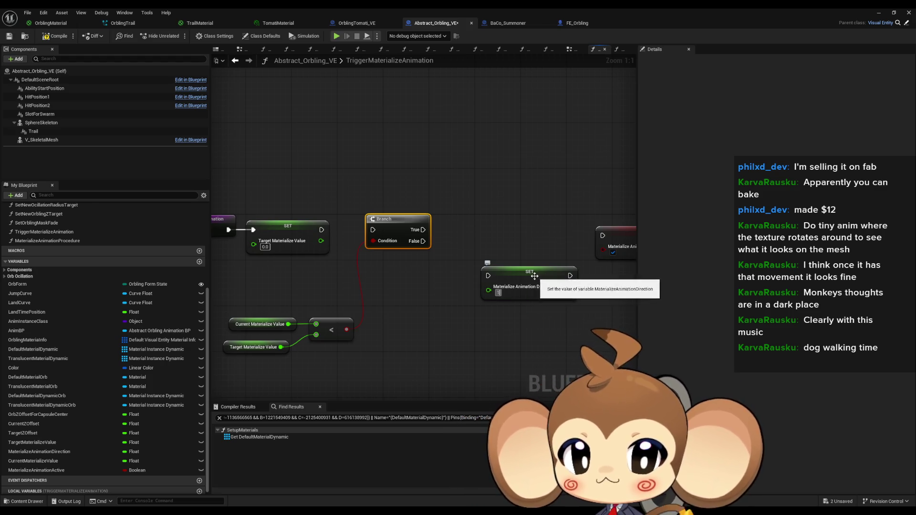
pyautogui.moveTo(534, 276); pyautogui.dragTo(507, 221)
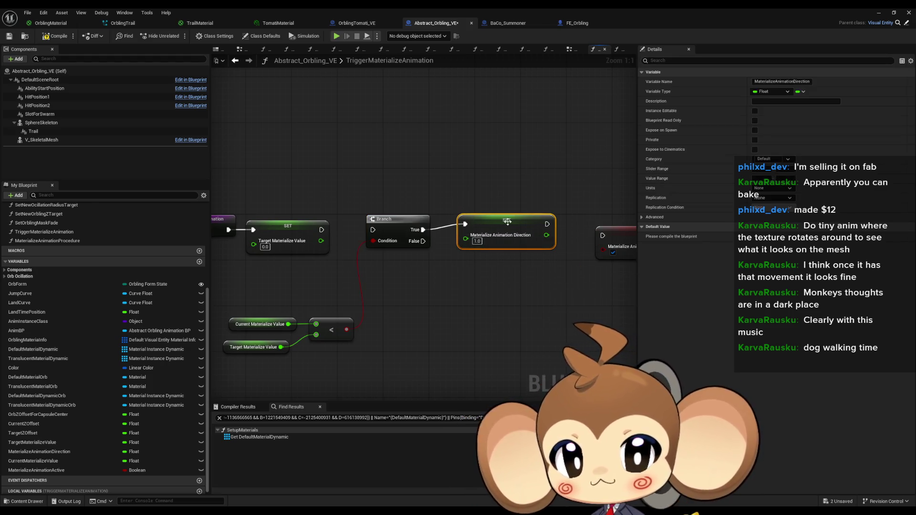
# Duplicate the direction setter with -1.0 and run it from Branch False
pyautogui.hotkey('ctrl', 'd')
pyautogui.click(489, 304)
pyautogui.write('-1')
pyautogui.press('Return')
pyautogui.moveTo(476, 287)
pyautogui.mouseDown()
pyautogui.moveTo(424, 241)
pyautogui.moveTo(494, 281)
pyautogui.mouseUp()
pyautogui.click(432, 361)
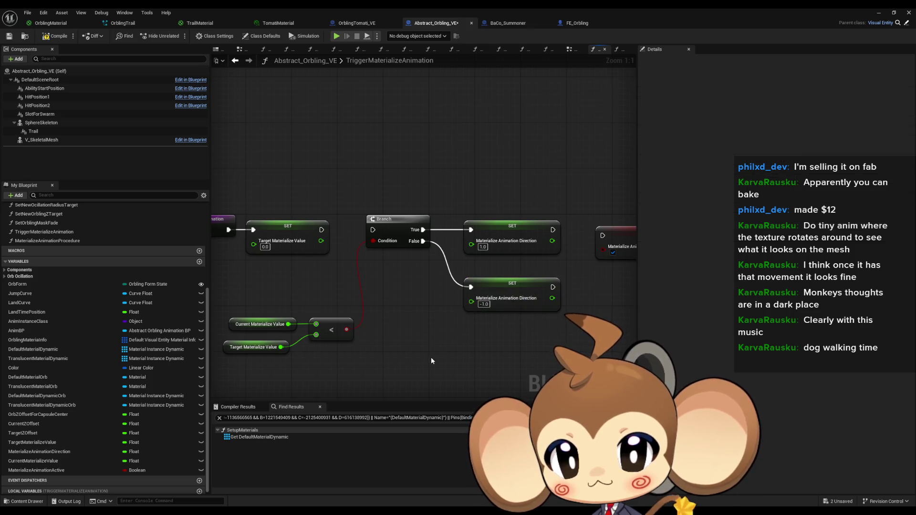
pyautogui.moveTo(302, 344); pyautogui.dragTo(320, 352)
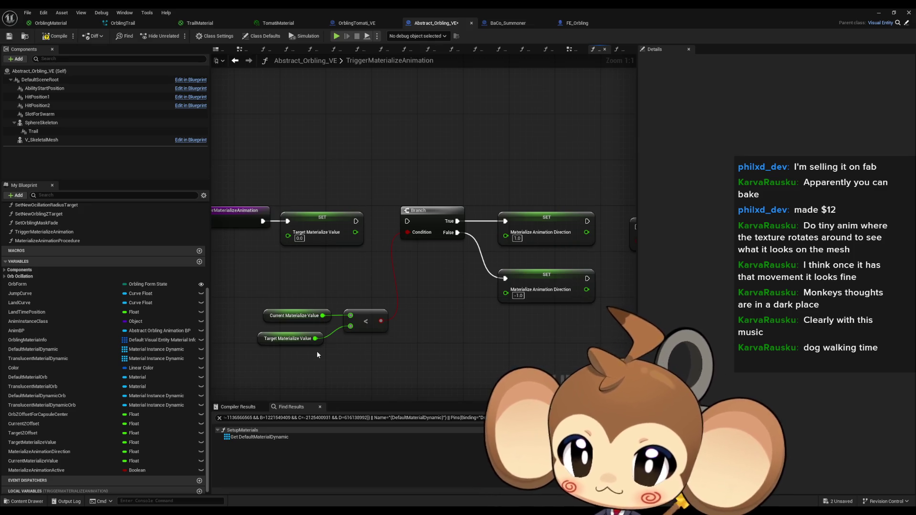
pyautogui.click(293, 315)
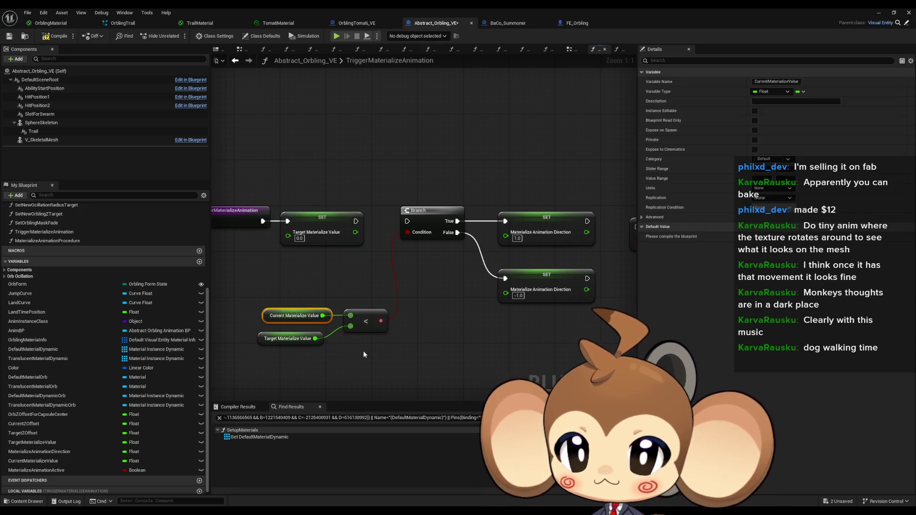
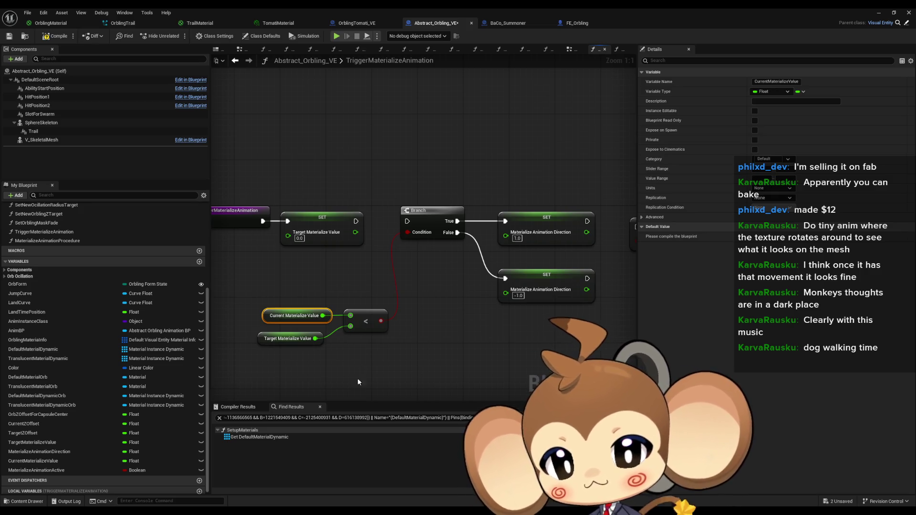
# In Paint, hand-draw the 0 < 0 and 0 < 1 comparison rows, then minimize back to Unreal
pyautogui.hotkey('alt', 'Tab')
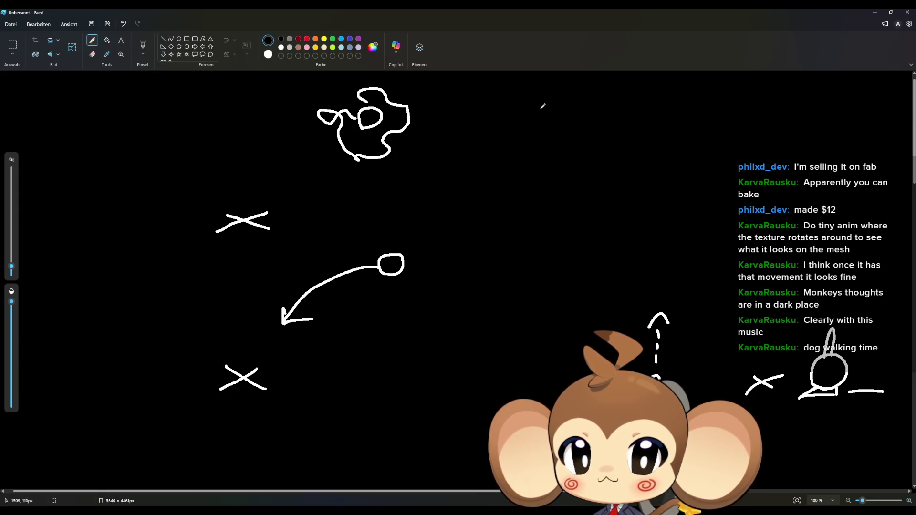
pyautogui.moveTo(538, 101)
pyautogui.mouseDown()
pyautogui.moveTo(576, 113)
pyautogui.moveTo(586, 132)
pyautogui.mouseUp()
pyautogui.moveTo(636, 102)
pyautogui.mouseDown()
pyautogui.moveTo(617, 114)
pyautogui.moveTo(637, 101)
pyautogui.mouseUp()
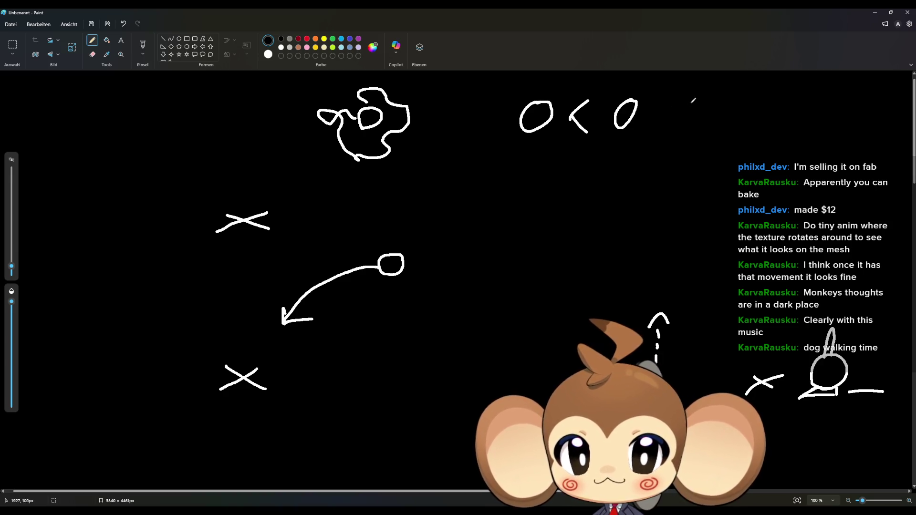
pyautogui.moveTo(695, 103)
pyautogui.mouseDown()
pyautogui.moveTo(710, 107)
pyautogui.moveTo(703, 100)
pyautogui.mouseUp()
pyautogui.moveTo(542, 173)
pyautogui.mouseDown()
pyautogui.moveTo(588, 176)
pyautogui.moveTo(584, 213)
pyautogui.moveTo(622, 206)
pyautogui.mouseUp()
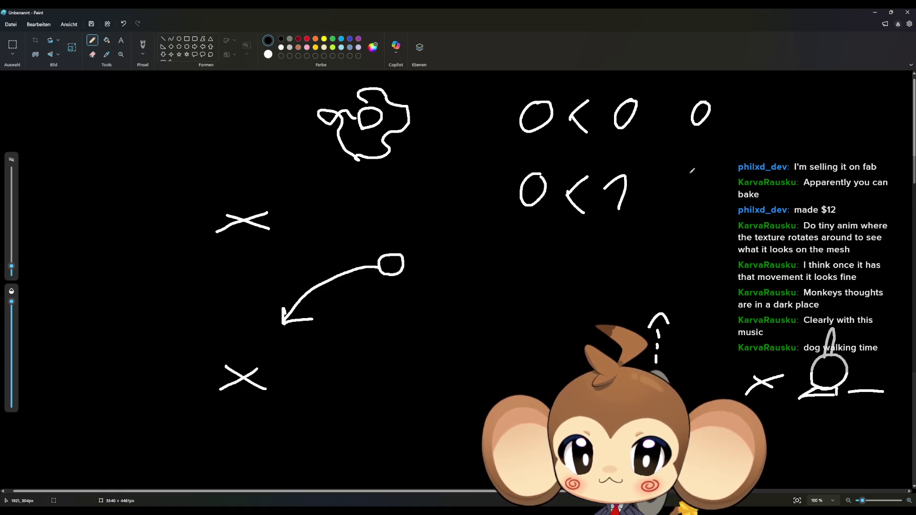
pyautogui.moveTo(678, 184); pyautogui.dragTo(696, 210)
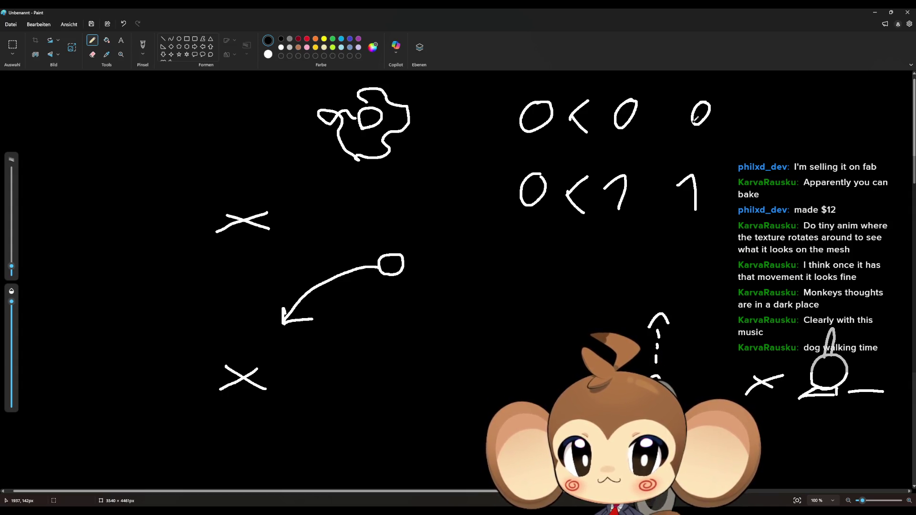
pyautogui.click(874, 14)
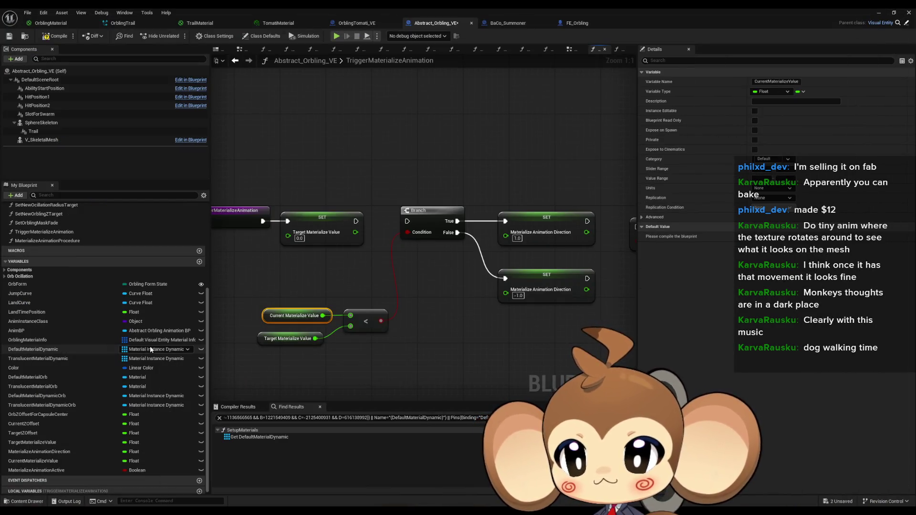
pyautogui.doubleClick(46, 241)
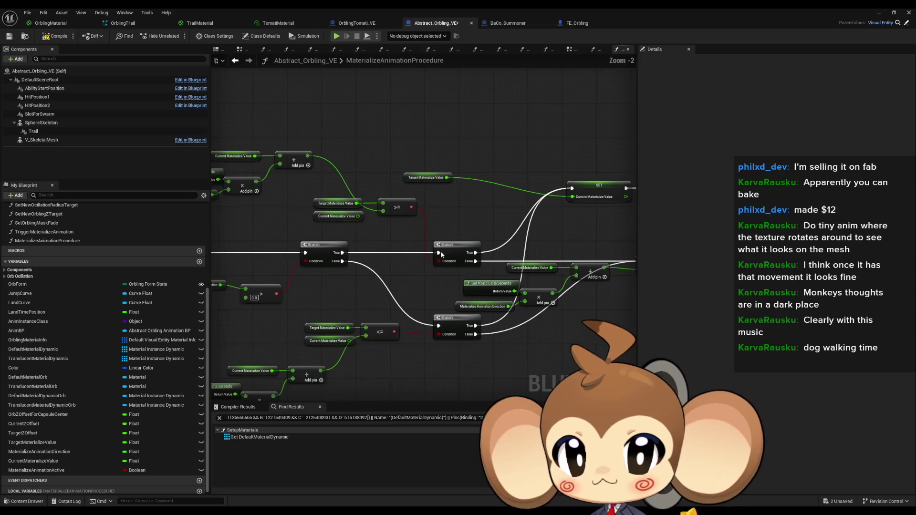
pyautogui.scroll(1, 431, 269)
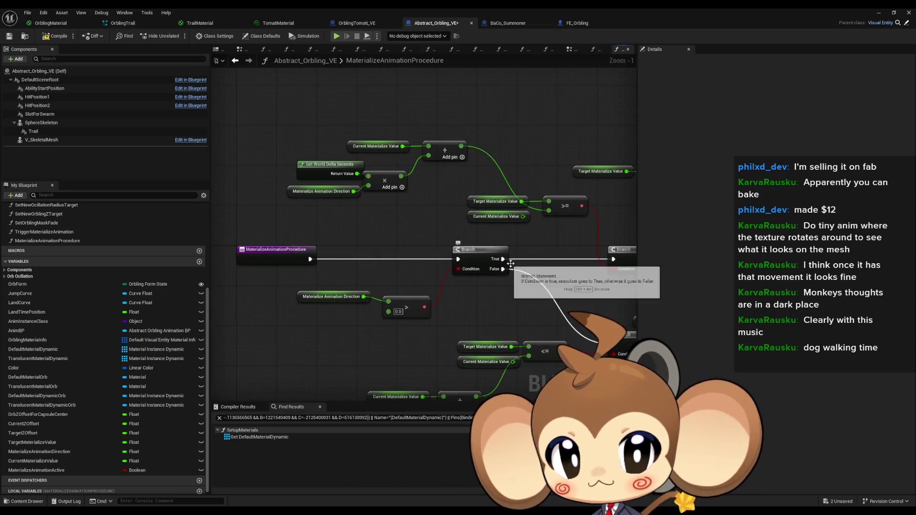
pyautogui.moveTo(464, 253); pyautogui.dragTo(419, 233)
pyautogui.scroll(1, 419, 233)
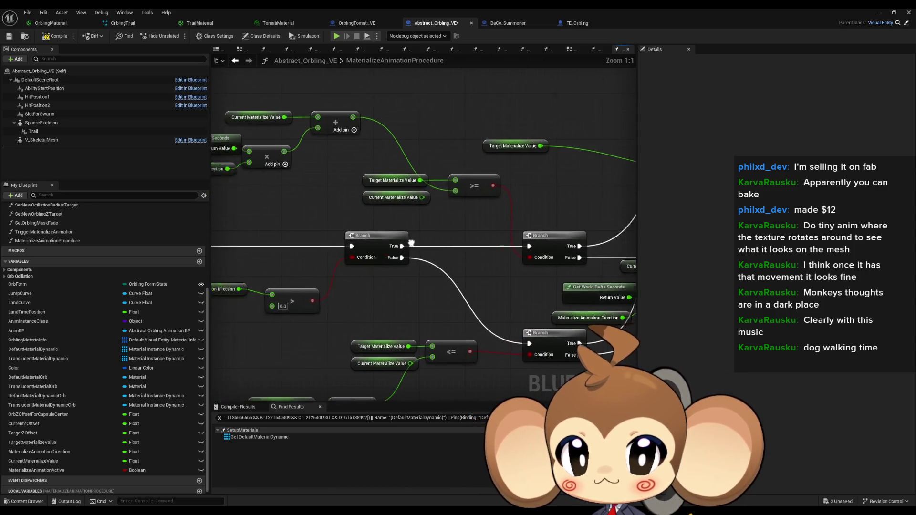
pyautogui.click(329, 290)
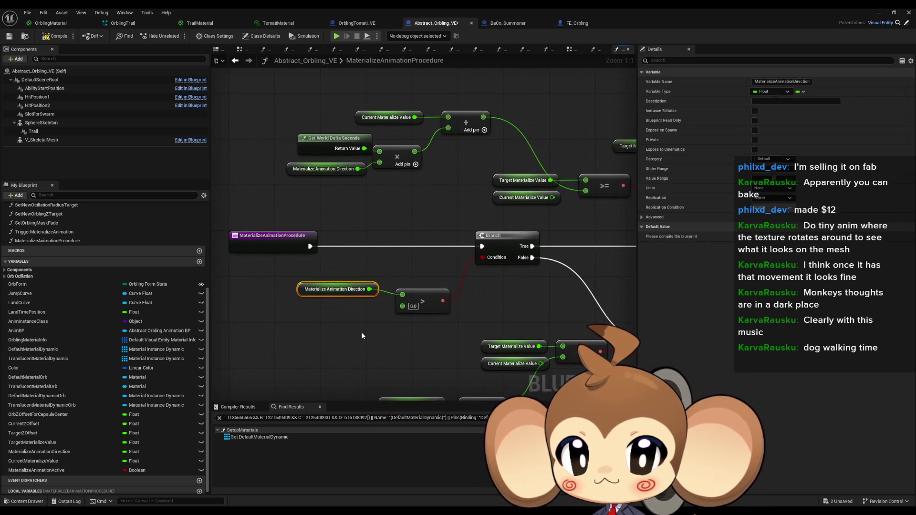
pyautogui.moveTo(480, 334)
pyautogui.mouseDown()
pyautogui.moveTo(345, 284)
pyautogui.moveTo(372, 279)
pyautogui.mouseUp()
pyautogui.moveTo(461, 315); pyautogui.dragTo(482, 292)
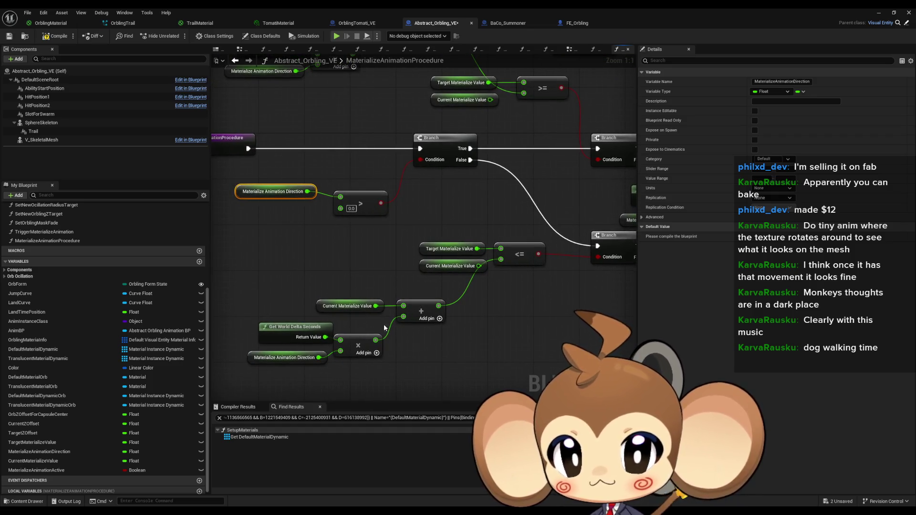
pyautogui.moveTo(233, 355); pyautogui.dragTo(280, 367)
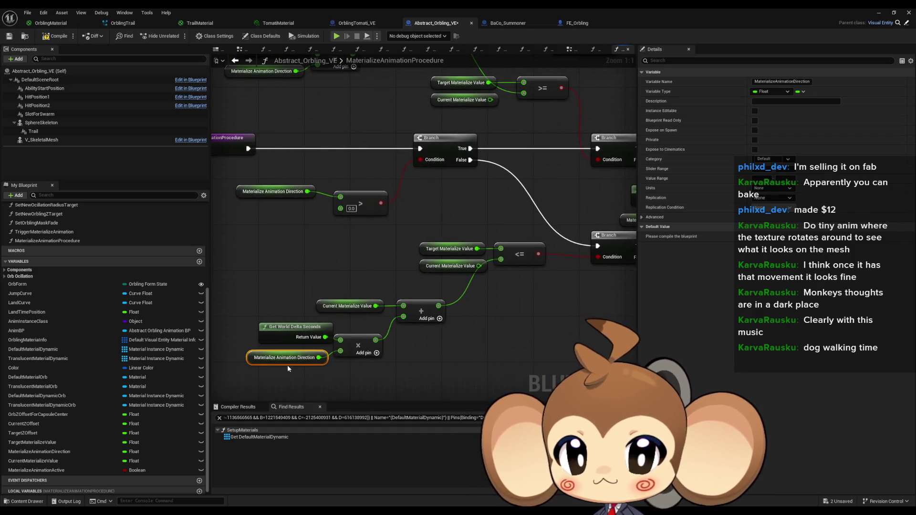
pyautogui.click(344, 305)
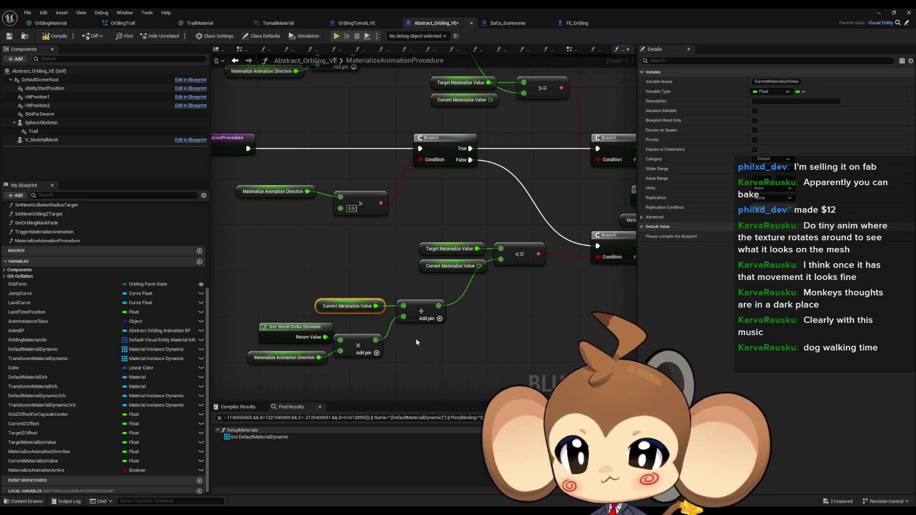
pyautogui.moveTo(456, 285)
pyautogui.mouseDown()
pyautogui.moveTo(331, 292)
pyautogui.moveTo(386, 302)
pyautogui.moveTo(354, 395)
pyautogui.moveTo(365, 221)
pyautogui.moveTo(366, 246)
pyautogui.mouseUp()
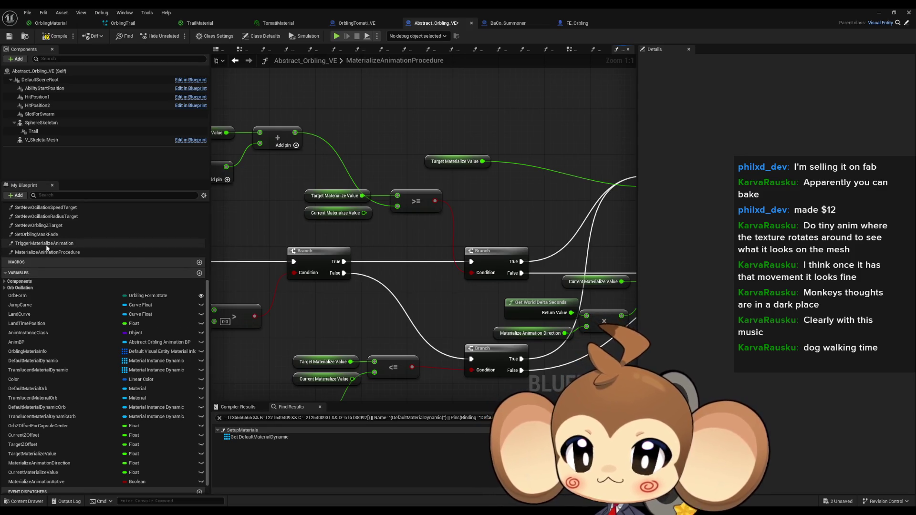
pyautogui.doubleClick(44, 243)
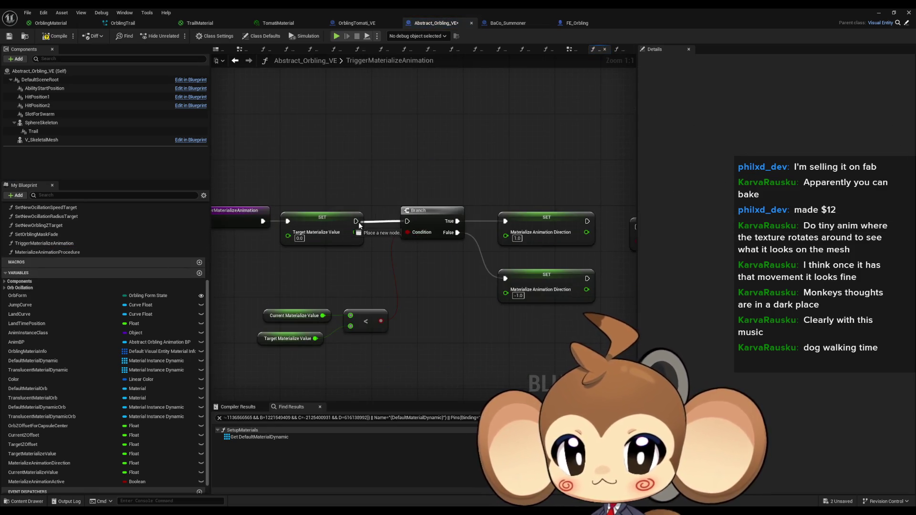
# Wire both direction setters into the SET Materialize Animation Active node
pyautogui.moveTo(574, 256); pyautogui.dragTo(421, 289)
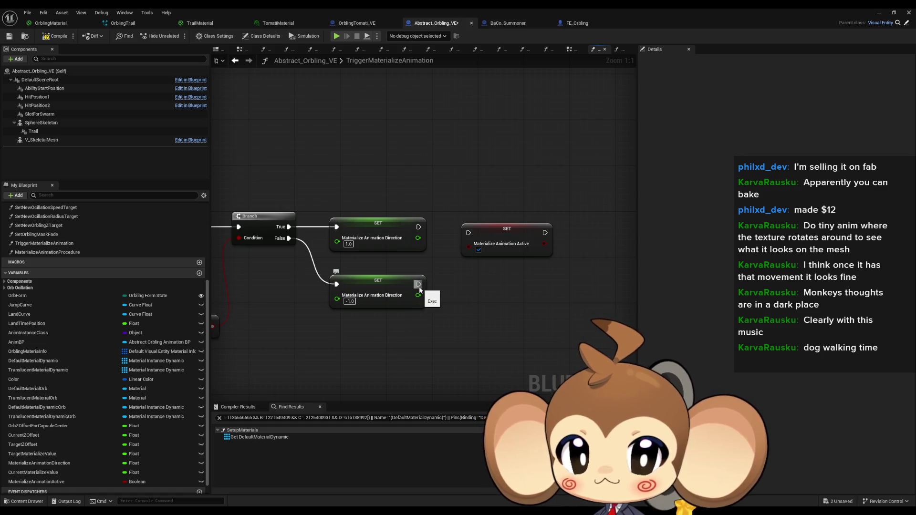
pyautogui.click(486, 233)
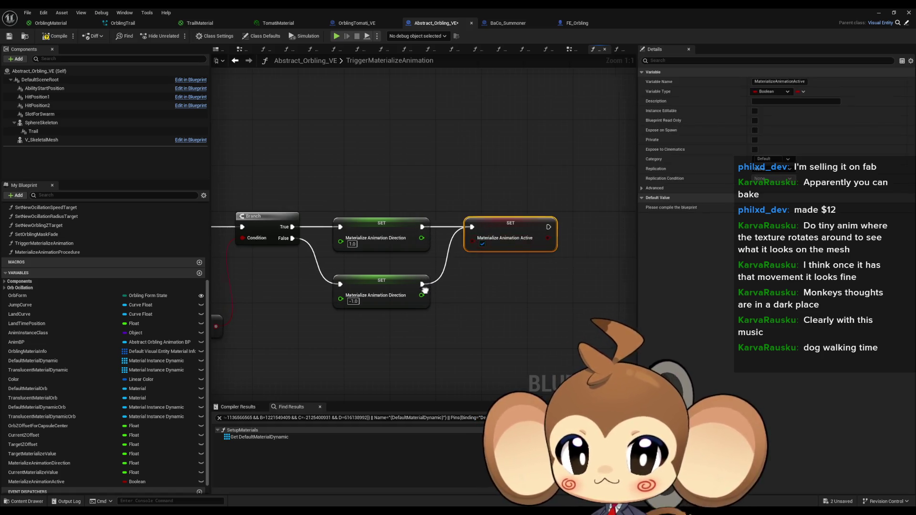
pyautogui.moveTo(487, 233); pyautogui.dragTo(430, 273)
pyautogui.click(451, 291)
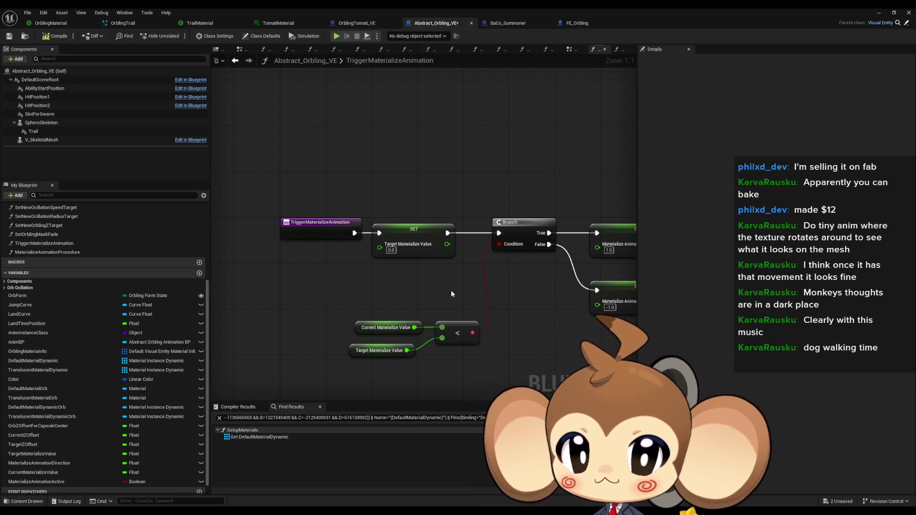
# Expose Target Materialize Value as a function input and group its getter with the less-than compare
pyautogui.moveTo(380, 248); pyautogui.dragTo(343, 238)
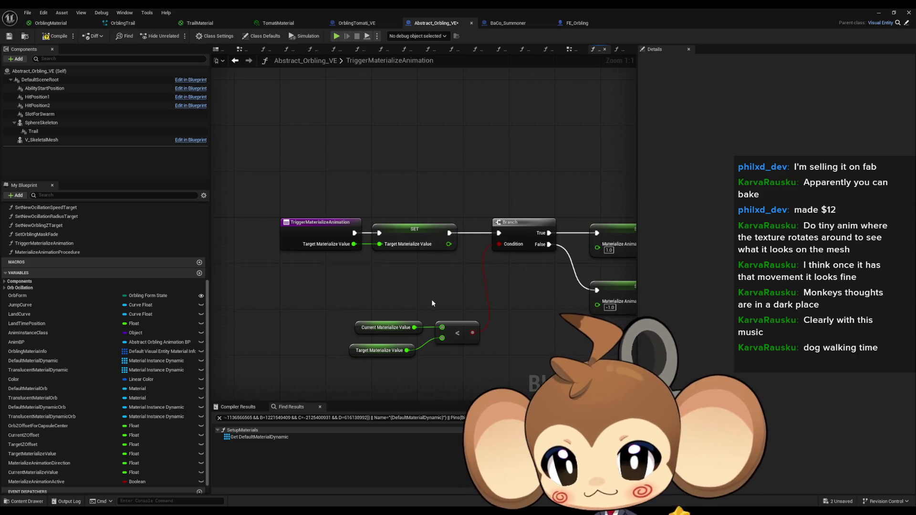
pyautogui.moveTo(374, 328); pyautogui.dragTo(391, 264)
pyautogui.moveTo(356, 351); pyautogui.dragTo(378, 283)
pyautogui.click(466, 326)
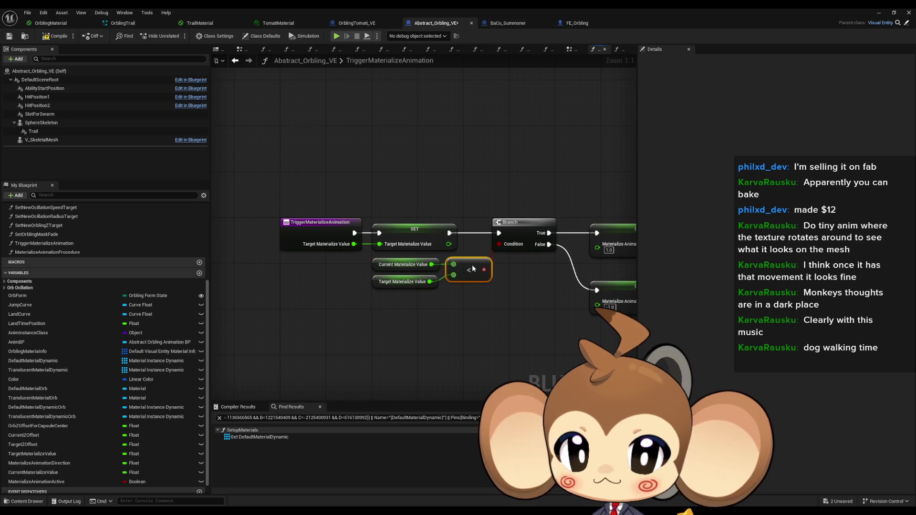
pyautogui.moveTo(462, 302)
pyautogui.mouseDown()
pyautogui.moveTo(415, 267)
pyautogui.moveTo(372, 258)
pyautogui.mouseUp()
pyautogui.moveTo(466, 266); pyautogui.dragTo(455, 272)
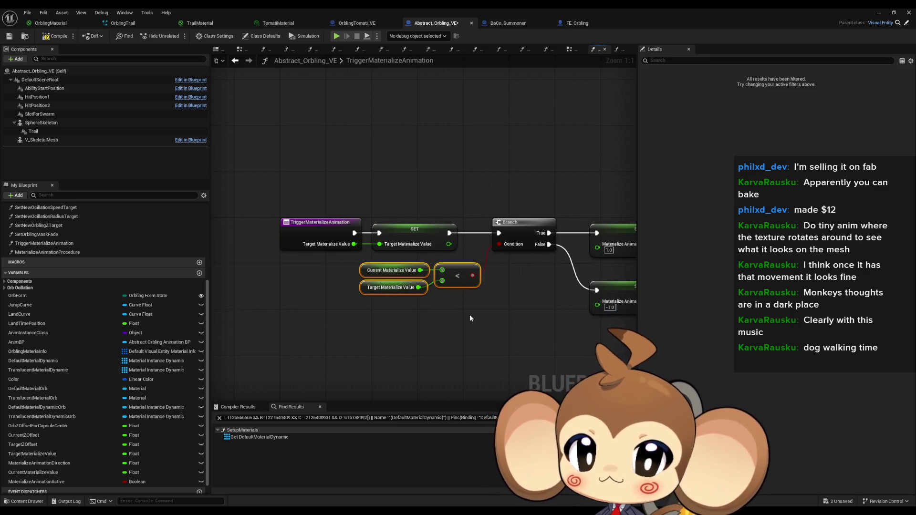
pyautogui.click(307, 263)
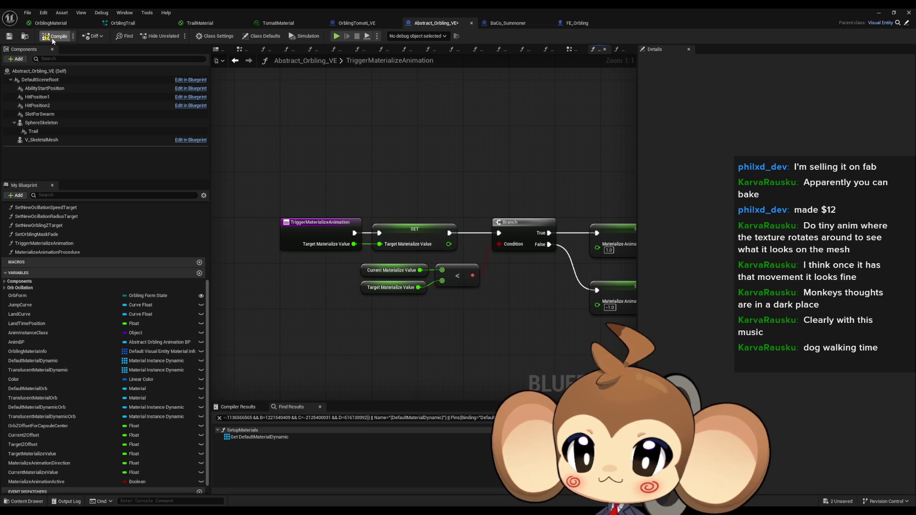
# Add a Materialize Animation Procedure call to the EventGraph beneath Event Tick
pyautogui.scroll(5, 96, 234)
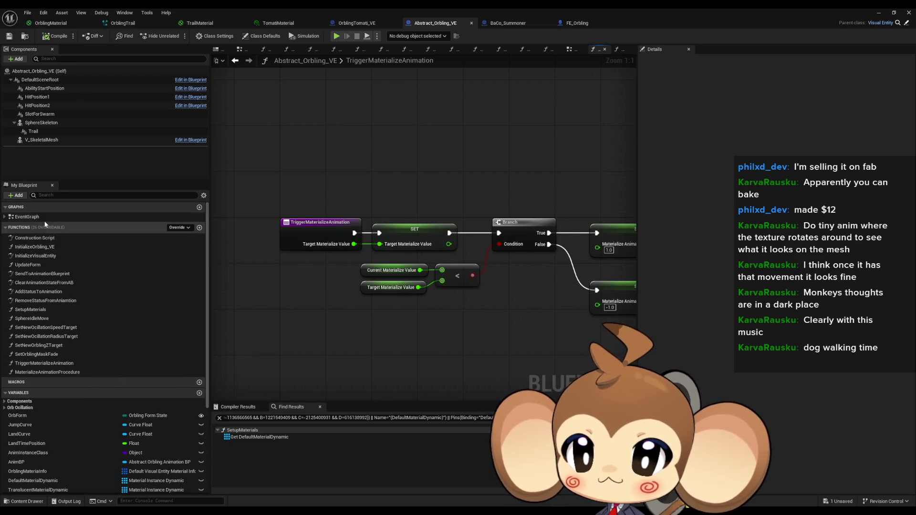
pyautogui.hotkey('alt', 'Left')
pyautogui.moveTo(48, 372)
pyautogui.mouseDown()
pyautogui.moveTo(458, 362)
pyautogui.moveTo(379, 295)
pyautogui.mouseUp()
pyautogui.click(395, 289)
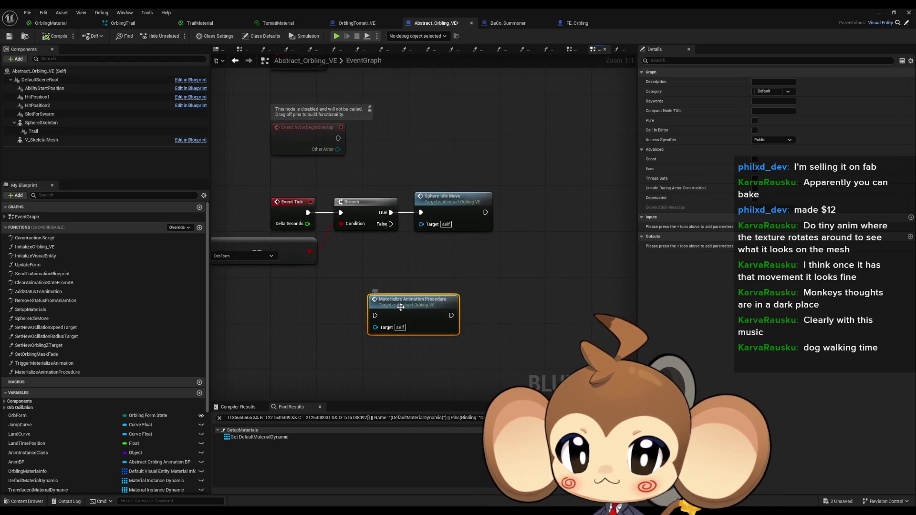
# In MaterializeAnimationProcedure, add a Branch driven by a Materialize Animation Active getter
pyautogui.doubleClick(395, 290)
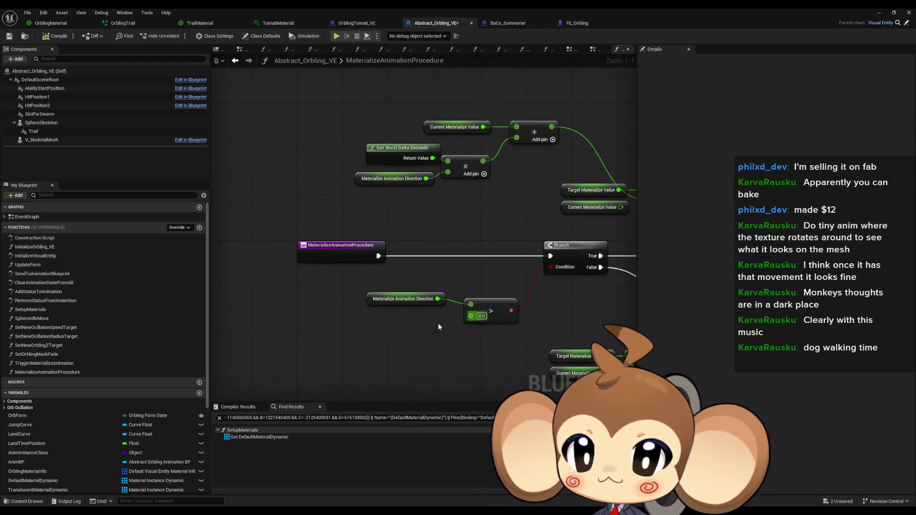
pyautogui.scroll(-5, 108, 426)
pyautogui.moveTo(48, 468)
pyautogui.mouseDown()
pyautogui.moveTo(334, 371)
pyautogui.moveTo(273, 302)
pyautogui.mouseUp()
pyautogui.click(273, 303)
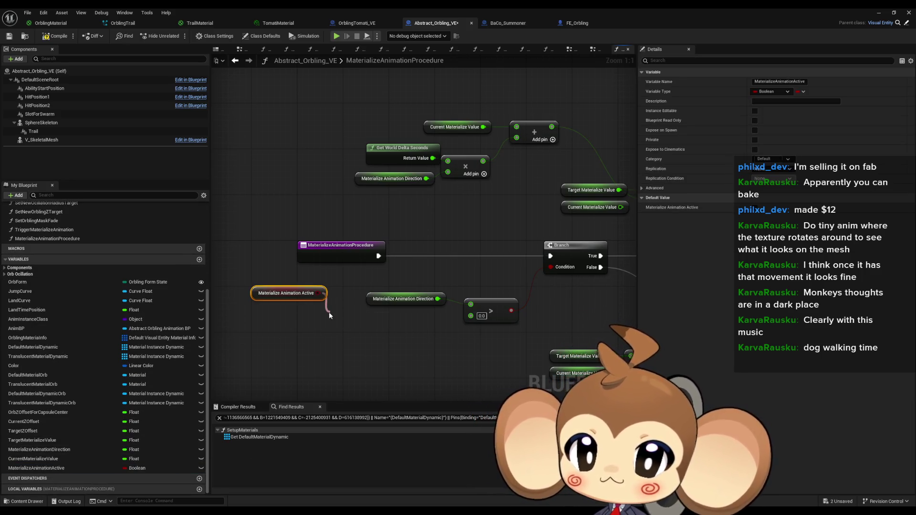
pyautogui.moveTo(330, 315); pyautogui.dragTo(329, 315)
pyautogui.write('branch')
pyautogui.press('Return')
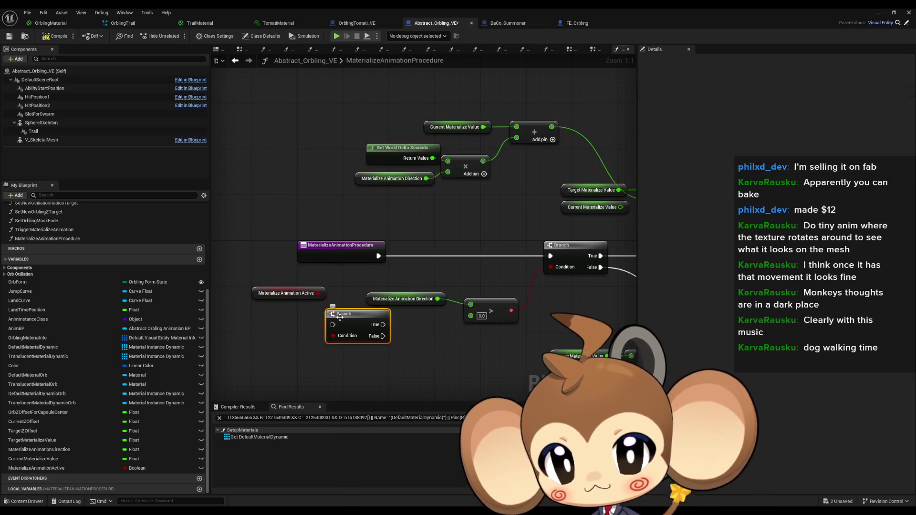
# Route the new Branch's True into the existing Branch, compile, and return to the EventGraph
pyautogui.moveTo(383, 324)
pyautogui.mouseDown()
pyautogui.moveTo(550, 256)
pyautogui.moveTo(387, 308)
pyautogui.moveTo(463, 246)
pyautogui.mouseUp()
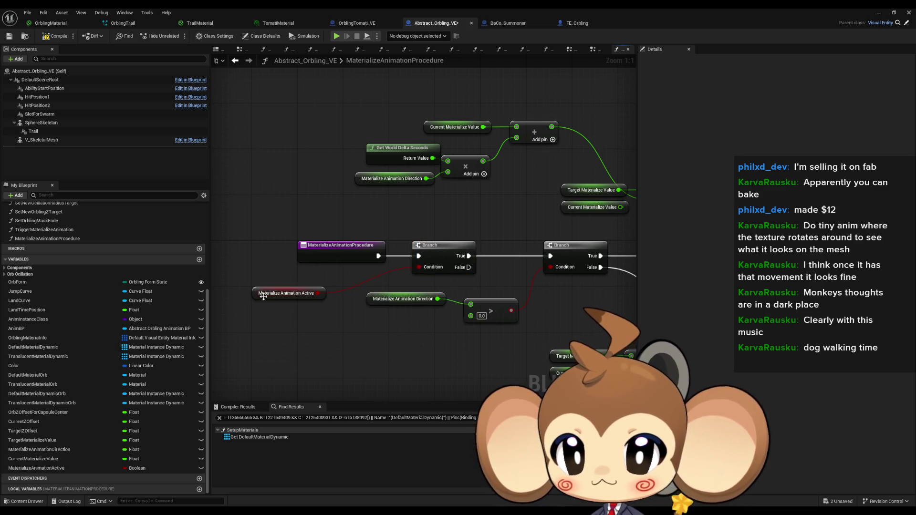
pyautogui.moveTo(286, 293); pyautogui.dragTo(349, 276)
pyautogui.hotkey('ctrl', 's')
pyautogui.scroll(5, 85, 279)
pyautogui.doubleClick(26, 217)
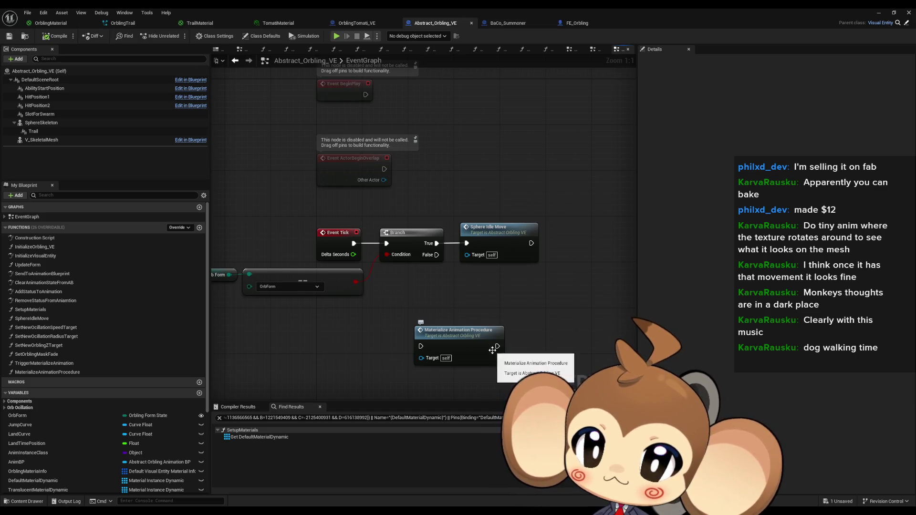
# Insert a Sequence after Event Tick and hook Then 1 to Materialize Animation Procedure
pyautogui.moveTo(483, 347)
pyautogui.mouseDown()
pyautogui.moveTo(452, 345)
pyautogui.moveTo(493, 344)
pyautogui.mouseUp()
pyautogui.click(507, 223)
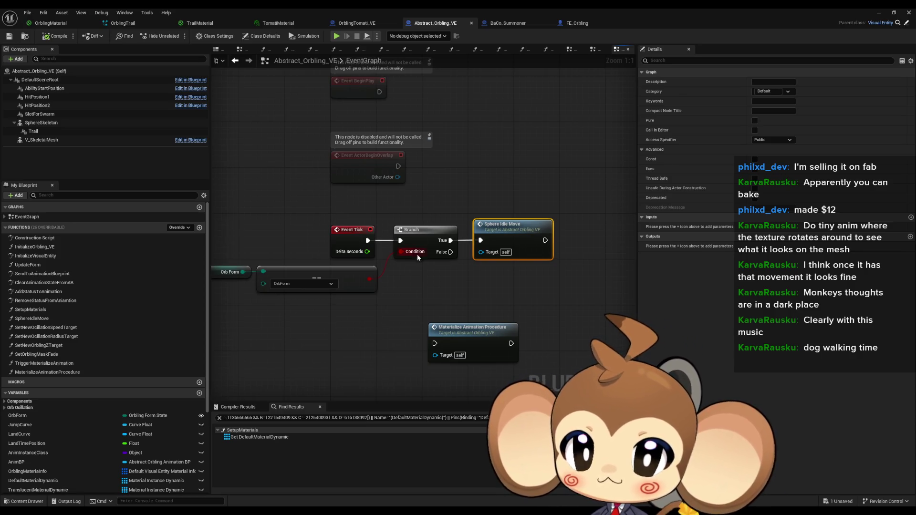
pyautogui.moveTo(367, 241); pyautogui.dragTo(402, 285)
pyautogui.write('seq')
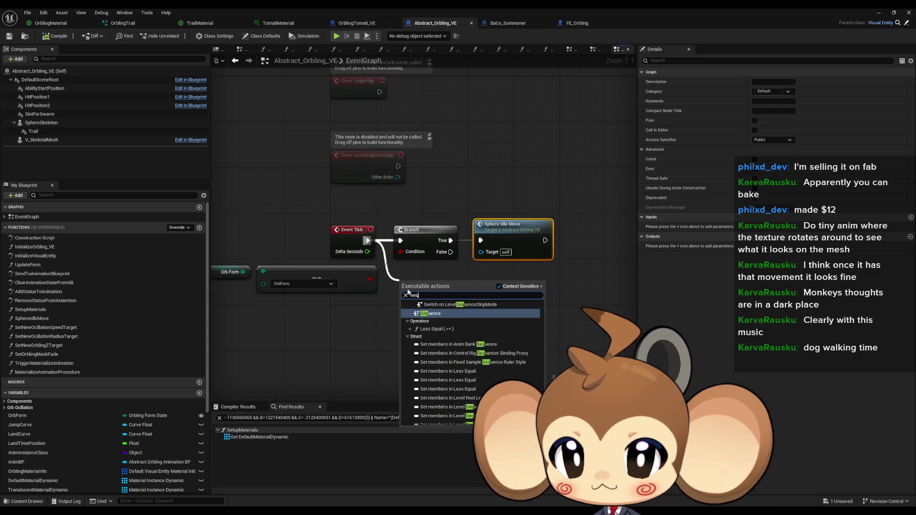
pyautogui.click(431, 314)
pyautogui.moveTo(47, 372); pyautogui.dragTo(431, 341)
# Rearrange the Branch, Sphere Idle Move, Orb Form and procedure nodes around the Sequence
pyautogui.moveTo(465, 263)
pyautogui.mouseDown()
pyautogui.moveTo(482, 236)
pyautogui.moveTo(503, 290)
pyautogui.mouseUp()
pyautogui.keyDown('ctrl'); pyautogui.click(419, 283); pyautogui.keyUp('ctrl')
pyautogui.moveTo(419, 284); pyautogui.dragTo(414, 232)
pyautogui.moveTo(272, 252); pyautogui.dragTo(360, 280)
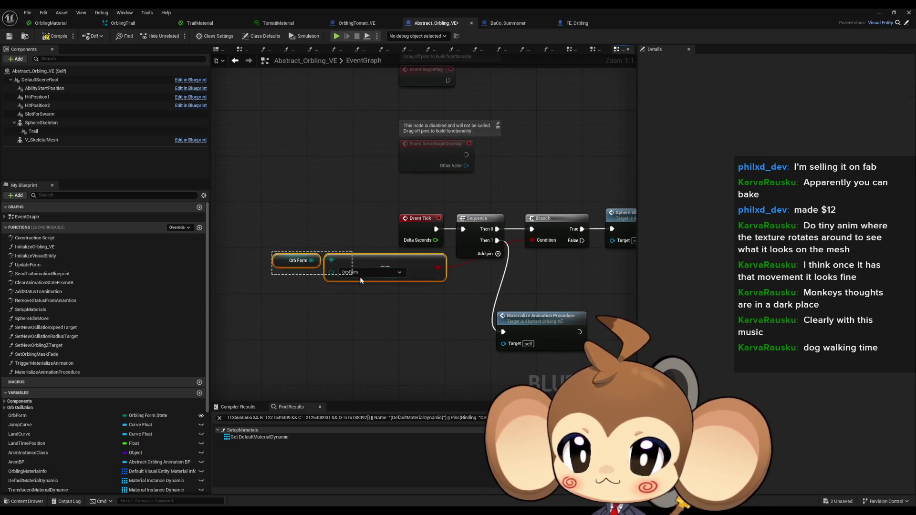
pyautogui.moveTo(445, 280); pyautogui.dragTo(502, 292)
pyautogui.moveTo(554, 325); pyautogui.dragTo(582, 284)
pyautogui.click(213, 171)
# Compile and save the blueprint, then minimize the editor to the level
pyautogui.click(52, 36)
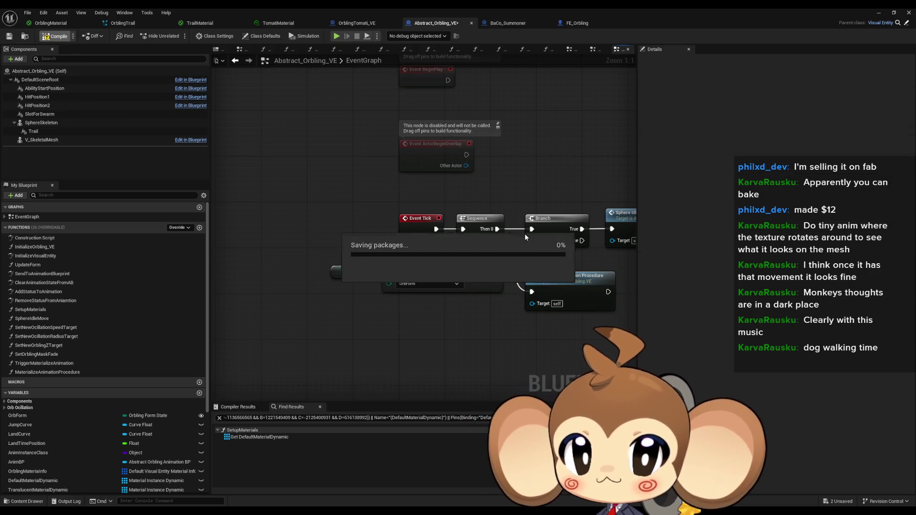
pyautogui.moveTo(525, 233); pyautogui.dragTo(382, 227)
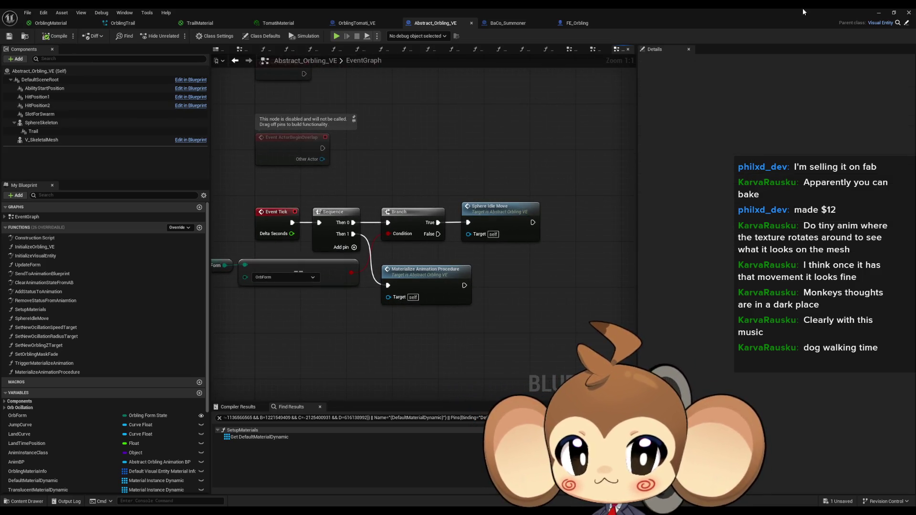
pyautogui.click(877, 12)
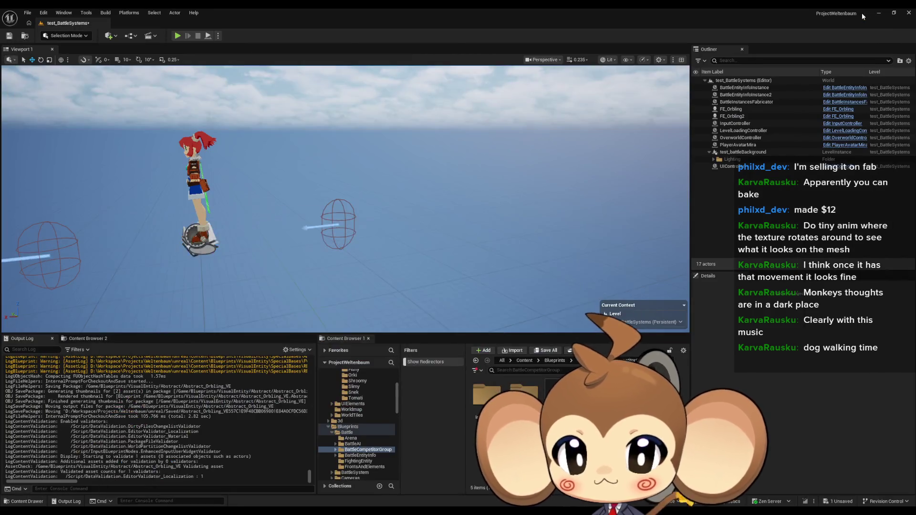
pyautogui.click(177, 35)
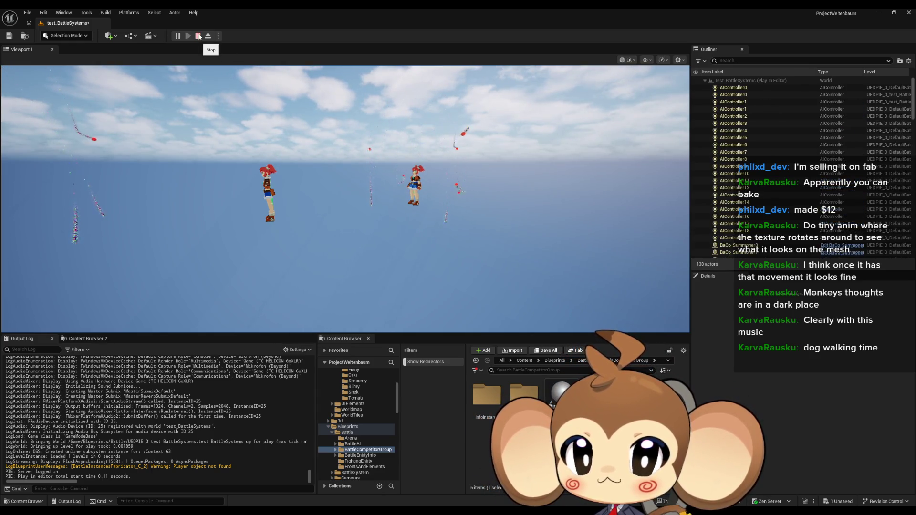
pyautogui.click(199, 35)
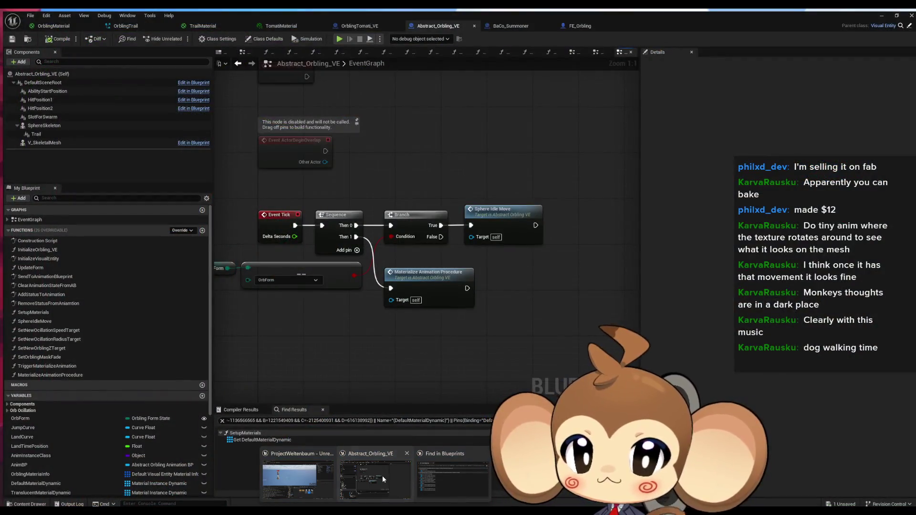
# Switch to the FE_Orbling blueprint and open its UpdateForm function graph
pyautogui.click(382, 477)
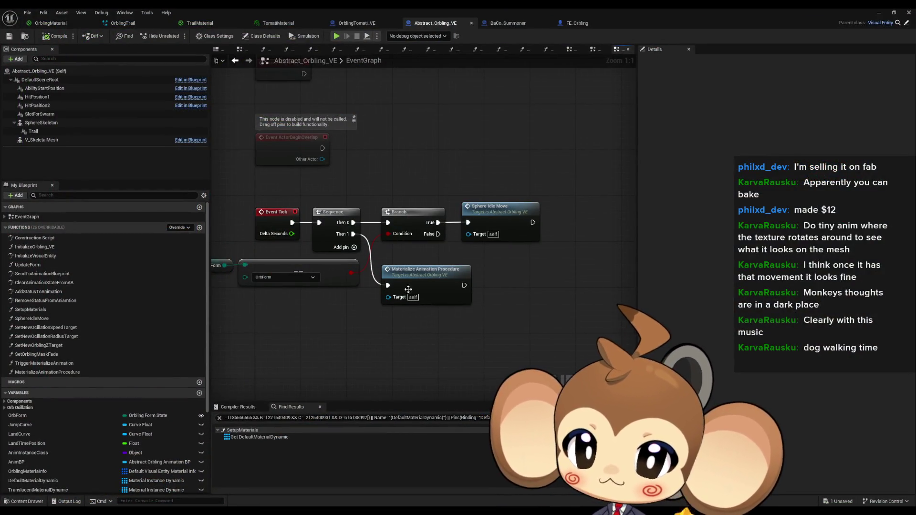
pyautogui.scroll(-5, 125, 462)
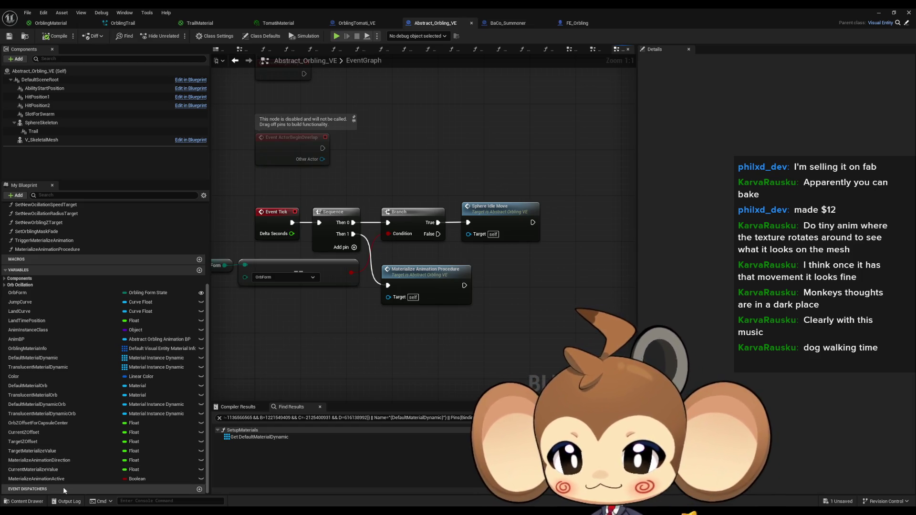
pyautogui.moveTo(410, 355); pyautogui.dragTo(451, 355)
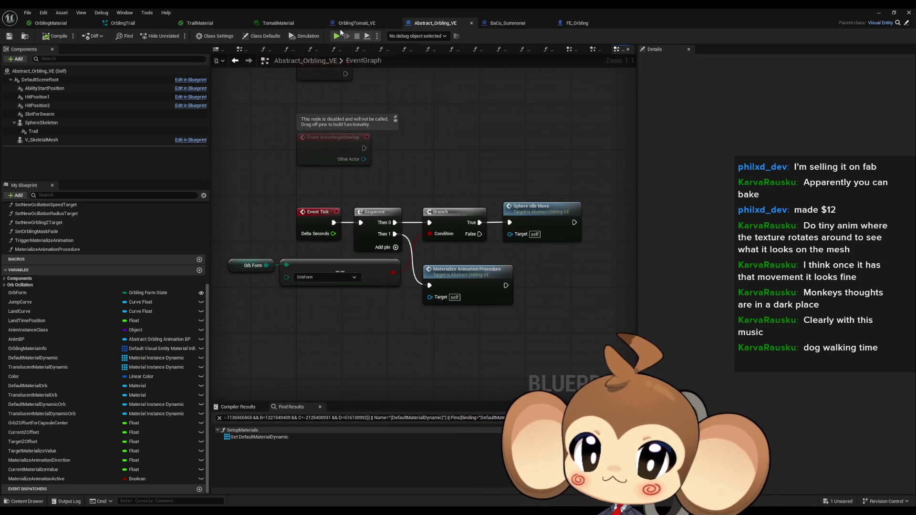
pyautogui.click(571, 25)
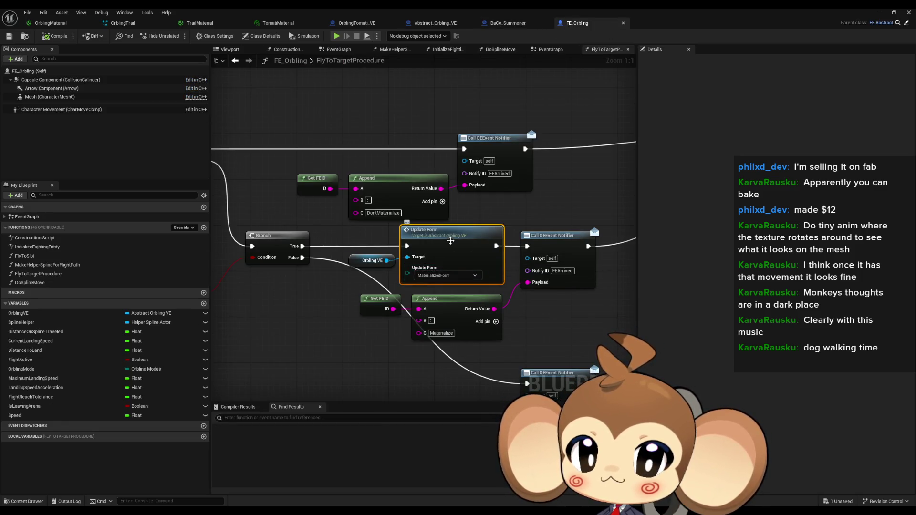
pyautogui.doubleClick(451, 241)
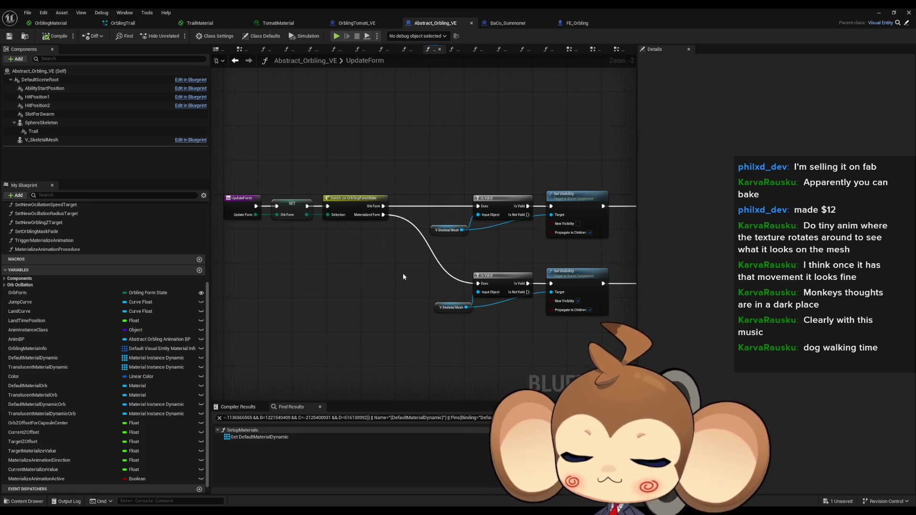
# Drop a Trigger Materialize Animation call node into UpdateForm
pyautogui.moveTo(44, 240); pyautogui.dragTo(330, 281)
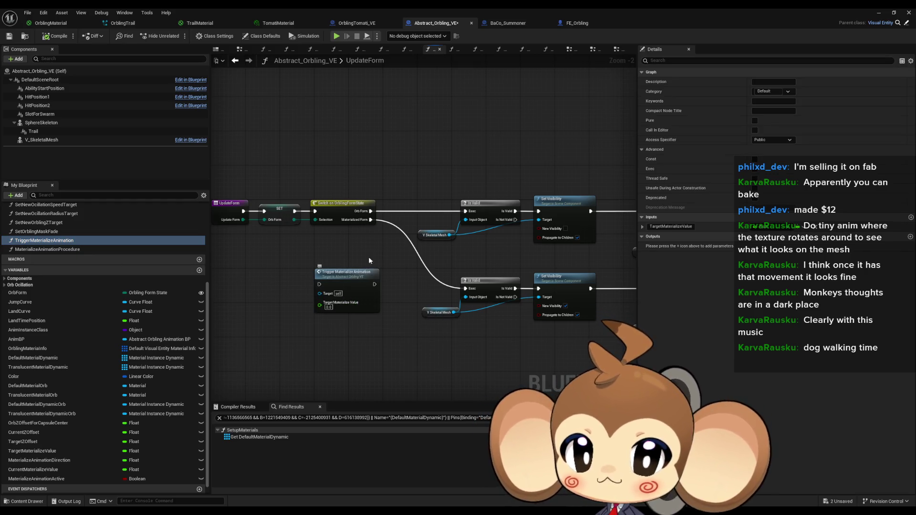
pyautogui.scroll(2, 343, 247)
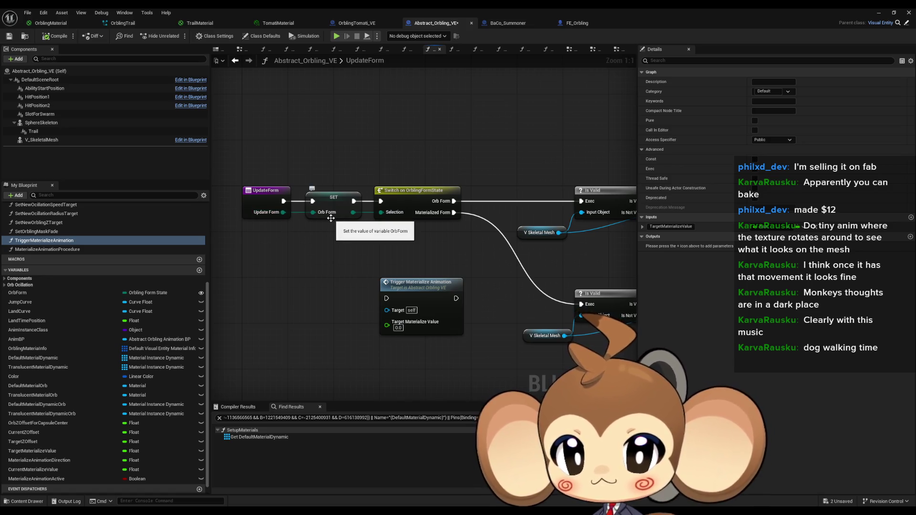
pyautogui.moveTo(408, 235); pyautogui.dragTo(299, 290)
pyautogui.scroll(-6, 299, 291)
pyautogui.scroll(3, 299, 290)
pyautogui.scroll(1, 298, 292)
# Move Trigger Materialize Animation above the Switch and add an Orb Form getter
pyautogui.moveTo(335, 329)
pyautogui.mouseDown()
pyautogui.moveTo(419, 178)
pyautogui.moveTo(394, 192)
pyautogui.mouseUp()
pyautogui.scroll(2, 394, 191)
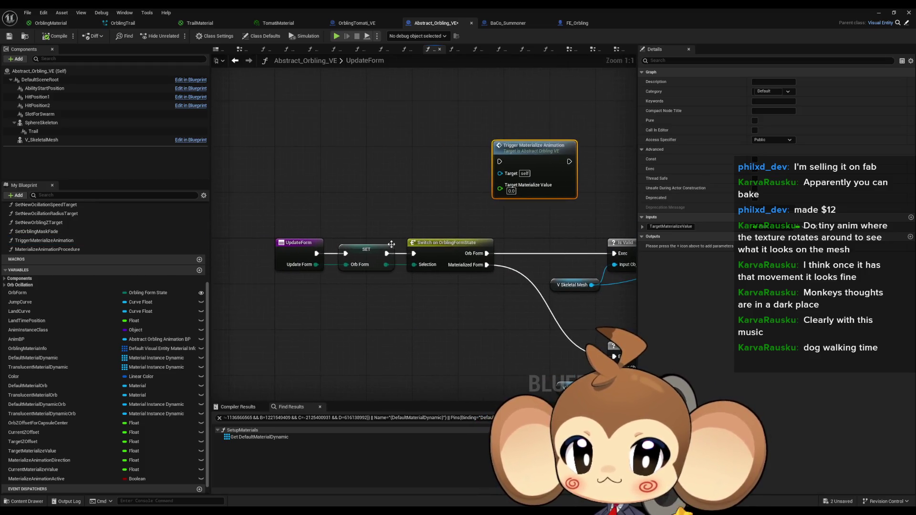
pyautogui.click(298, 252)
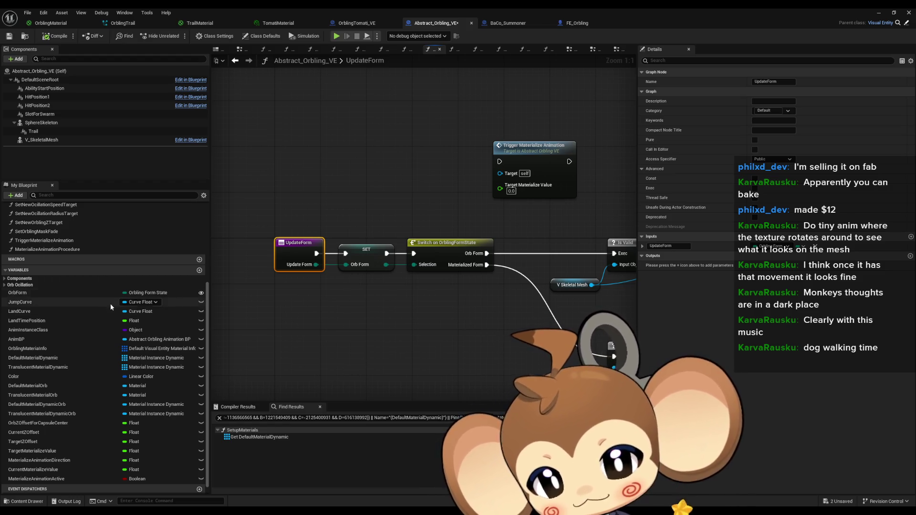
pyautogui.scroll(1, 92, 323)
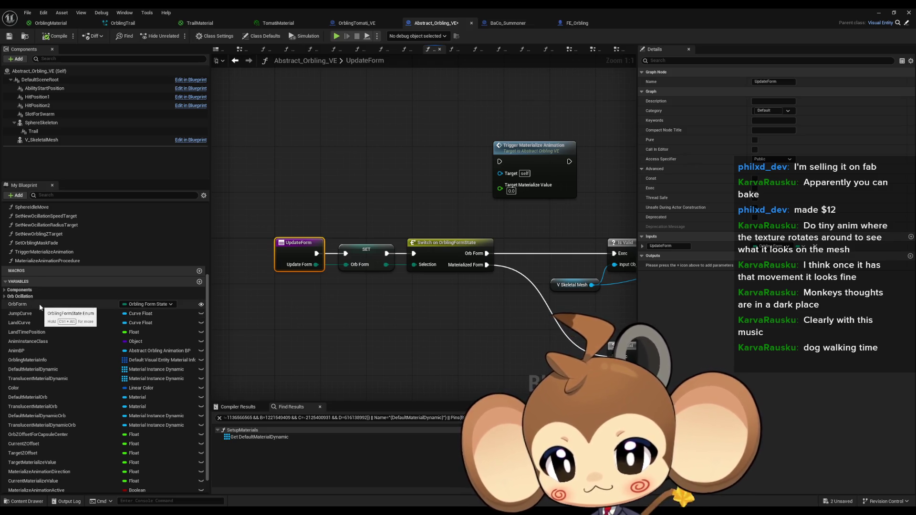
pyautogui.moveTo(41, 306)
pyautogui.mouseDown()
pyautogui.moveTo(297, 319)
pyautogui.moveTo(289, 326)
pyautogui.mouseUp()
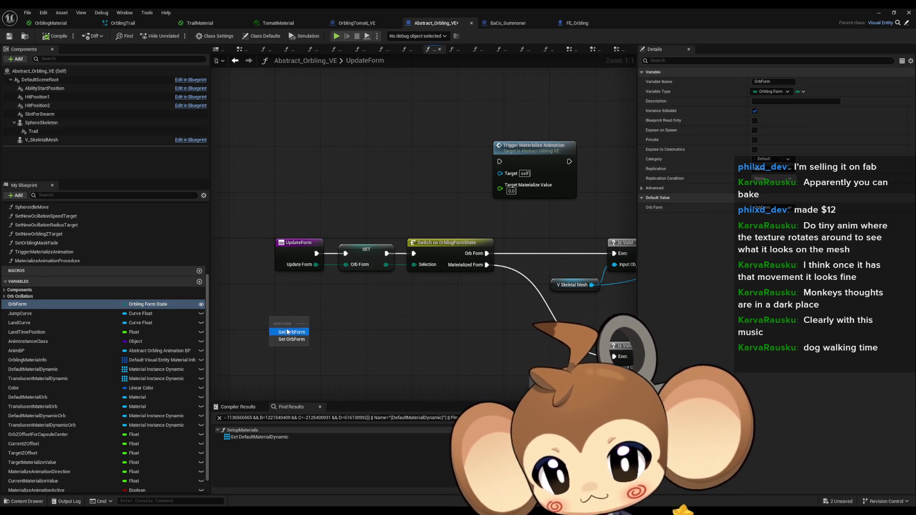
pyautogui.click(288, 332)
# Compare the incoming Update Form with Orb Form through a Not Equal (Enum) node
pyautogui.moveTo(316, 265); pyautogui.dragTo(322, 294)
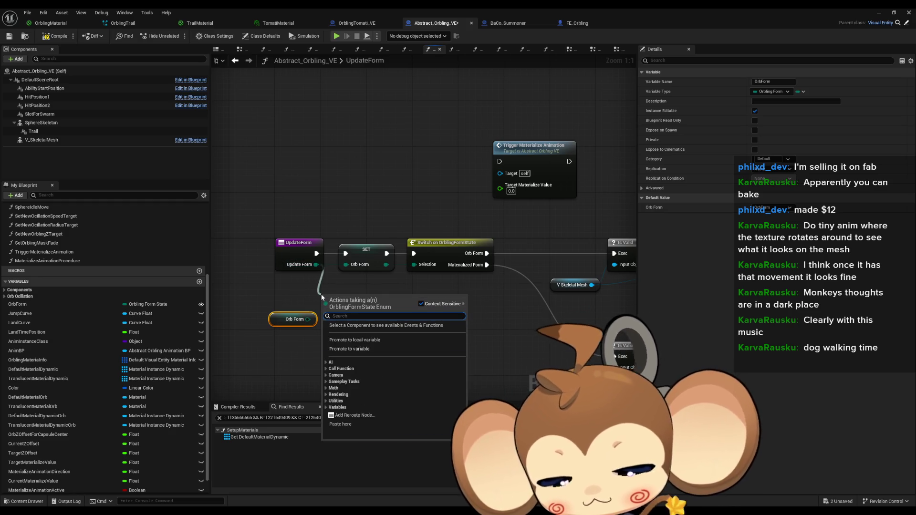
pyautogui.write('==')
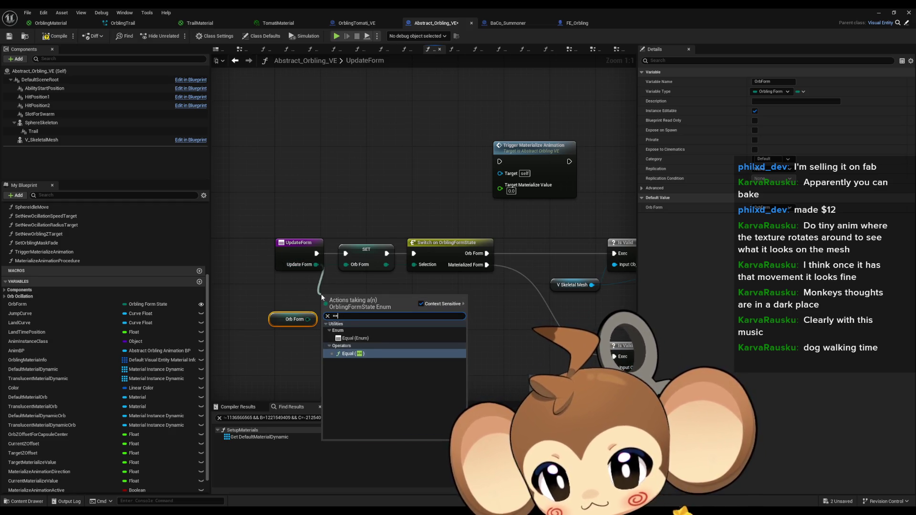
pyautogui.press('BackSpace')
pyautogui.press('BackSpace')
pyautogui.write('!=')
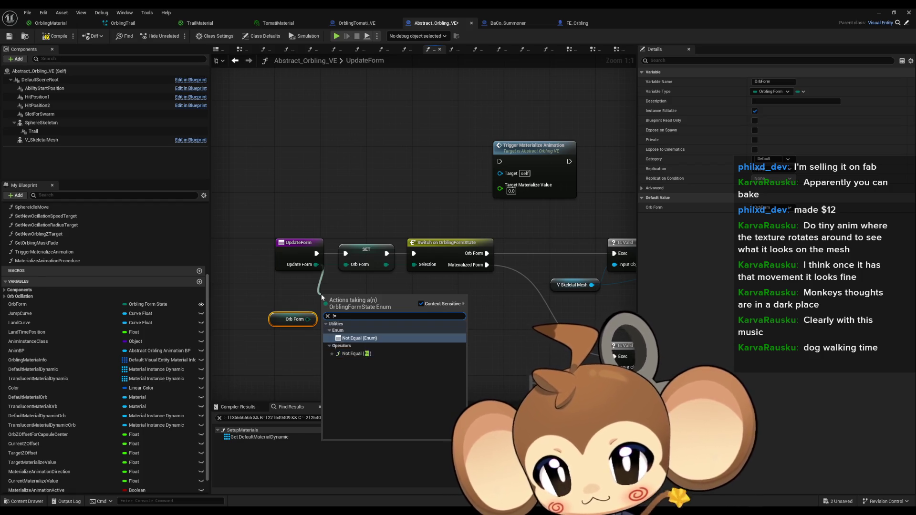
pyautogui.press('Return')
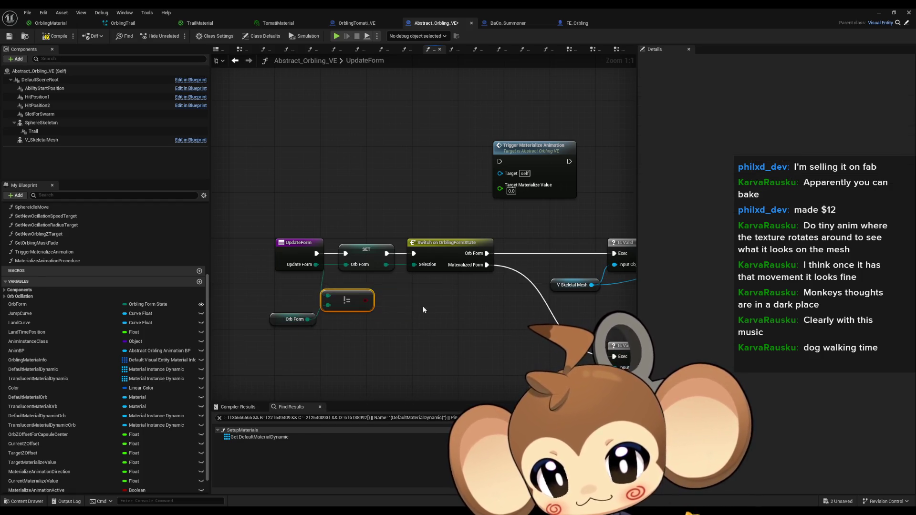
# Feed the != result into a new Branch whose True runs into SET Orb Form
pyautogui.moveTo(366, 300); pyautogui.dragTo(397, 296)
pyautogui.write('branch')
pyautogui.press('Return')
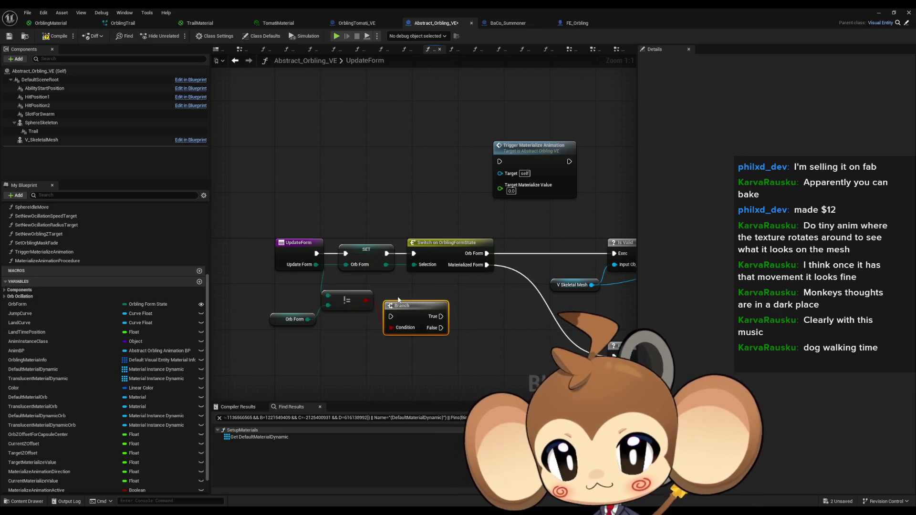
pyautogui.moveTo(440, 318)
pyautogui.mouseDown()
pyautogui.moveTo(429, 287)
pyautogui.moveTo(334, 267)
pyautogui.moveTo(395, 308)
pyautogui.moveTo(391, 317)
pyautogui.mouseUp()
pyautogui.scroll(-4, 392, 317)
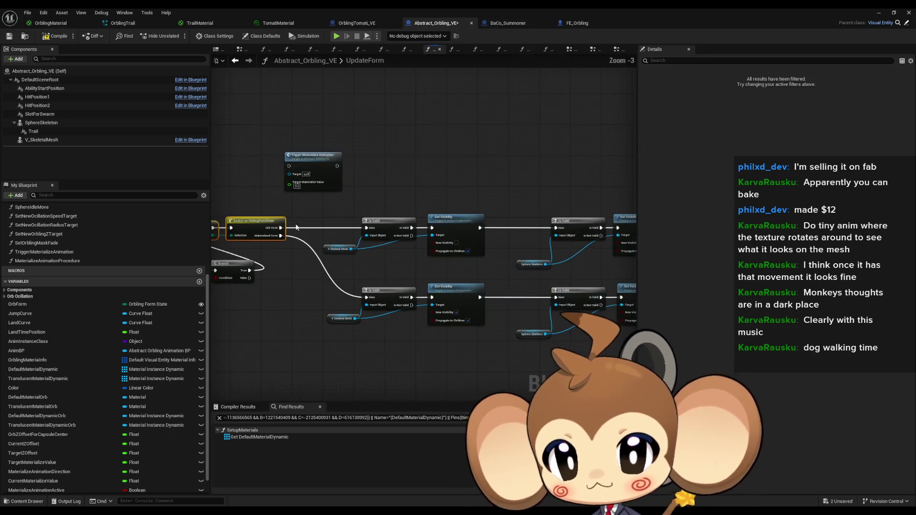
# Align the Branch, SET Orb Form and Switch nodes along one execution line
pyautogui.moveTo(212, 213); pyautogui.dragTo(608, 352)
pyautogui.scroll(4, 508, 315)
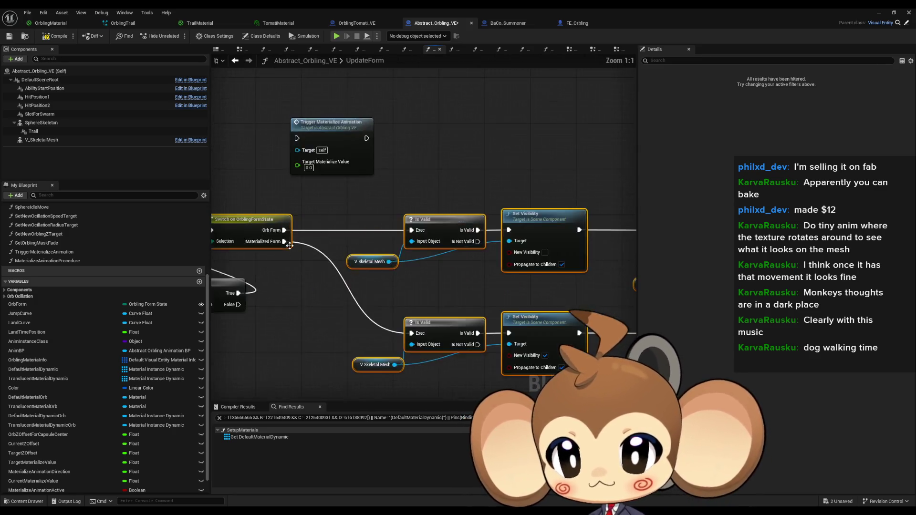
pyautogui.moveTo(509, 315); pyautogui.dragTo(549, 327)
pyautogui.keyDown('shift'); pyautogui.click(429, 310); pyautogui.keyUp('shift')
pyautogui.moveTo(430, 310); pyautogui.dragTo(430, 253)
pyautogui.click(523, 314)
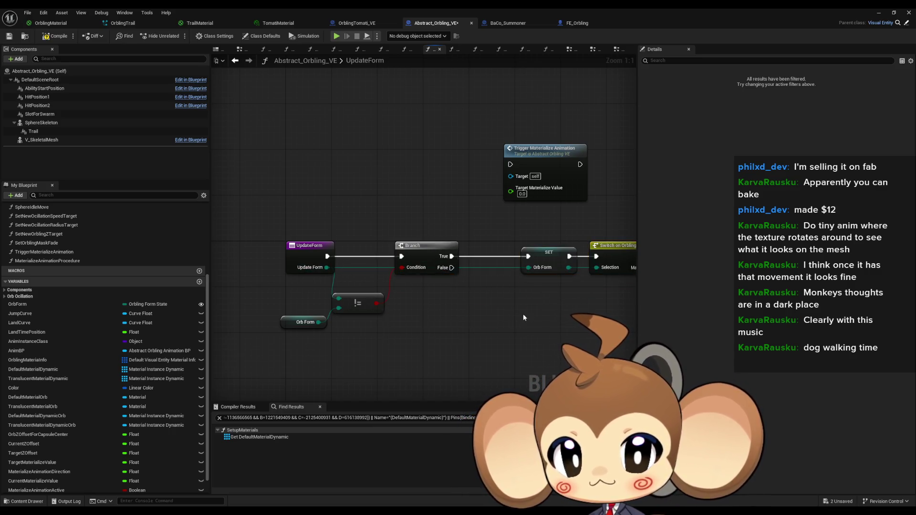
pyautogui.moveTo(523, 313); pyautogui.dragTo(336, 305)
# Reposition Trigger Materialize Animation and run it into the upper Is Valid check
pyautogui.moveTo(362, 149); pyautogui.dragTo(545, 153)
pyautogui.moveTo(537, 189); pyautogui.dragTo(408, 202)
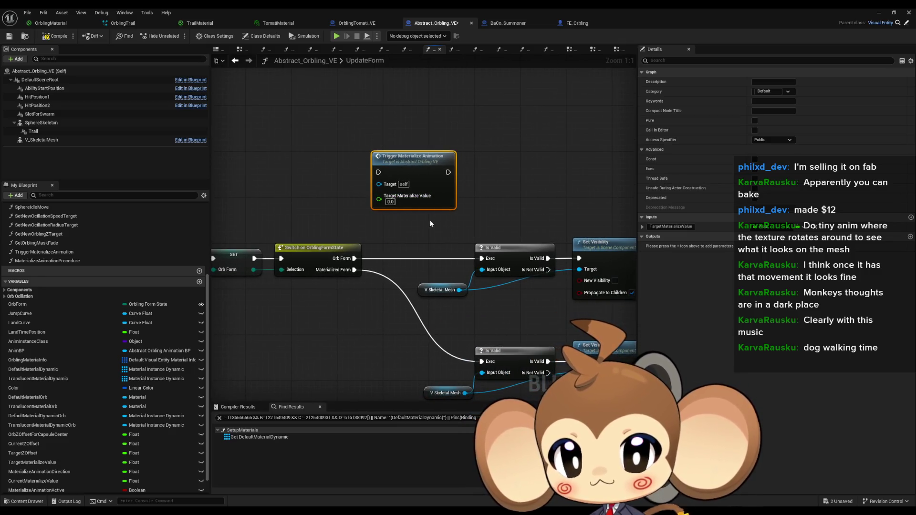
pyautogui.scroll(-3, 323, 205)
pyautogui.scroll(2, 323, 204)
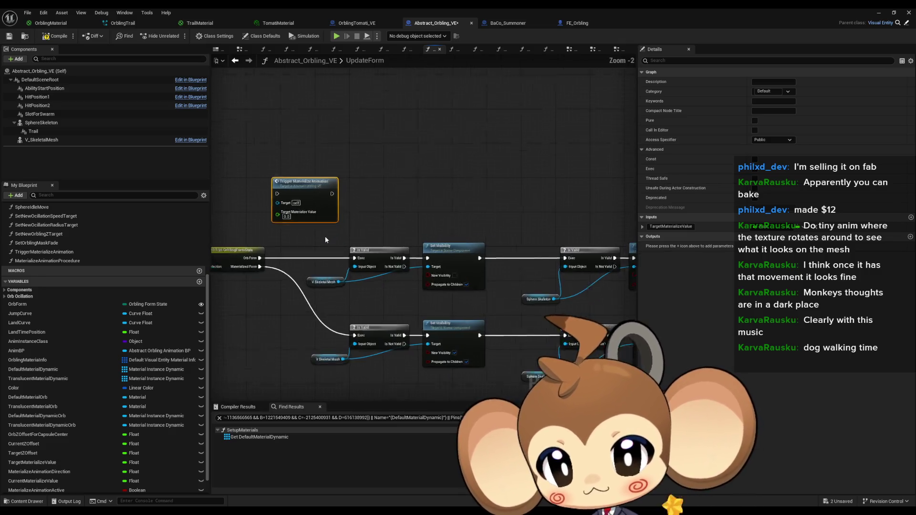
pyautogui.click(344, 288)
pyautogui.moveTo(344, 288); pyautogui.dragTo(251, 296)
pyautogui.moveTo(399, 311)
pyautogui.mouseDown()
pyautogui.moveTo(427, 243)
pyautogui.moveTo(402, 205)
pyautogui.mouseUp()
pyautogui.moveTo(283, 165)
pyautogui.mouseDown()
pyautogui.moveTo(389, 184)
pyautogui.moveTo(559, 239)
pyautogui.mouseUp()
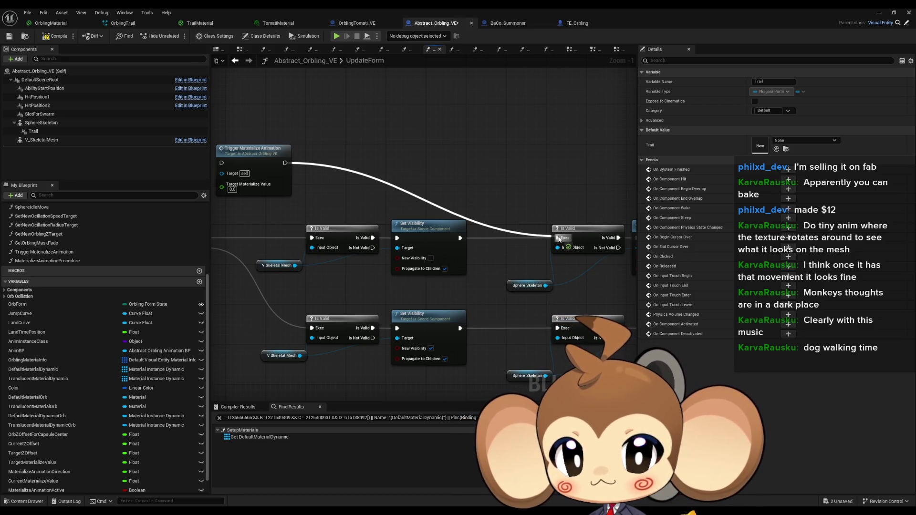
pyautogui.moveTo(247, 149)
pyautogui.mouseDown()
pyautogui.moveTo(334, 165)
pyautogui.moveTo(477, 155)
pyautogui.moveTo(353, 201)
pyautogui.moveTo(285, 239)
pyautogui.mouseUp()
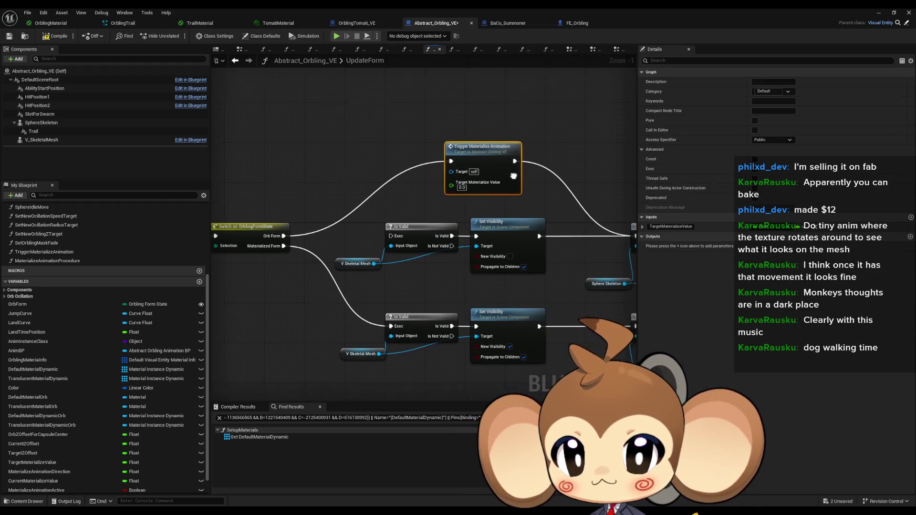
# Duplicate Trigger Materialize Animation with value 1, wiring Materialized Form through it into the lower Is Valid
pyautogui.hotkey('ctrl', 'c')
pyautogui.hotkey('ctrl', 'v')
pyautogui.click(411, 377)
pyautogui.write('1')
pyautogui.click(357, 378)
pyautogui.moveTo(402, 351); pyautogui.dragTo(240, 175)
pyautogui.moveTo(593, 255); pyautogui.dragTo(466, 351)
pyautogui.click(315, 283)
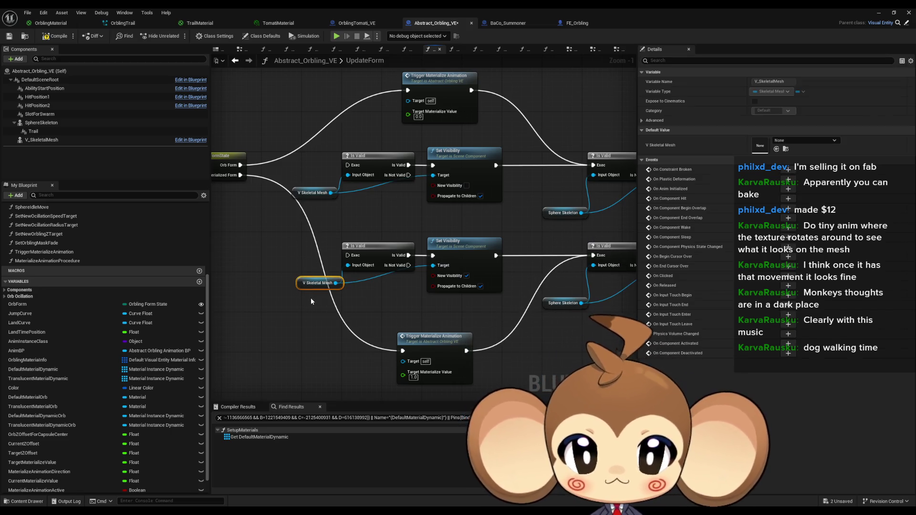
# Show the component Viewport and select V_SkeletalMesh in Components
pyautogui.click(216, 50)
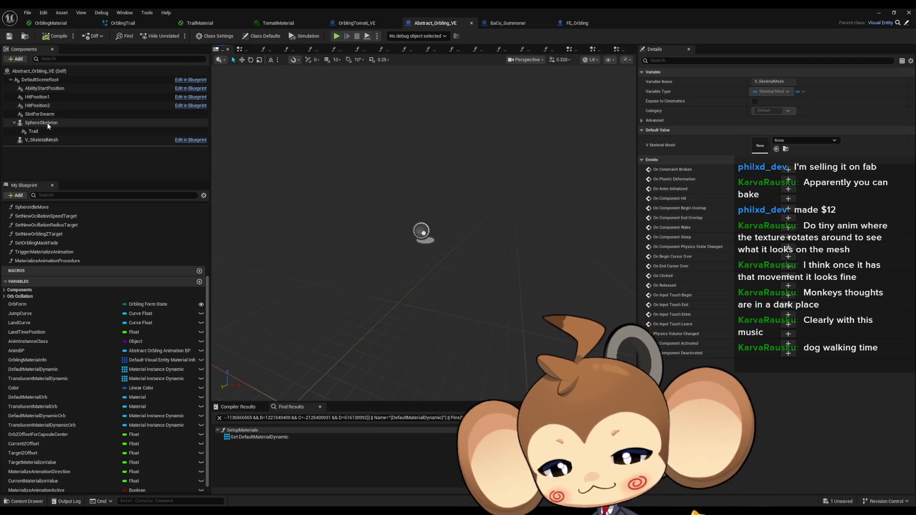
pyautogui.click(45, 140)
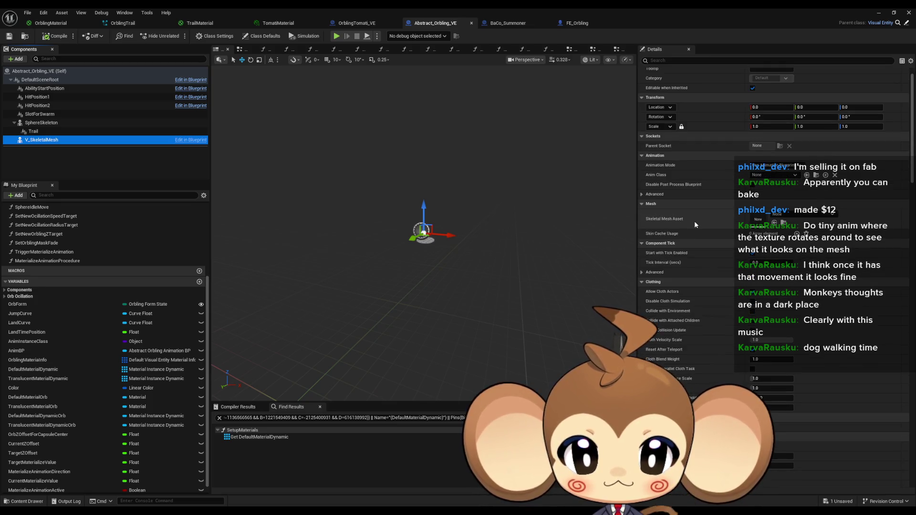
pyautogui.scroll(-4, 694, 221)
pyautogui.scroll(-8, 693, 218)
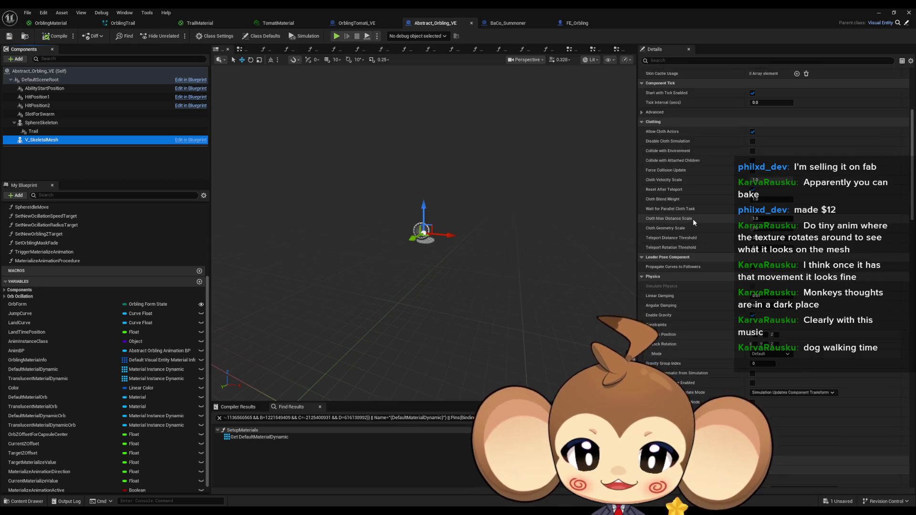
pyautogui.scroll(-6, 694, 219)
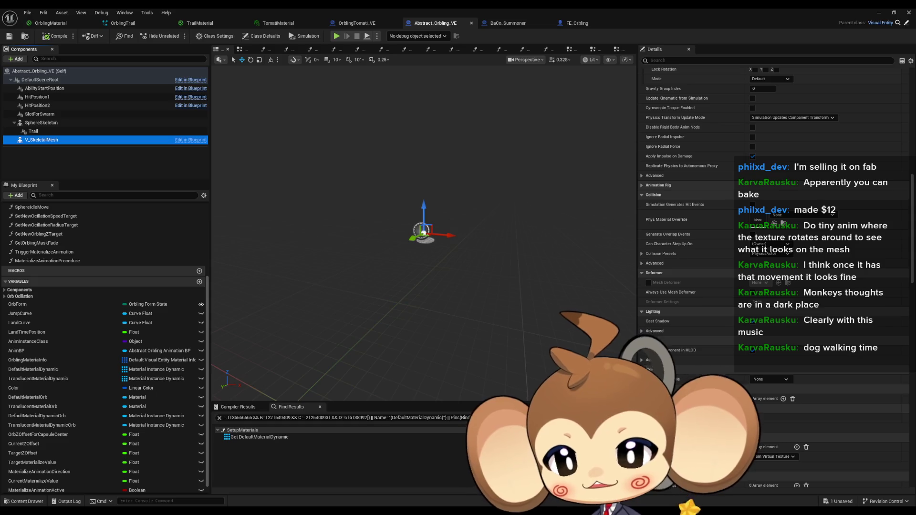
# Find references to V_SkeletalMesh by Class Member
pyautogui.rightClick(52, 140)
pyautogui.moveTo(95, 155)
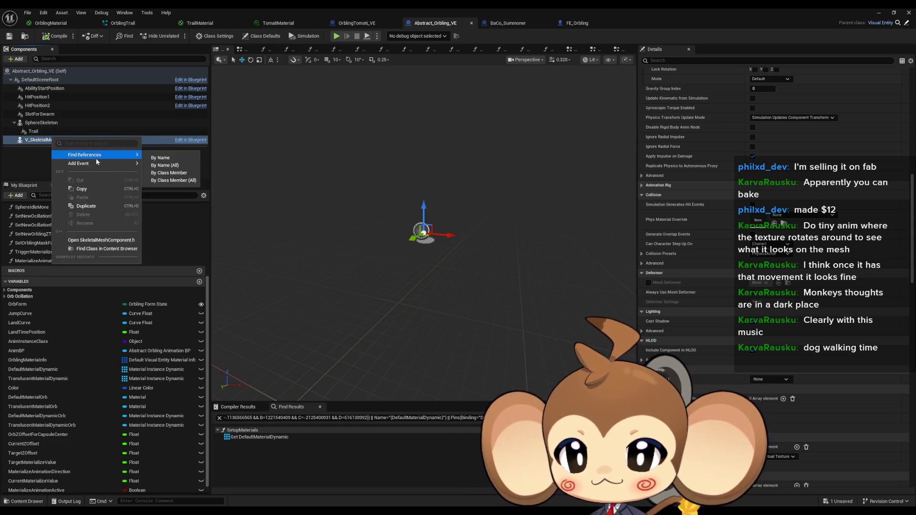
pyautogui.click(166, 175)
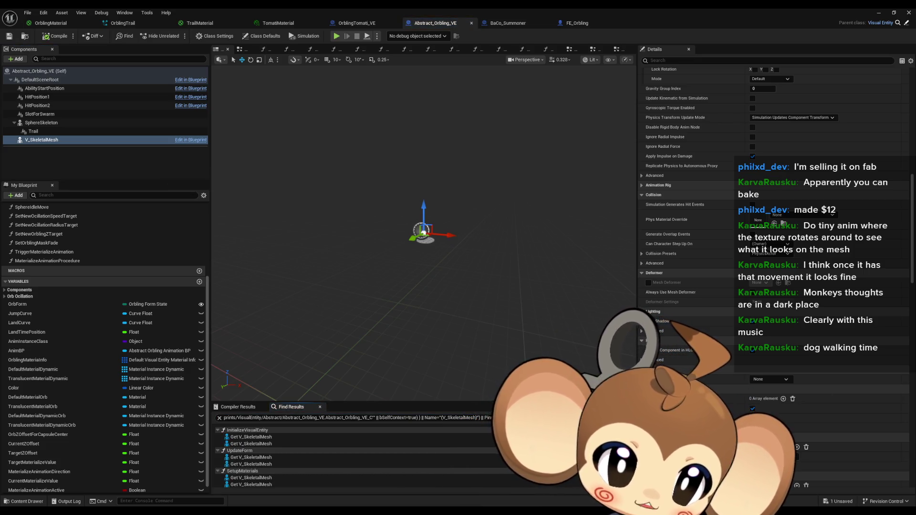
pyautogui.scroll(5, 54, 229)
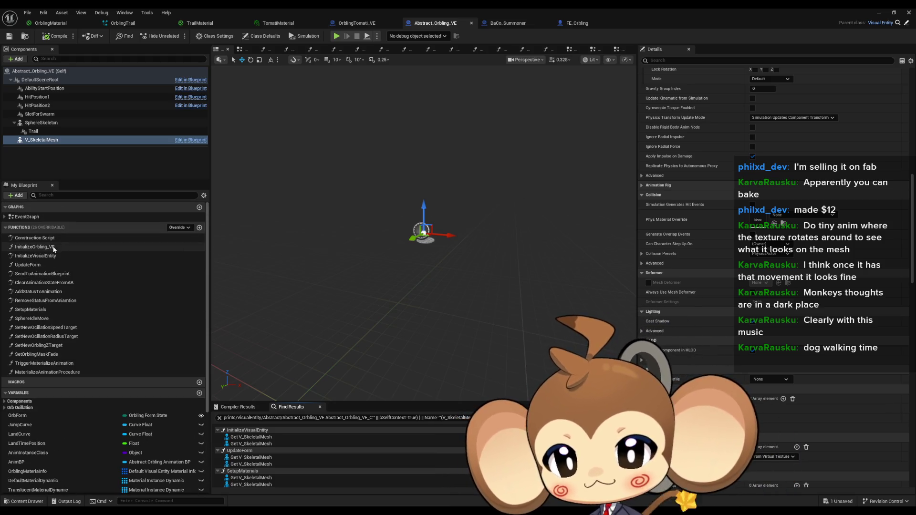
# Open the InitializeVisualEntity and InitializeOrbling_VE function graphs in turn
pyautogui.doubleClick(55, 255)
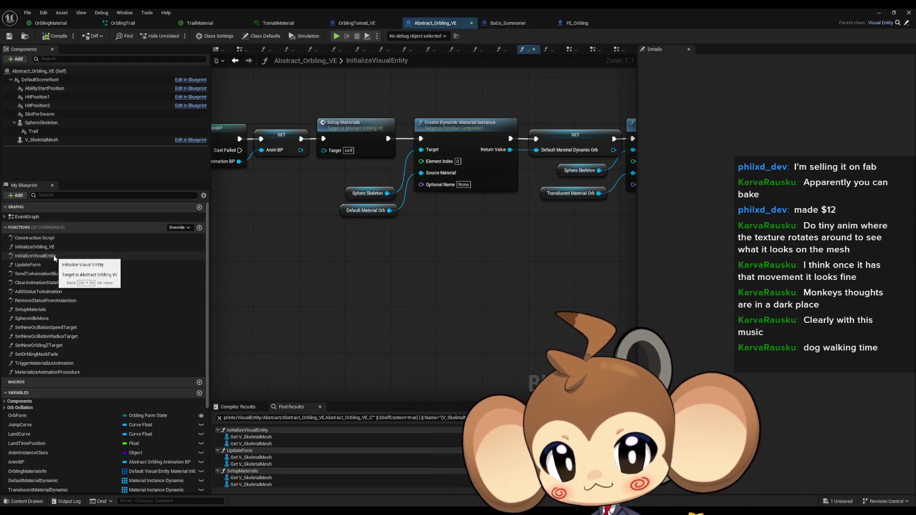
pyautogui.doubleClick(35, 247)
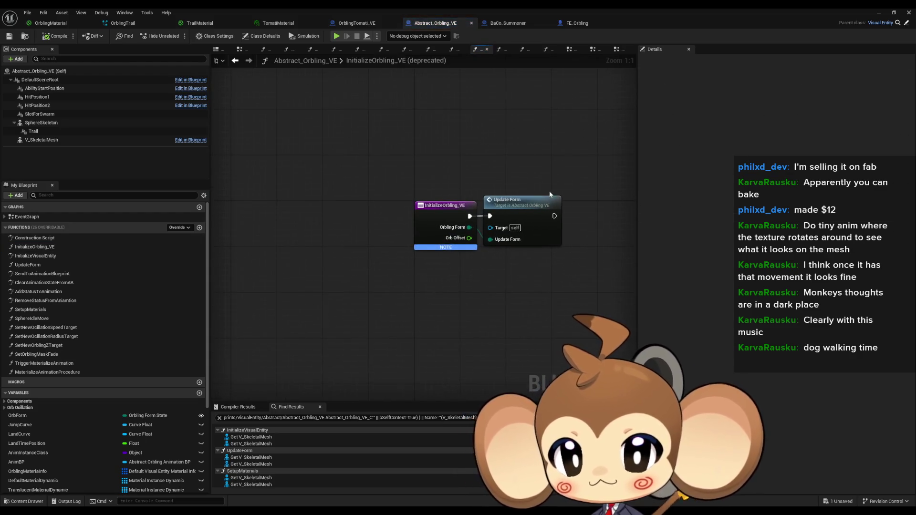
pyautogui.moveTo(571, 270); pyautogui.dragTo(570, 268)
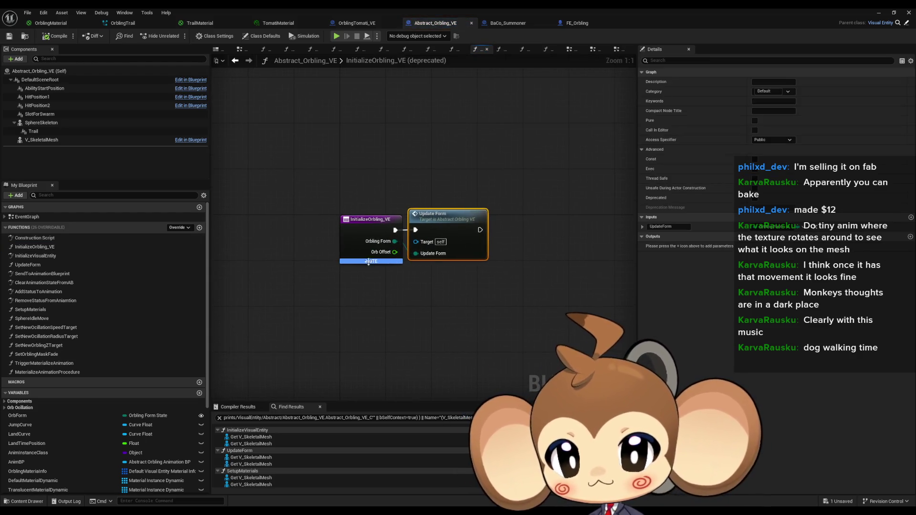
pyautogui.doubleClick(38, 256)
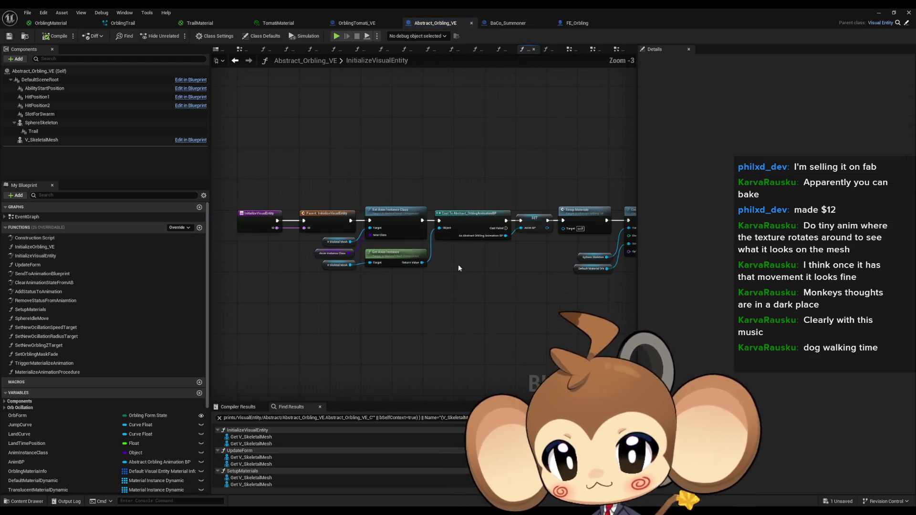
# Pan through InitializeVisualEntity's material and oscillation nodes, then reopen InitializeOrbling_VE
pyautogui.scroll(3, 406, 230)
pyautogui.moveTo(540, 296); pyautogui.dragTo(120, 258)
pyautogui.moveTo(474, 282); pyautogui.dragTo(232, 288)
pyautogui.moveTo(301, 290)
pyautogui.mouseDown()
pyautogui.moveTo(286, 206)
pyautogui.moveTo(456, 261)
pyautogui.moveTo(530, 273)
pyautogui.mouseUp()
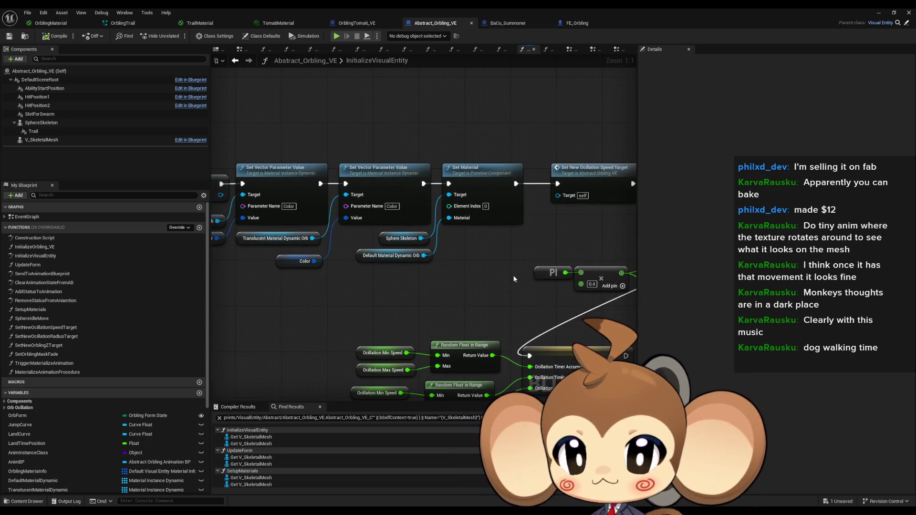
pyautogui.moveTo(362, 298); pyautogui.dragTo(484, 300)
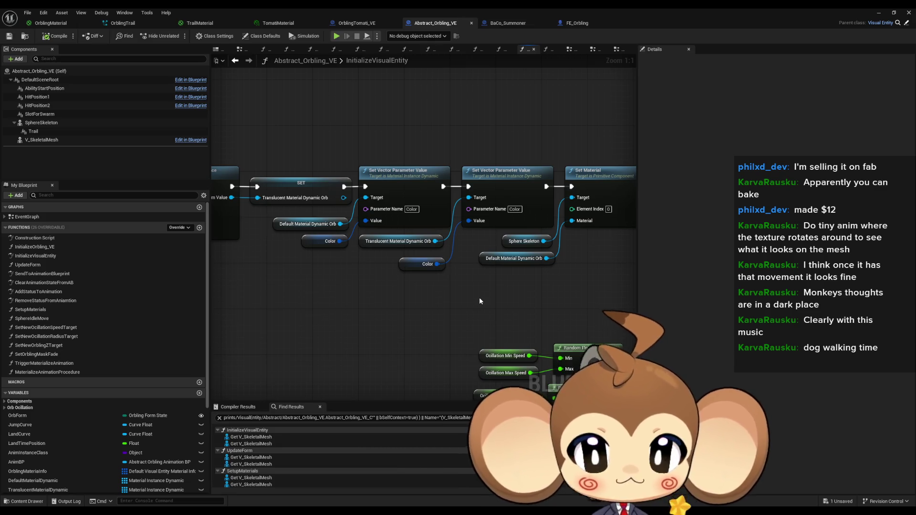
pyautogui.scroll(-2, 374, 278)
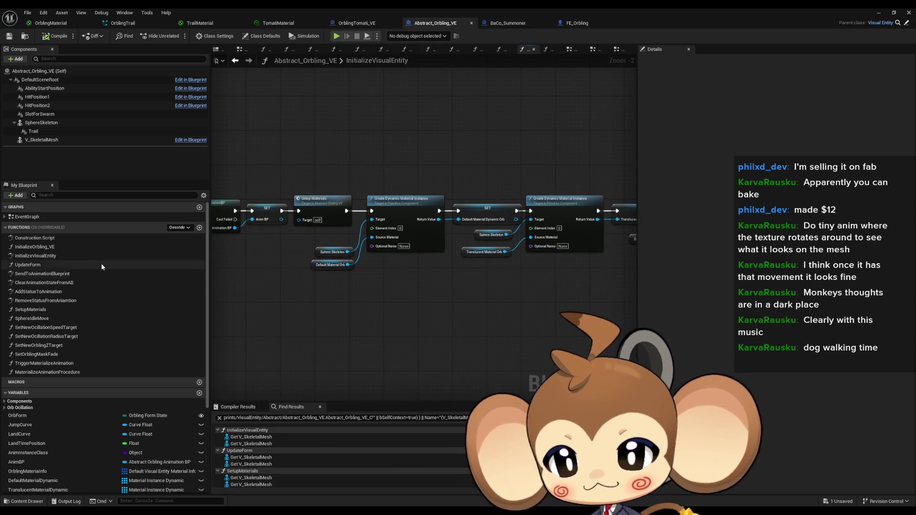
pyautogui.doubleClick(54, 247)
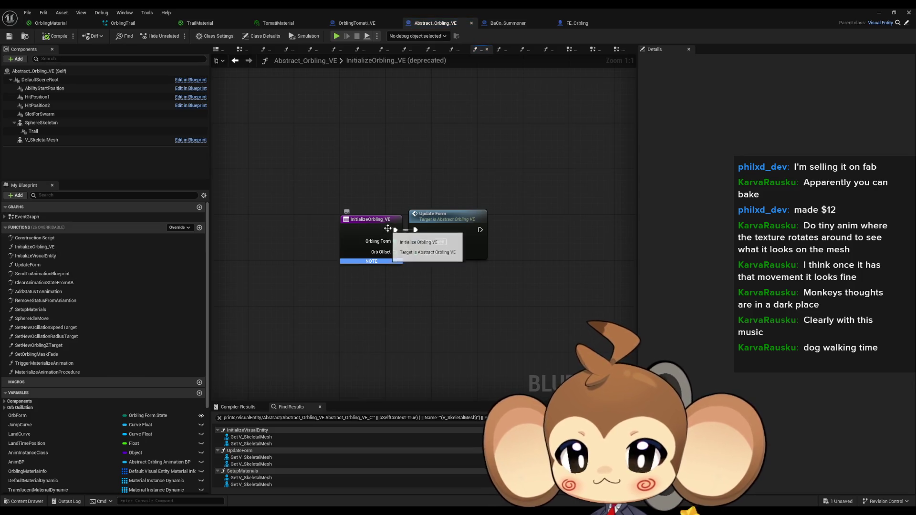
pyautogui.rightClick(357, 222)
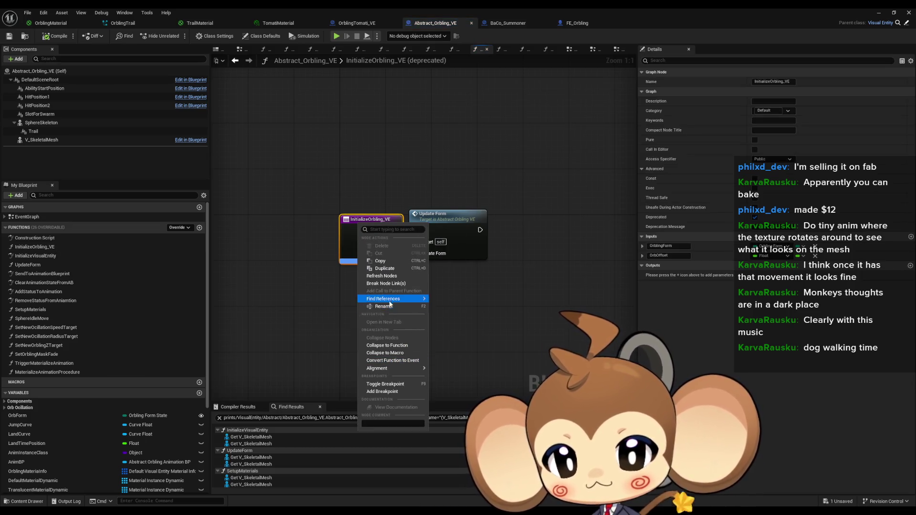
# Put a breakpoint on the InitializeOrbling_VE entry node and run a quick Play/Stop test
pyautogui.moveTo(393, 301)
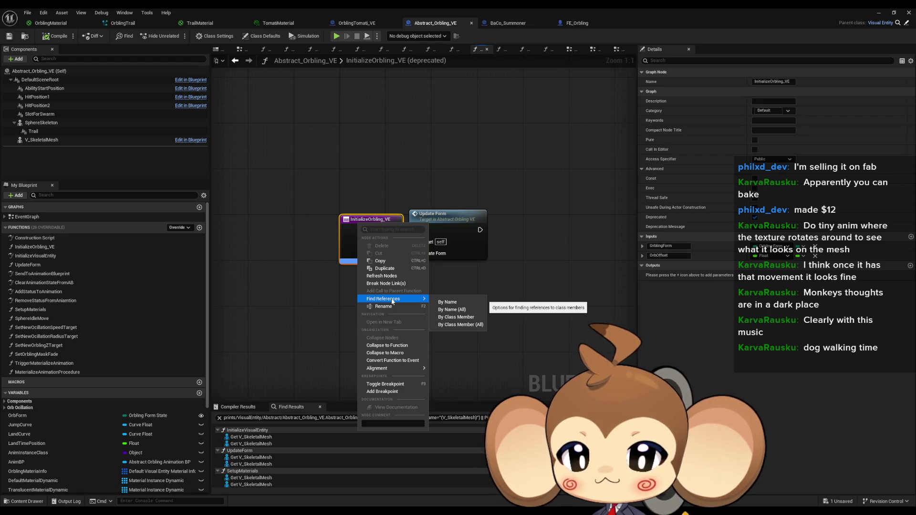
pyautogui.click(383, 391)
pyautogui.click(877, 14)
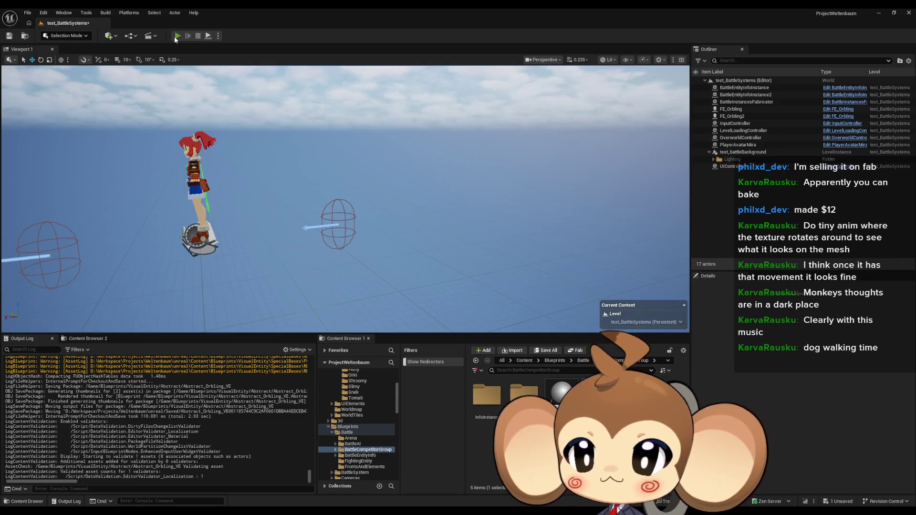
pyautogui.click(175, 37)
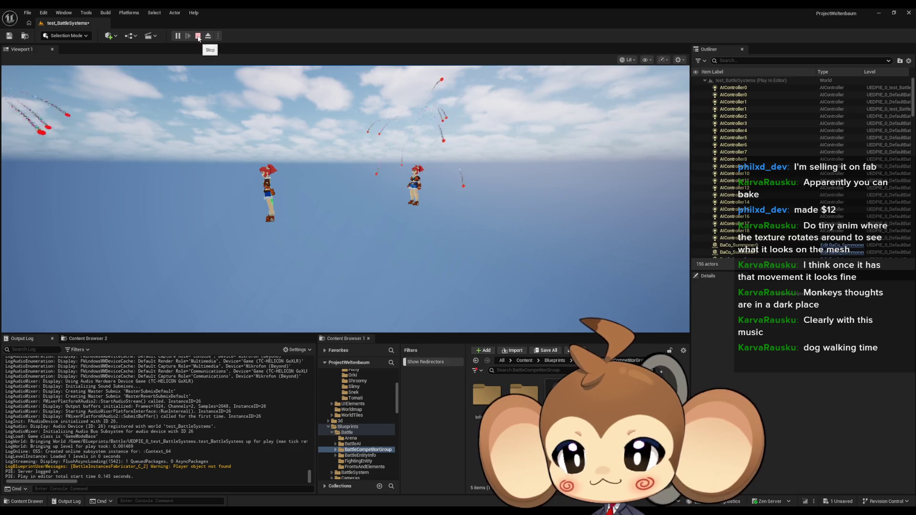
pyautogui.click(198, 36)
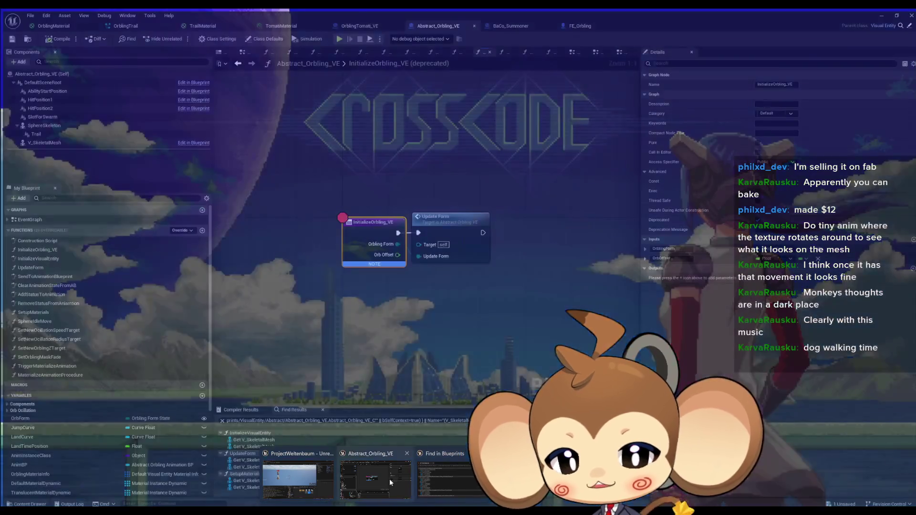
pyautogui.click(389, 479)
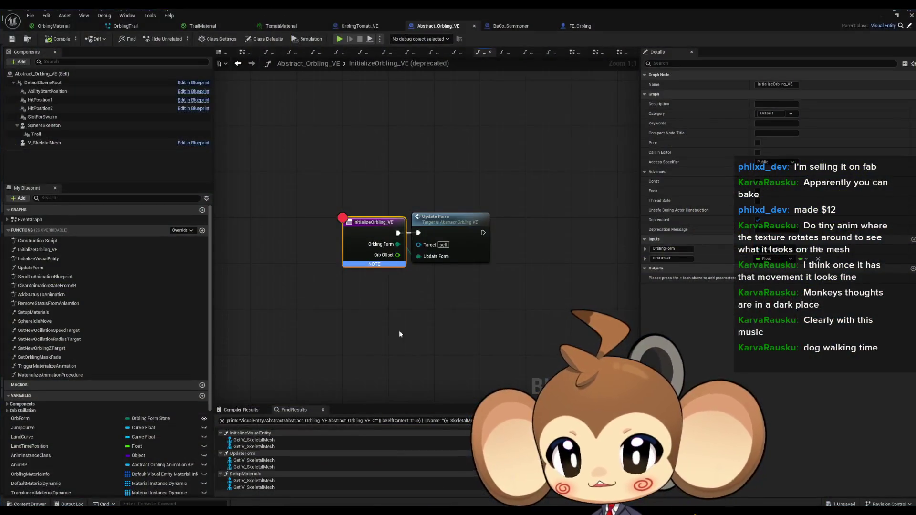
# Remove the InitializeOrbling_VE breakpoint and open the parent InitializeVisualEntity function in VisualEntity
pyautogui.rightClick(369, 236)
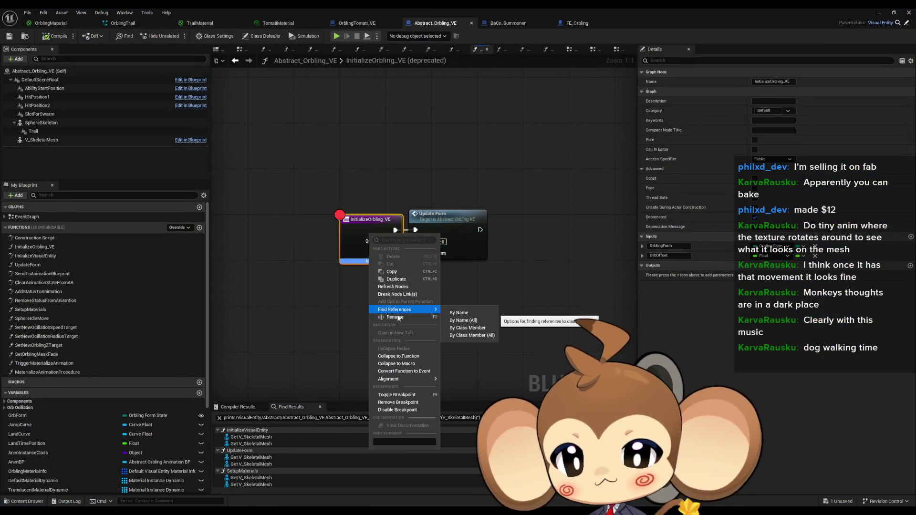
pyautogui.click(398, 402)
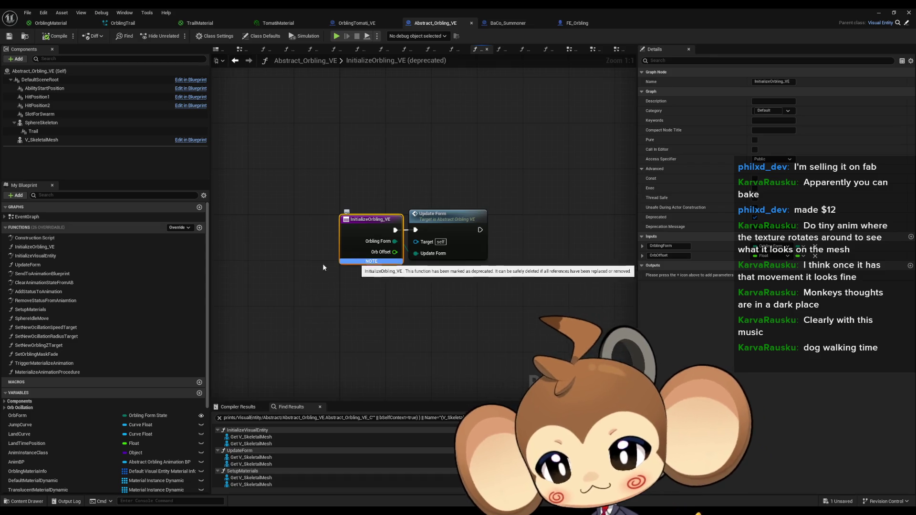
pyautogui.doubleClick(56, 256)
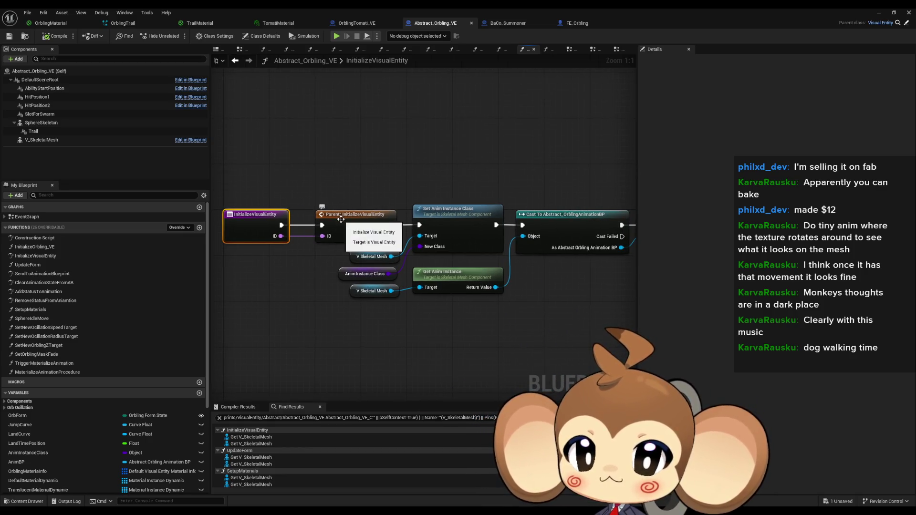
pyautogui.click(341, 219)
pyautogui.doubleClick(340, 219)
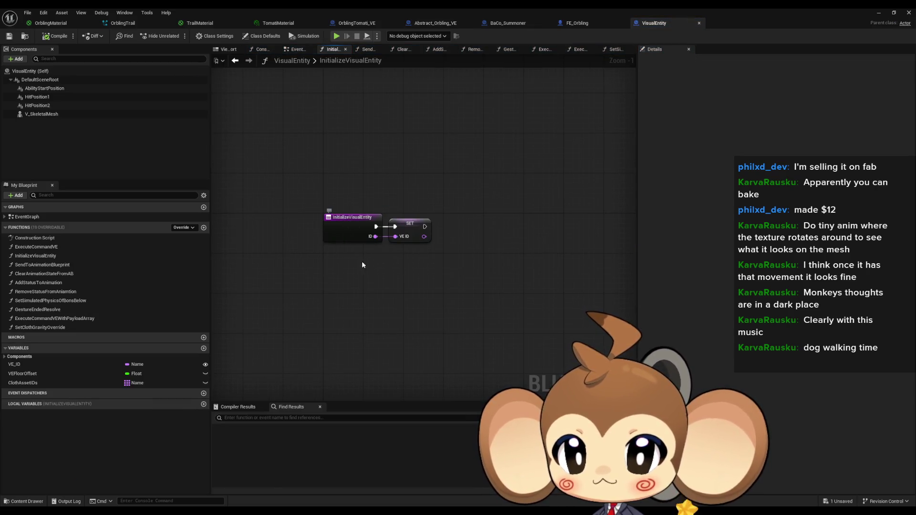
pyautogui.click(435, 23)
# Pan InitializeVisualEntity across Setup Materials, oscillation and dynamic material instance nodes, and bring up UpdateForm's actions
pyautogui.moveTo(477, 143); pyautogui.dragTo(286, 143)
pyautogui.scroll(-2, 291, 158)
pyautogui.moveTo(460, 172); pyautogui.dragTo(210, 164)
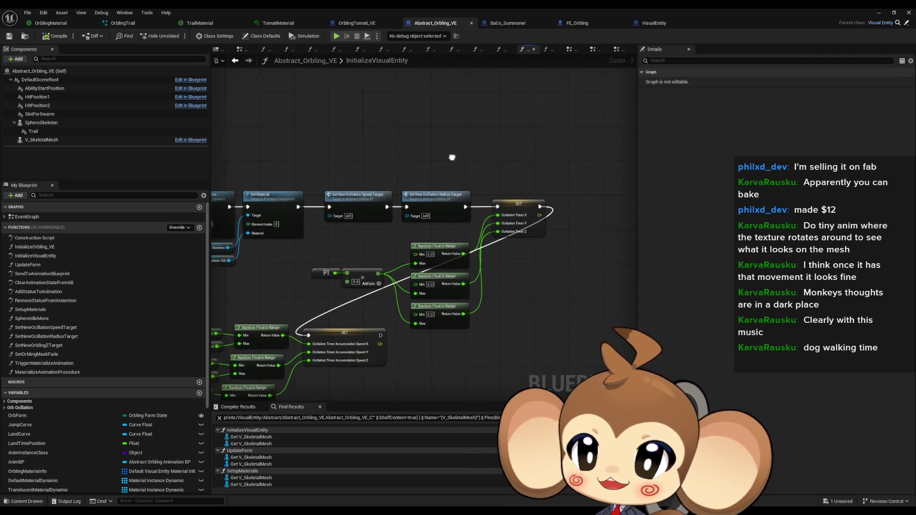
pyautogui.moveTo(452, 157); pyautogui.dragTo(526, 165)
pyautogui.moveTo(350, 172); pyautogui.dragTo(410, 202)
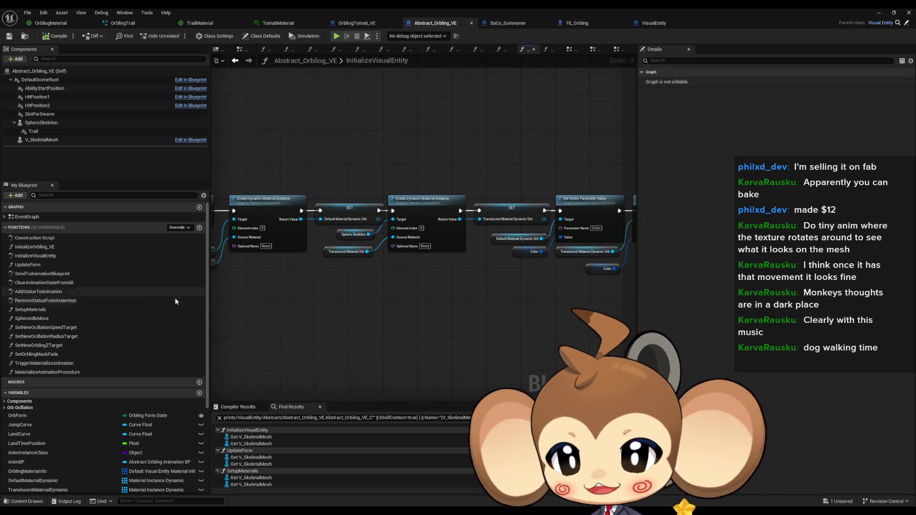
pyautogui.rightClick(44, 266)
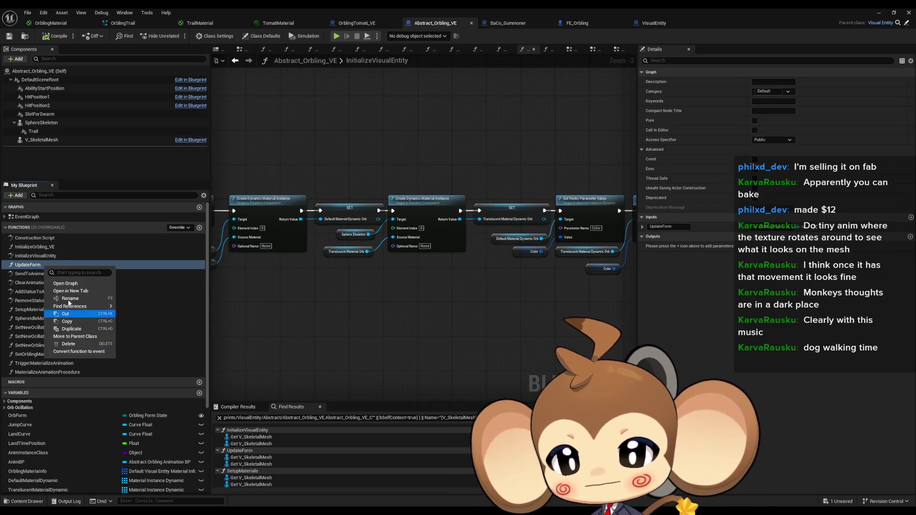
# Find all UpdateForm references (By Class Member, All) and step to calls in InitializeOrbling_VE and FE_Orbling
pyautogui.moveTo(71, 306)
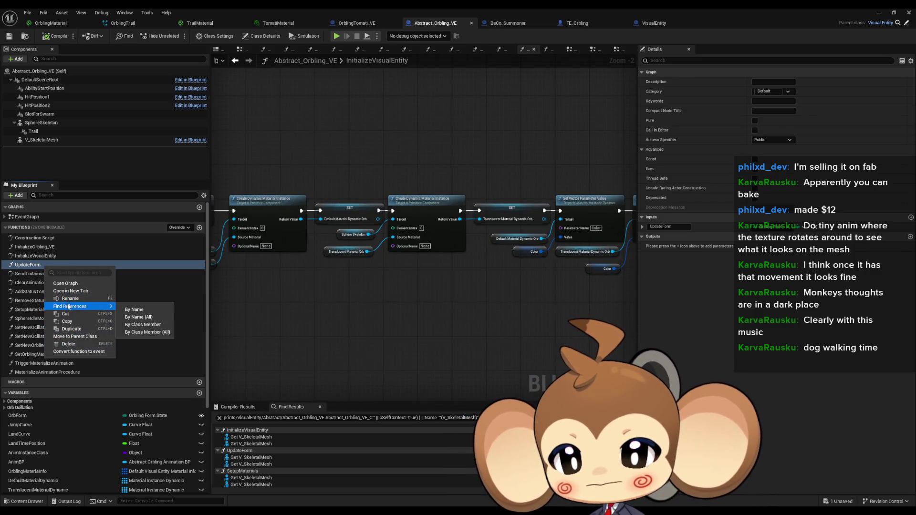
pyautogui.click(150, 334)
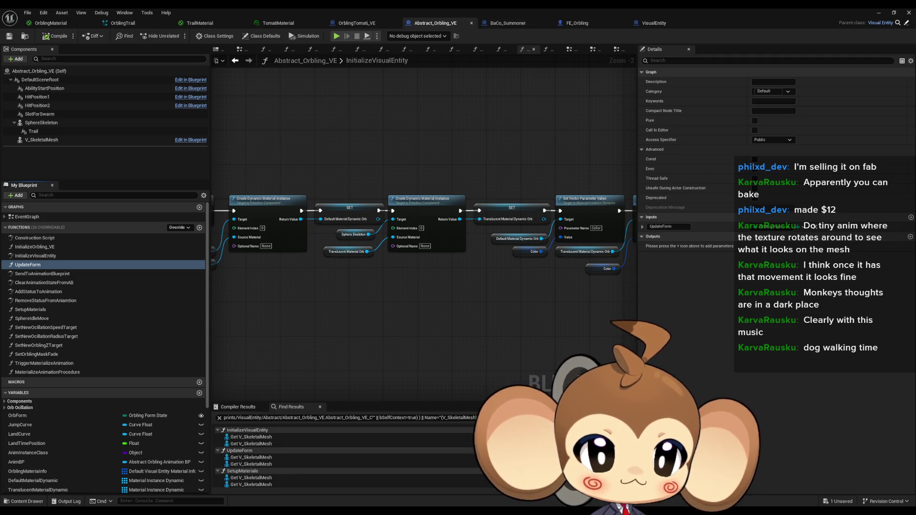
pyautogui.hotkey('alt', 'Left')
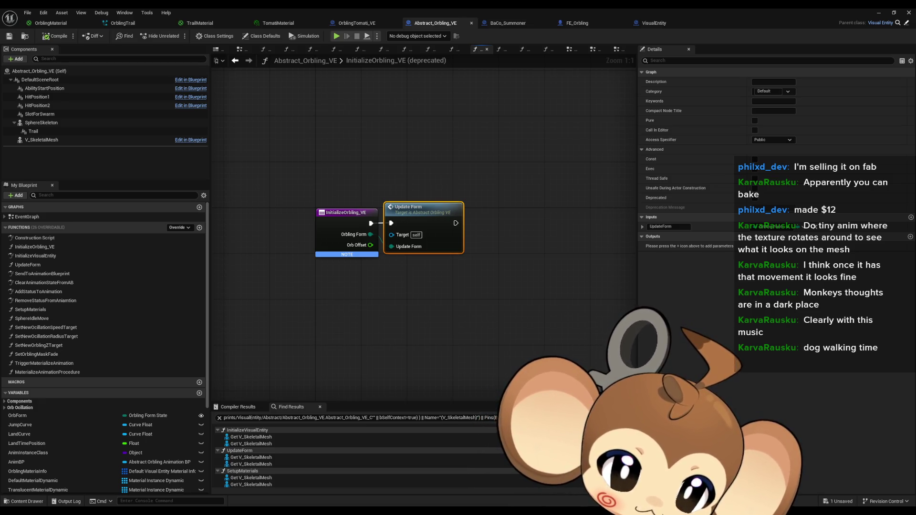
pyautogui.hotkey('alt', 'Left')
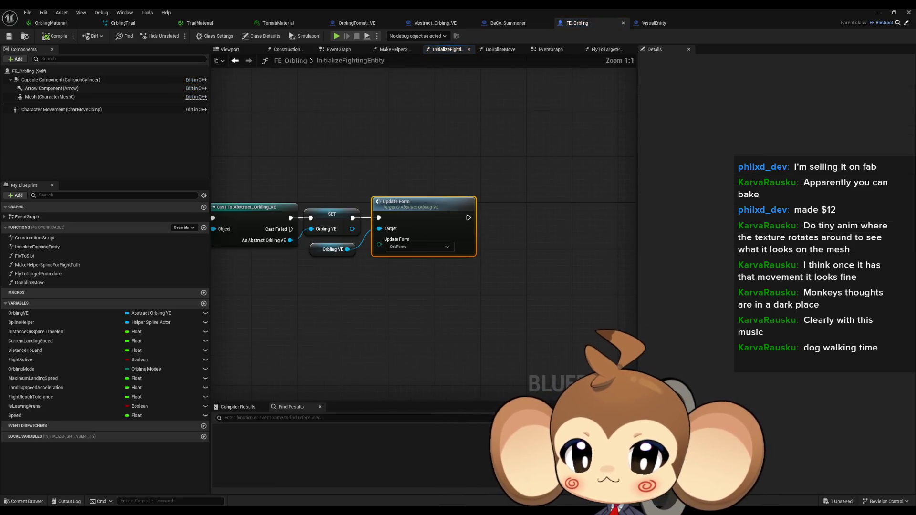
# Check FE_Orbling's InitializeFightingEntity calling Update Form with OrbForm, then open UpdateForm's graph
pyautogui.moveTo(411, 336)
pyautogui.mouseDown()
pyautogui.moveTo(691, 346)
pyautogui.moveTo(608, 349)
pyautogui.mouseUp()
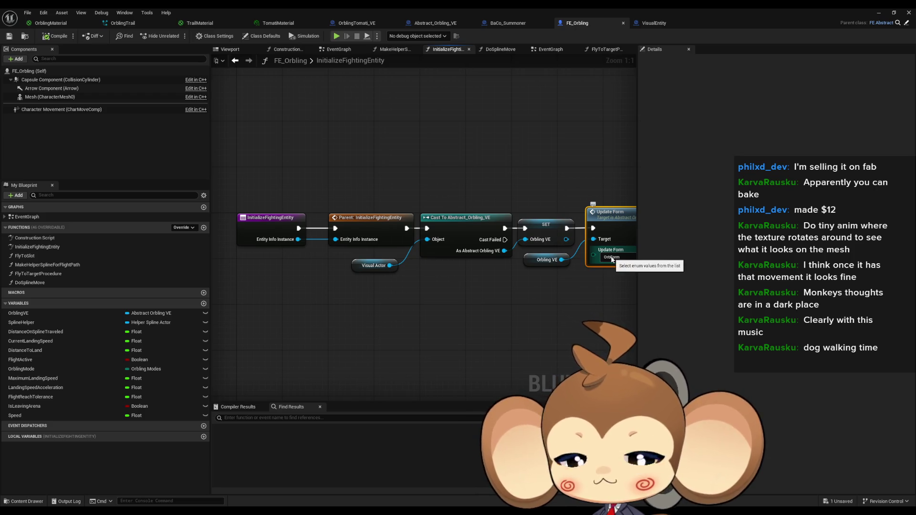
pyautogui.moveTo(591, 280); pyautogui.dragTo(499, 285)
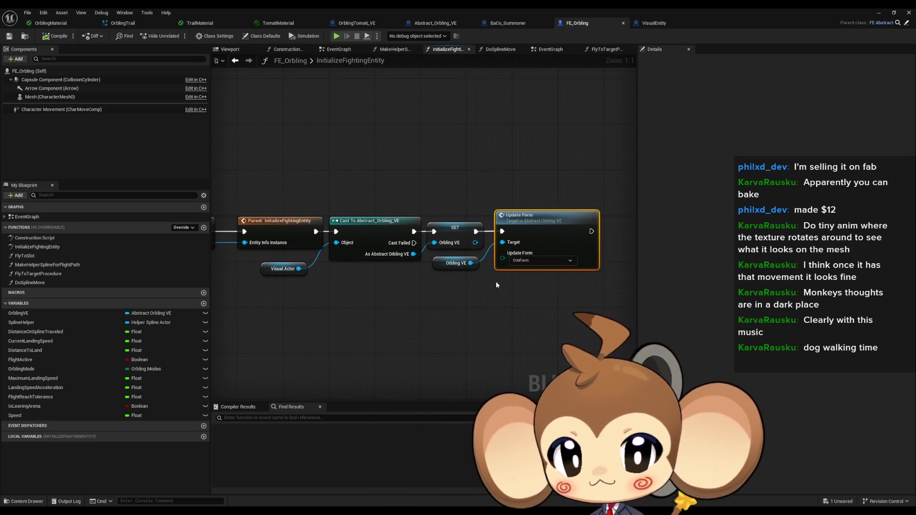
pyautogui.moveTo(517, 237); pyautogui.dragTo(564, 234)
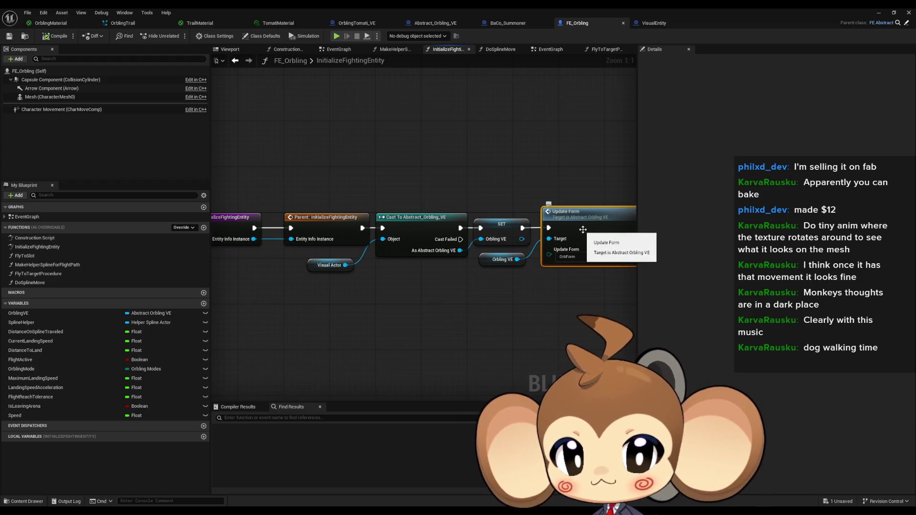
pyautogui.doubleClick(585, 230)
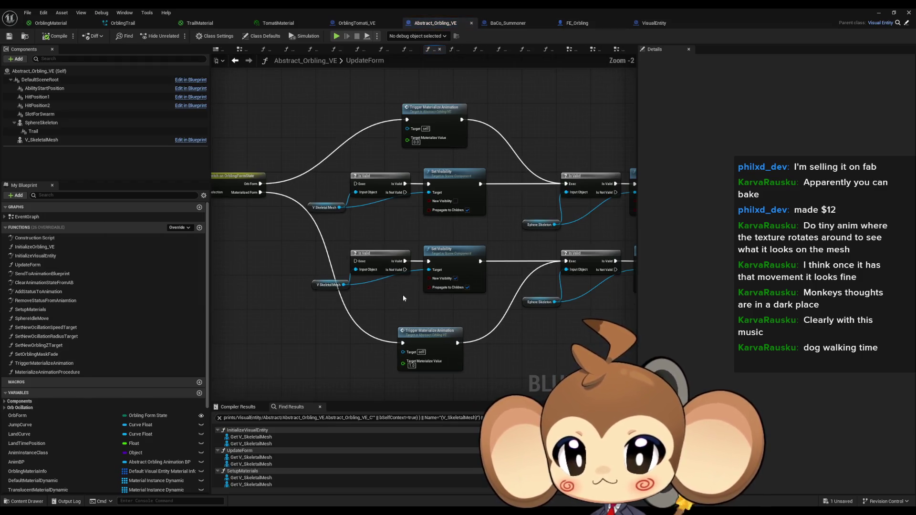
pyautogui.moveTo(405, 296); pyautogui.dragTo(478, 336)
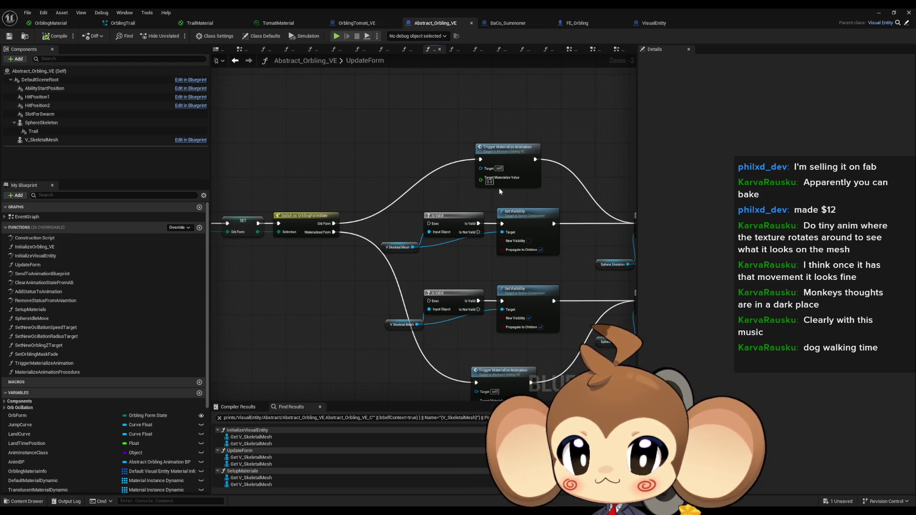
pyautogui.moveTo(267, 258); pyautogui.dragTo(422, 257)
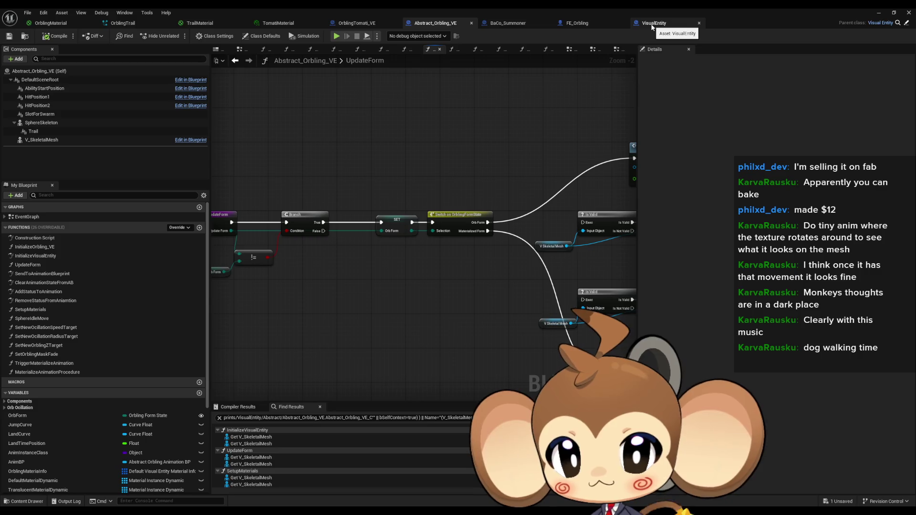
pyautogui.moveTo(493, 148)
pyautogui.mouseDown()
pyautogui.moveTo(276, 169)
pyautogui.moveTo(475, 149)
pyautogui.mouseUp()
pyautogui.moveTo(423, 228); pyautogui.dragTo(400, 248)
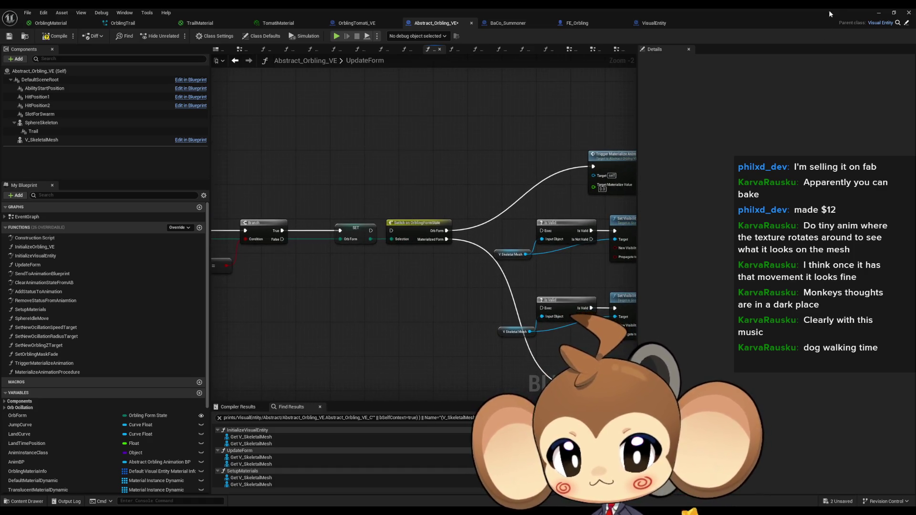
pyautogui.click(876, 14)
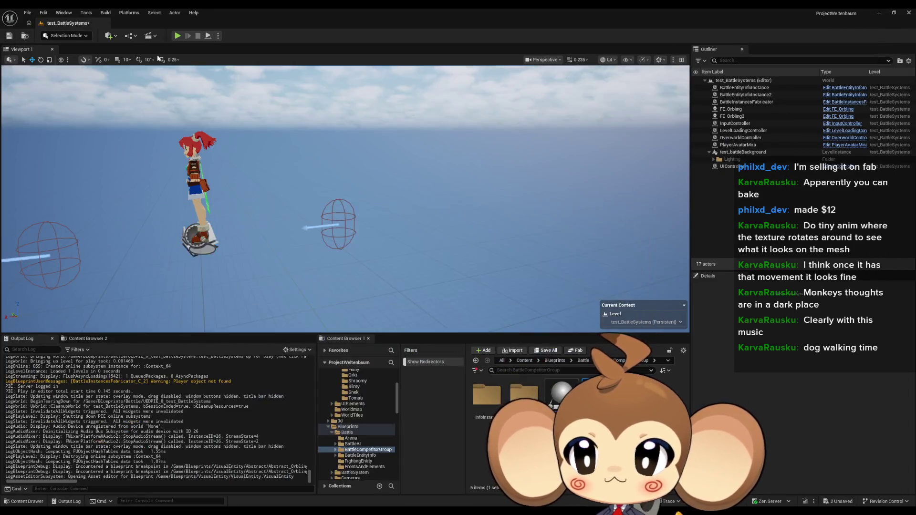
pyautogui.click(177, 37)
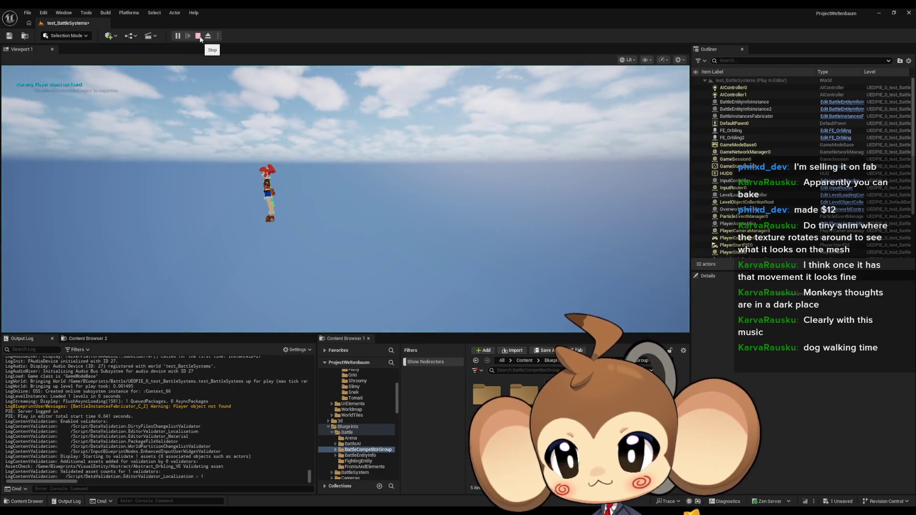
pyautogui.click(198, 36)
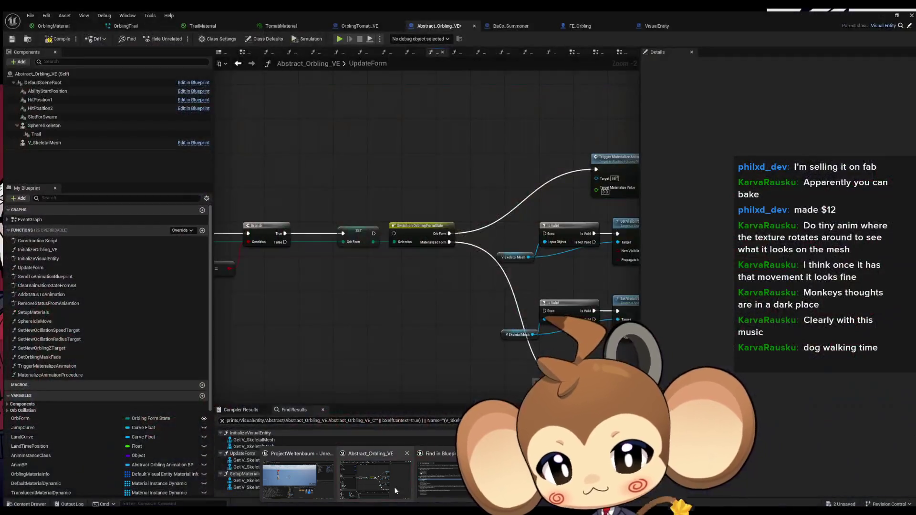
pyautogui.click(394, 487)
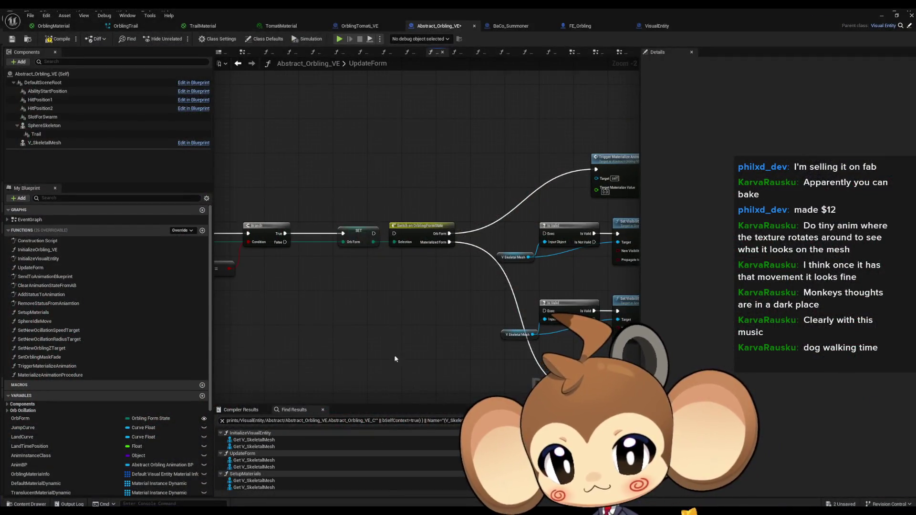
# Select the V_SkeletalMesh component and scroll its Details to the Rendering and Tags sections
pyautogui.moveTo(380, 250); pyautogui.dragTo(302, 230)
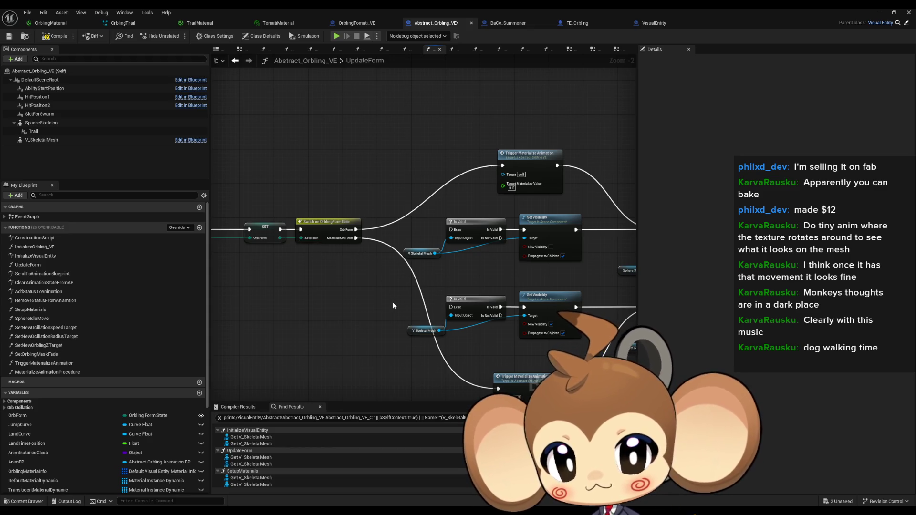
pyautogui.moveTo(394, 315); pyautogui.dragTo(419, 345)
pyautogui.click(335, 292)
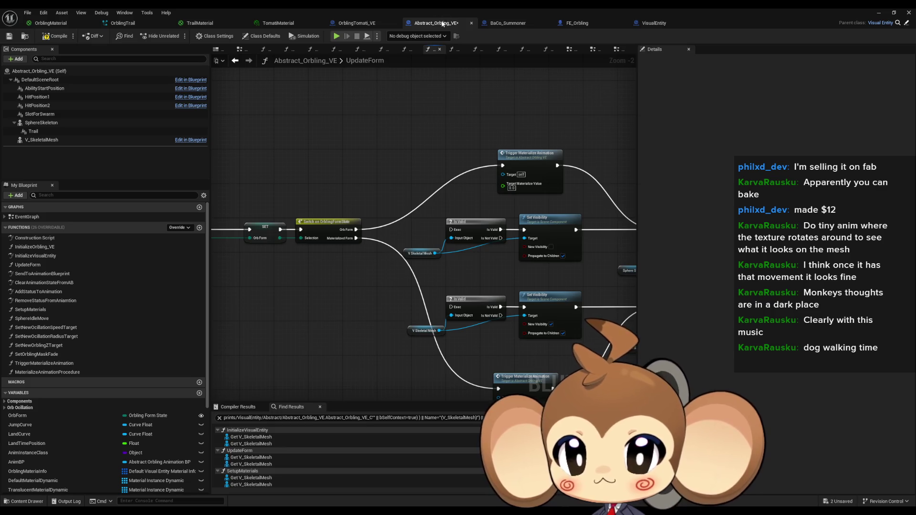
pyautogui.click(43, 139)
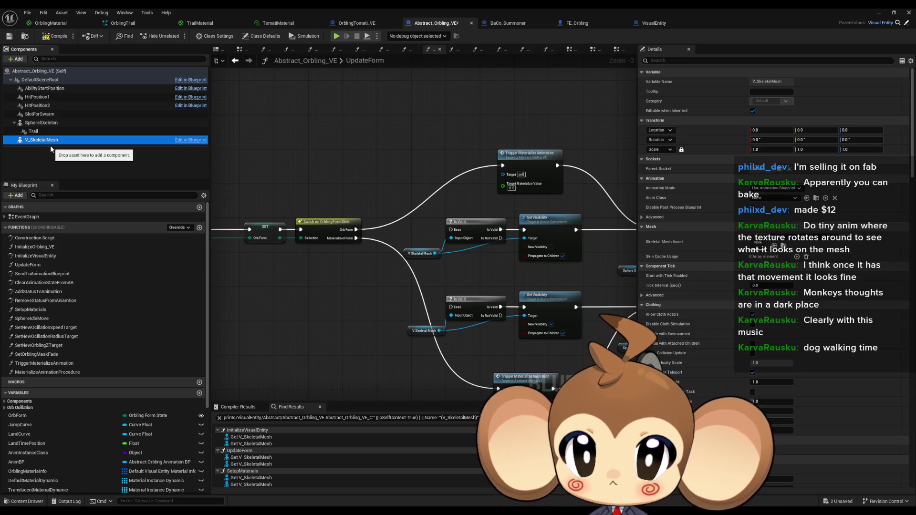
pyautogui.moveTo(377, 290); pyautogui.dragTo(289, 258)
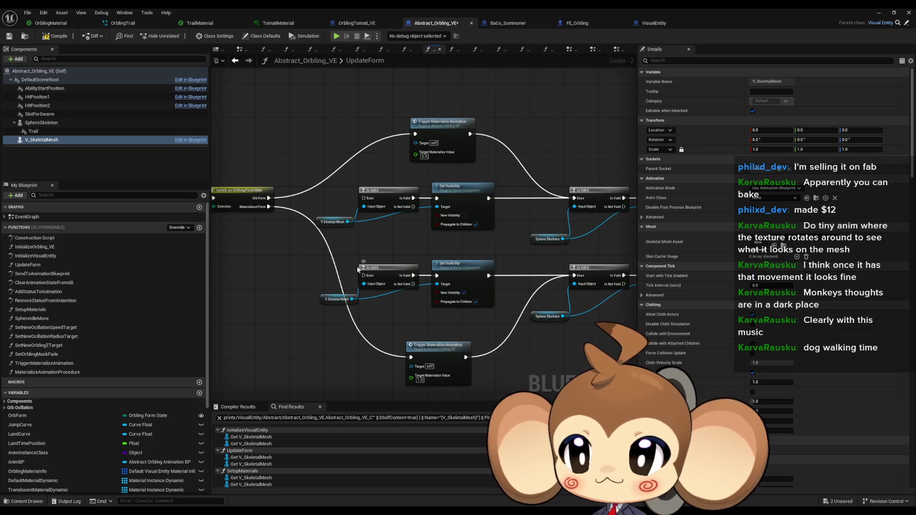
pyautogui.scroll(-3, 701, 328)
pyautogui.scroll(-10, 706, 328)
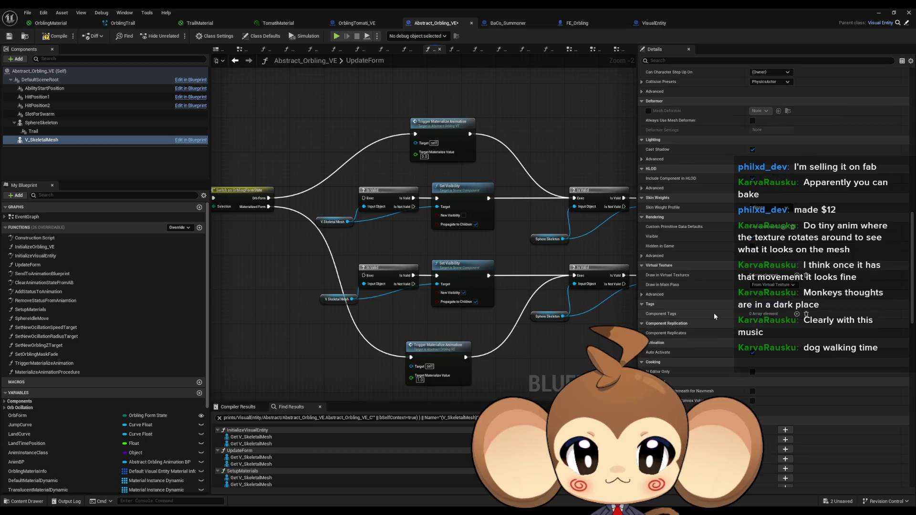
pyautogui.scroll(-3, 708, 308)
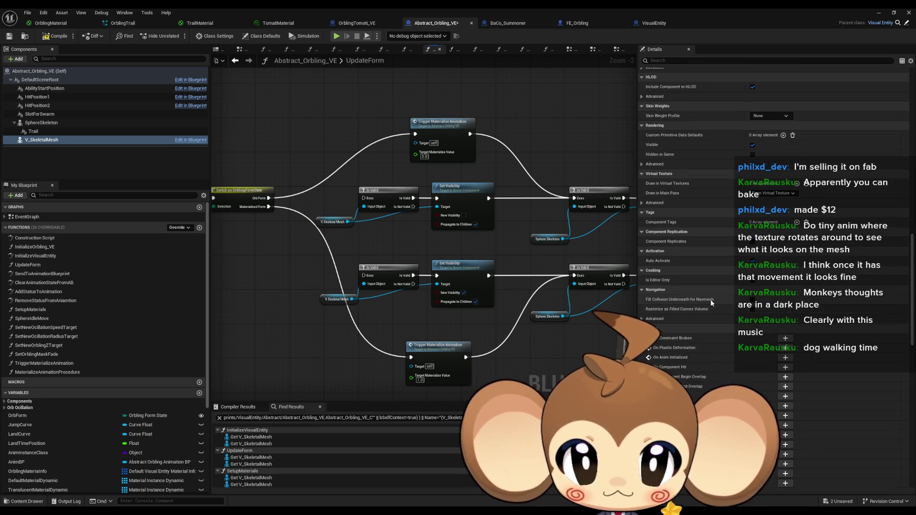
pyautogui.scroll(2, 709, 299)
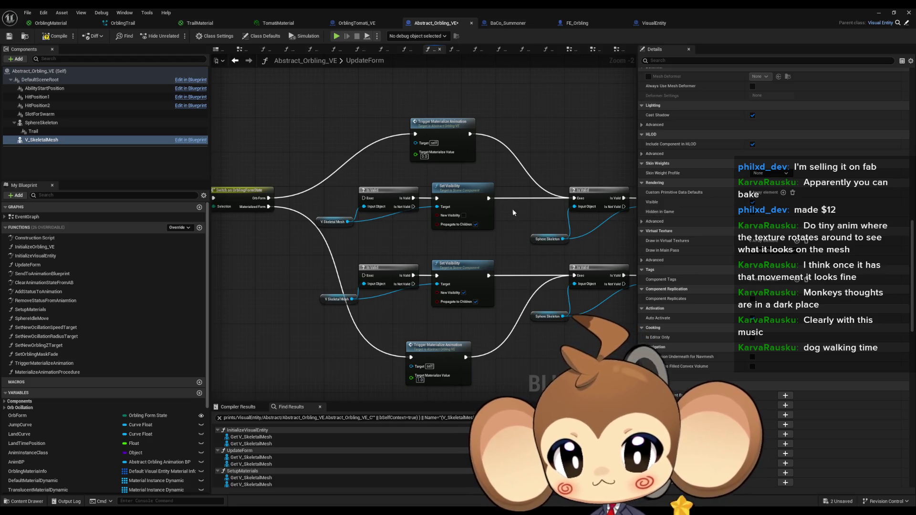
# List all Set Visibility calls in UpdateForm and step through the first two results
pyautogui.rightClick(463, 188)
pyautogui.moveTo(483, 268)
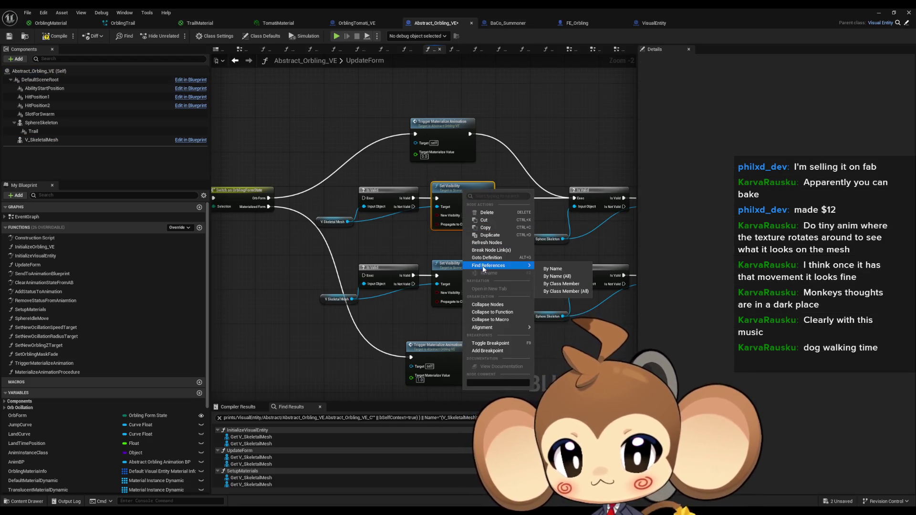
pyautogui.click(563, 283)
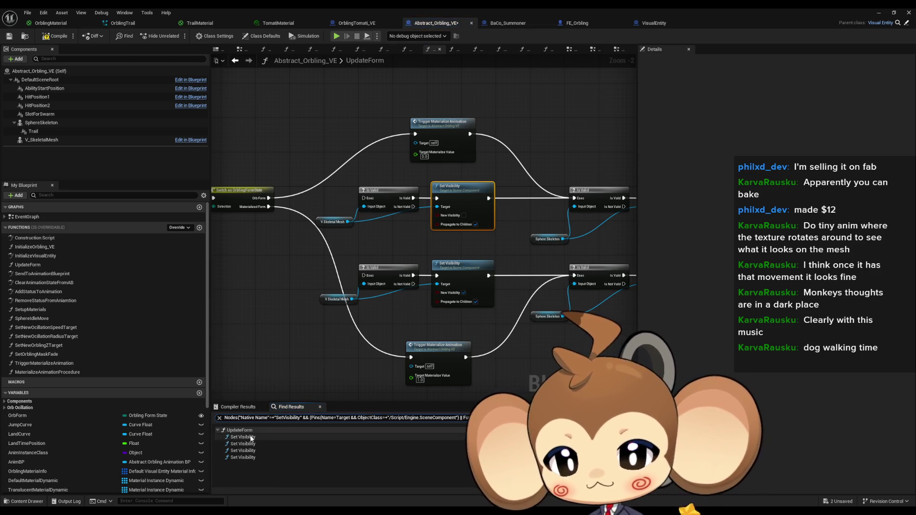
pyautogui.click(246, 437)
pyautogui.click(252, 444)
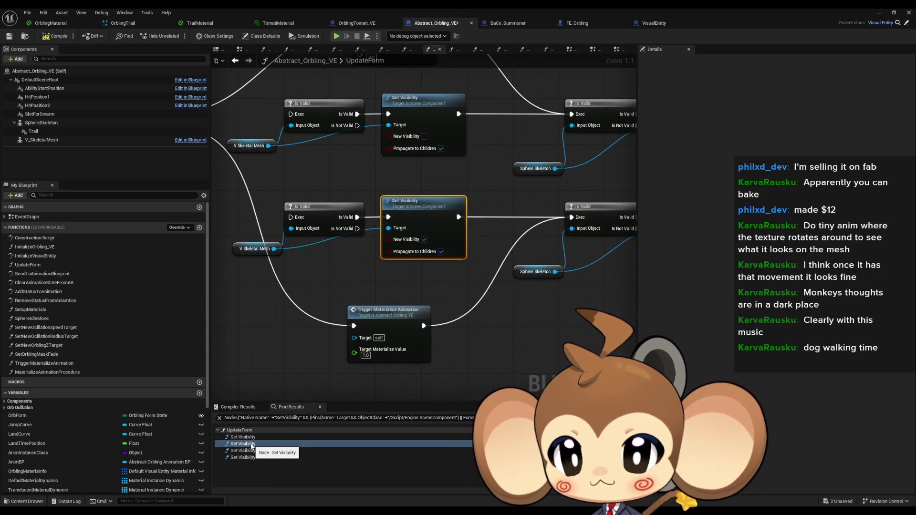
pyautogui.scroll(-3, 334, 292)
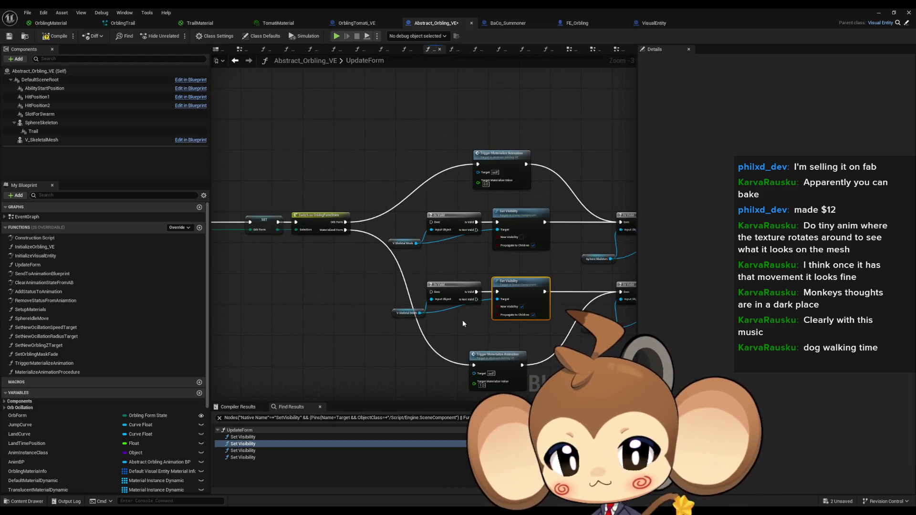
pyautogui.moveTo(470, 331)
pyautogui.mouseDown()
pyautogui.moveTo(358, 297)
pyautogui.moveTo(328, 310)
pyautogui.mouseUp()
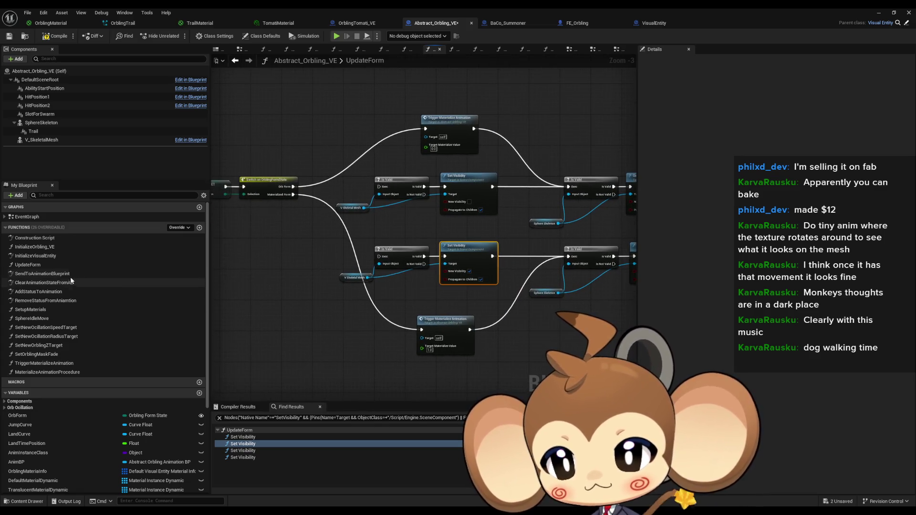
# Inspect Set New Ocillation Radius Target in InitializeVisualEntity, then open the MaterializeAnimationProcedure graph
pyautogui.doubleClick(55, 256)
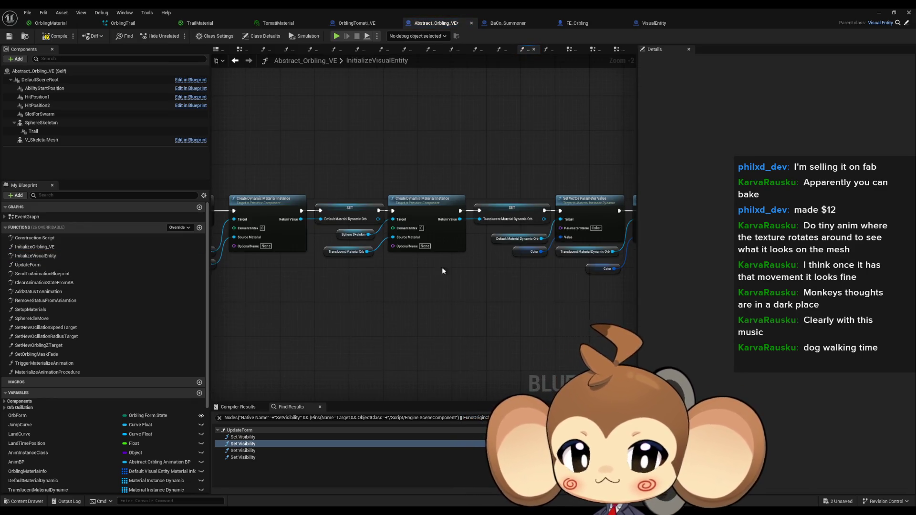
pyautogui.scroll(-2, 442, 267)
pyautogui.moveTo(376, 273); pyautogui.dragTo(459, 283)
pyautogui.scroll(3, 459, 283)
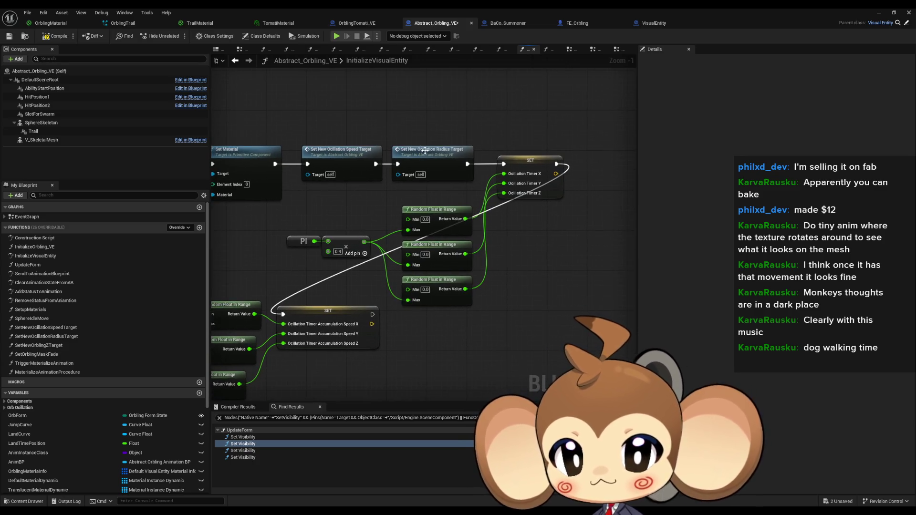
pyautogui.click(395, 149)
pyautogui.scroll(-2, 119, 329)
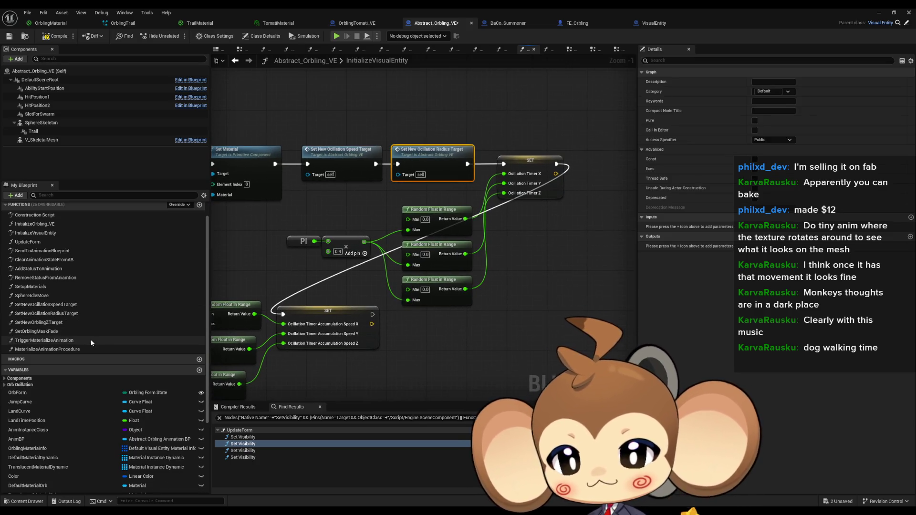
pyautogui.doubleClick(55, 349)
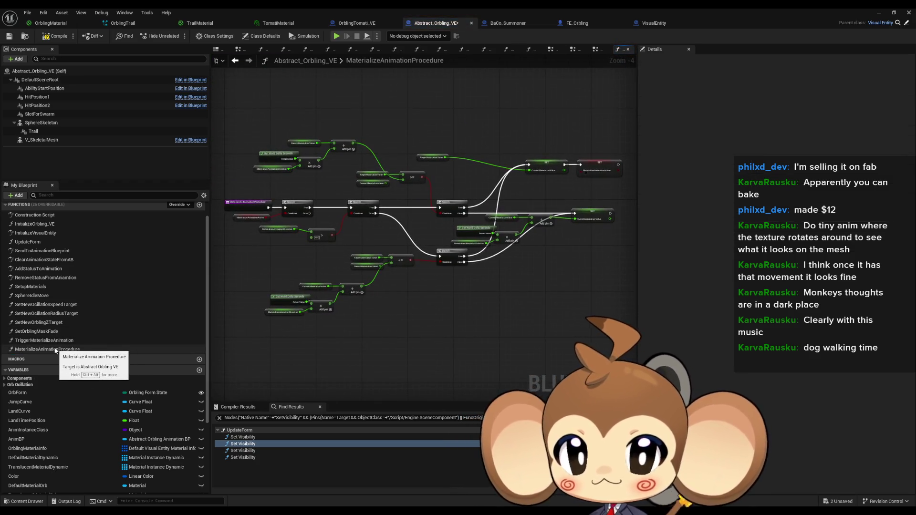
pyautogui.scroll(4, 522, 145)
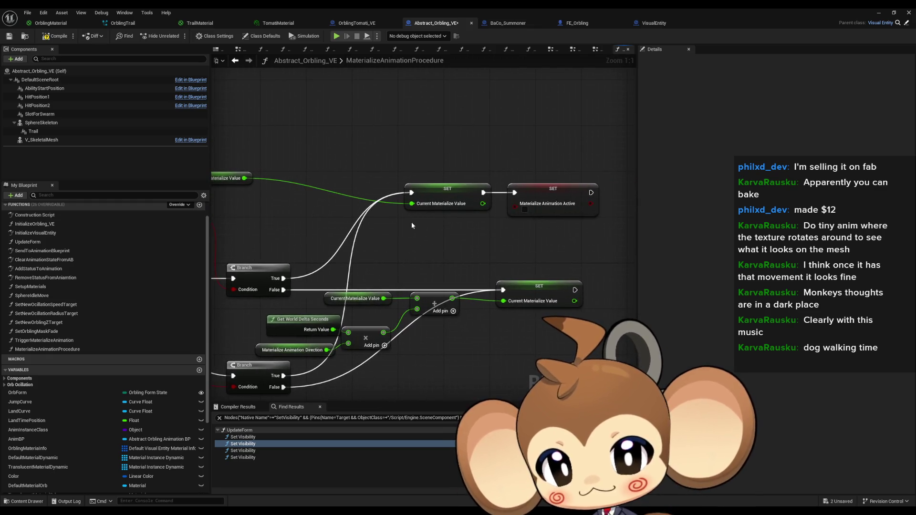
pyautogui.rightClick(430, 192)
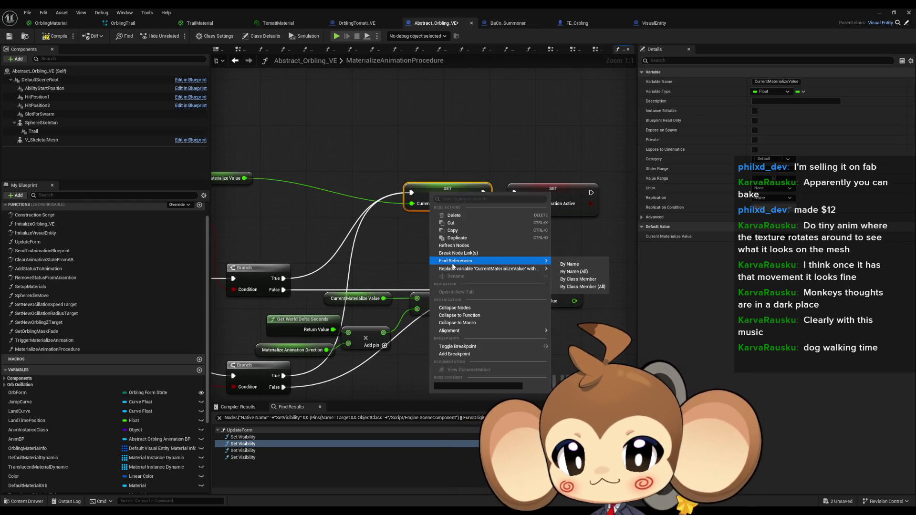
# List CurrentMaterializeValue references and jump to them in MaterializeAnimationProcedure and TriggerMaterializeAnimation
pyautogui.click(573, 281)
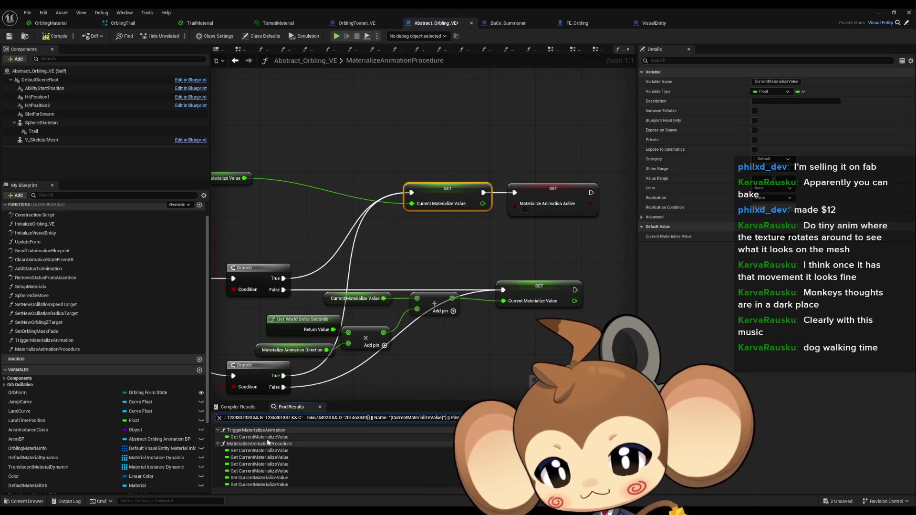
pyautogui.doubleClick(244, 477)
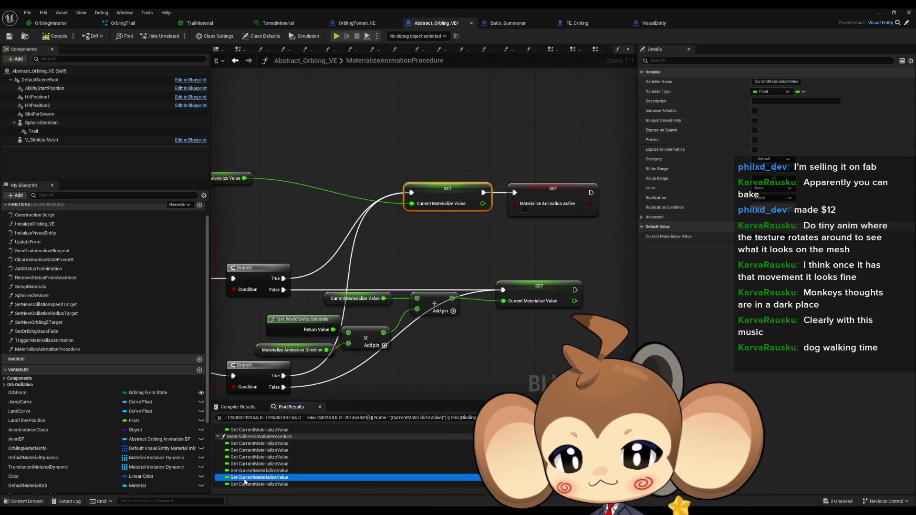
pyautogui.scroll(1, 245, 452)
pyautogui.doubleClick(249, 437)
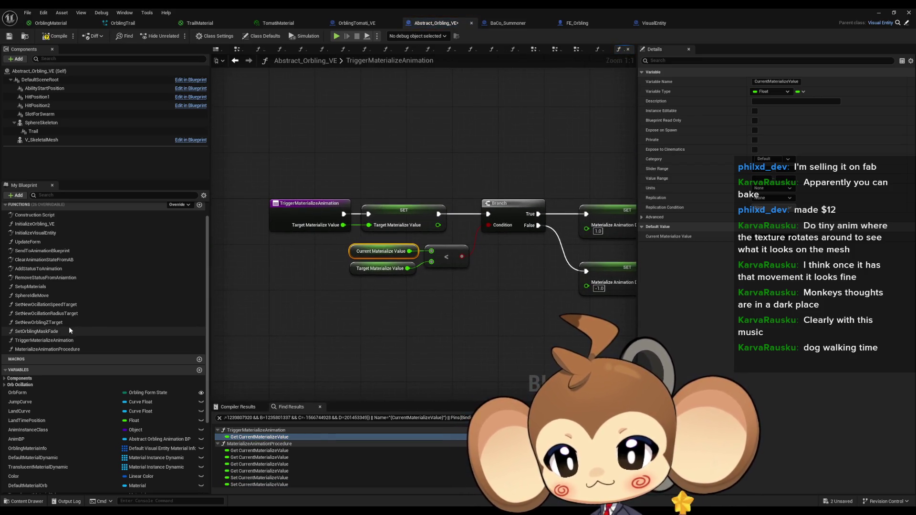
pyautogui.scroll(1, 67, 310)
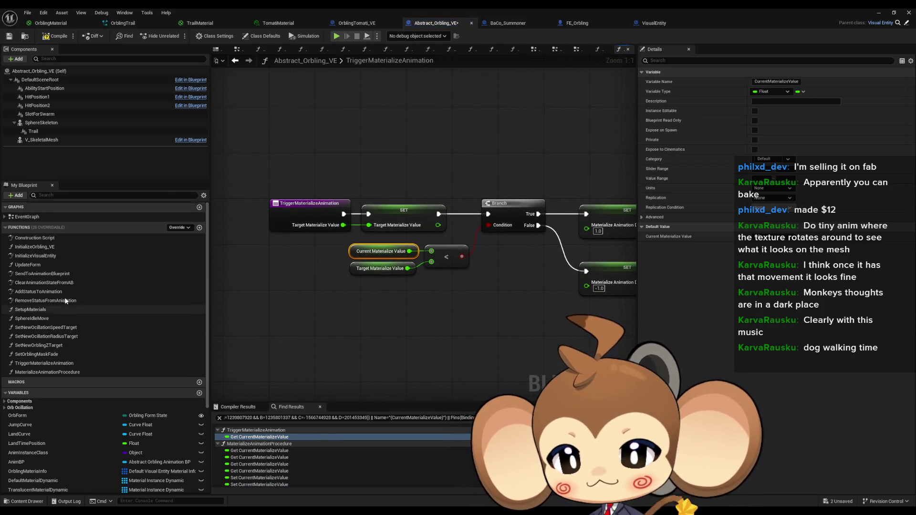
# Open the EventGraph, then the InitializeVisualEntity function graph
pyautogui.doubleClick(38, 216)
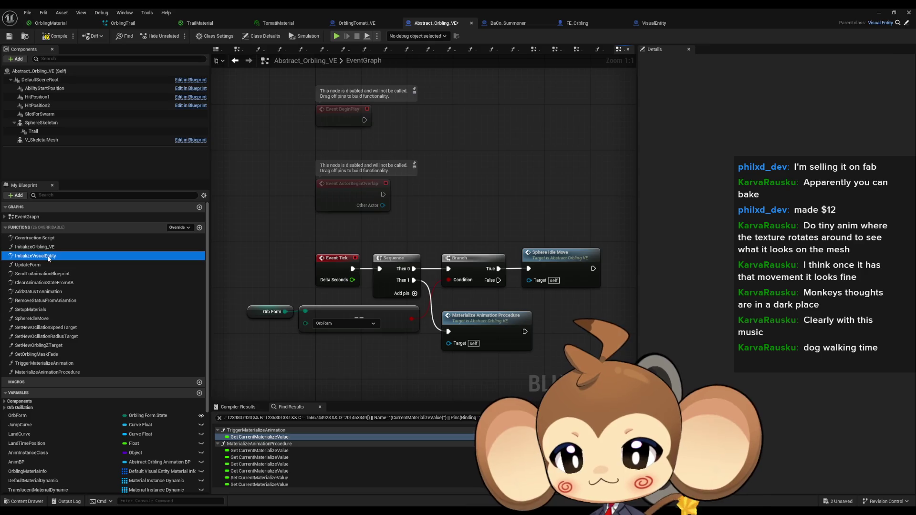
pyautogui.doubleClick(34, 255)
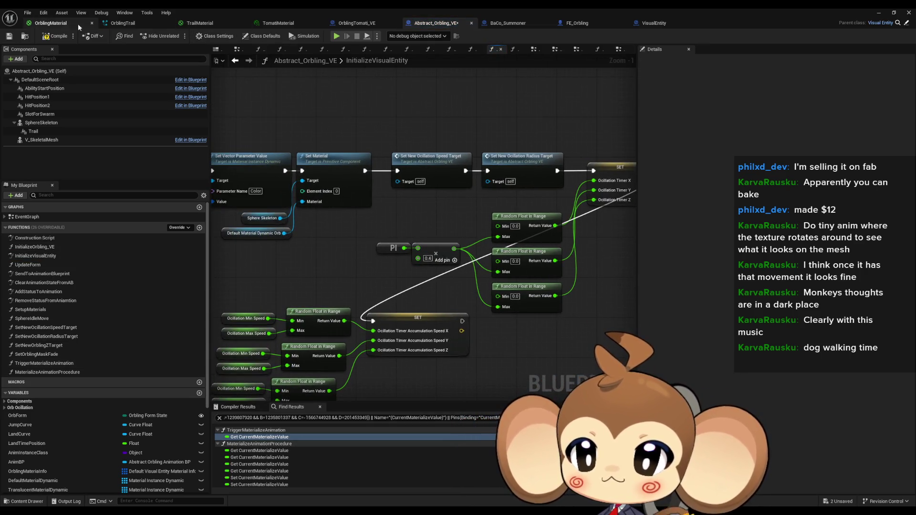
pyautogui.click(58, 23)
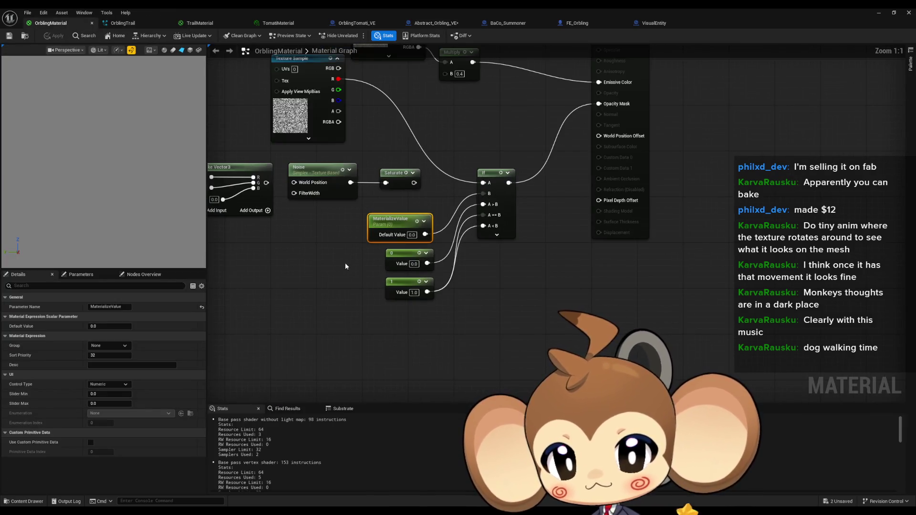
# Return to Abstract_Orbling_VE's InitializeVisualEntity, briefly peeking at the deprecated InitializeOrbling_VE function
pyautogui.click(345, 264)
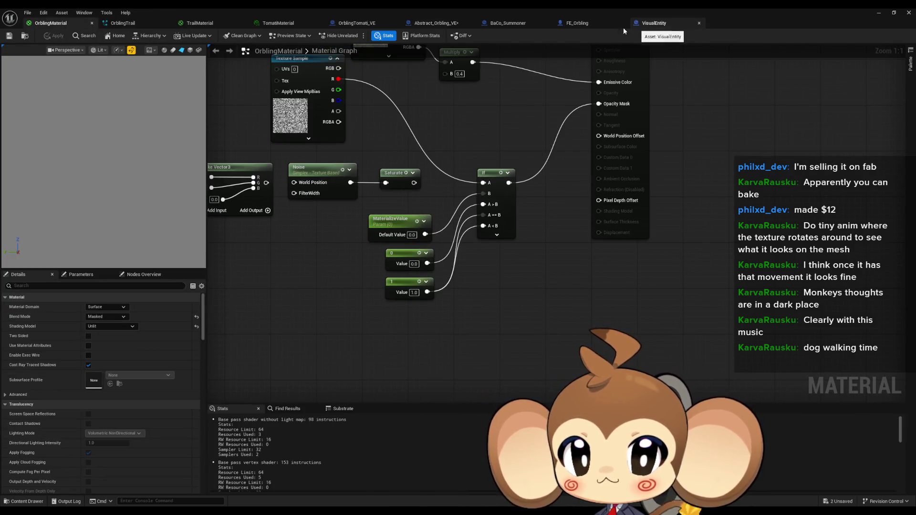
pyautogui.click(424, 24)
pyautogui.moveTo(465, 343)
pyautogui.mouseDown()
pyautogui.moveTo(420, 329)
pyautogui.moveTo(400, 305)
pyautogui.mouseUp()
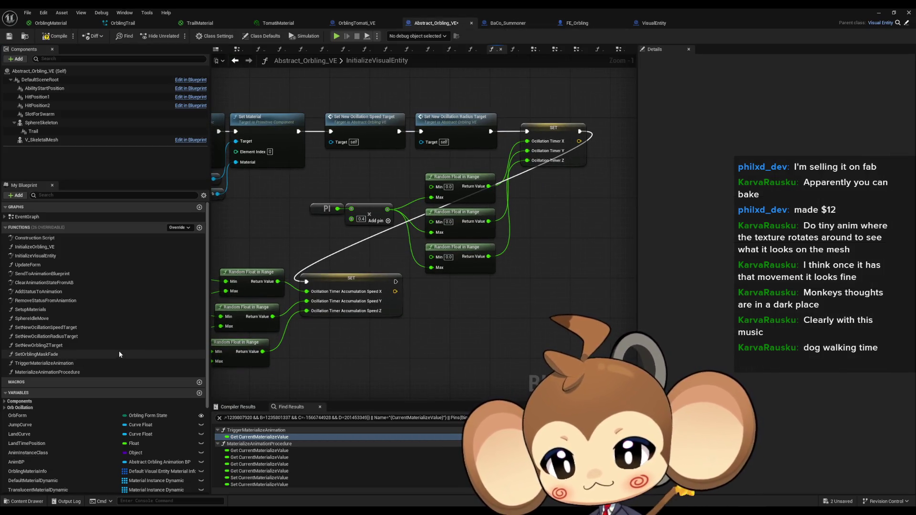
pyautogui.moveTo(441, 190); pyautogui.dragTo(470, 215)
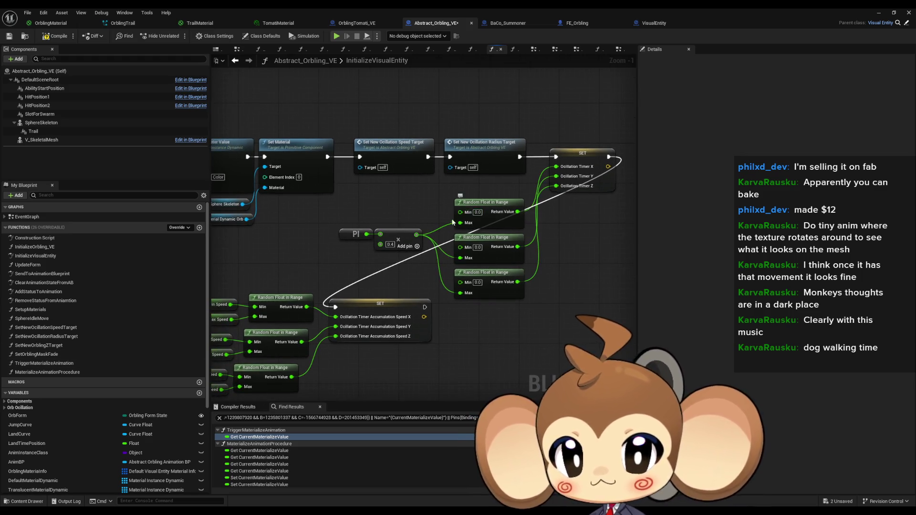
pyautogui.doubleClick(54, 248)
pyautogui.doubleClick(53, 255)
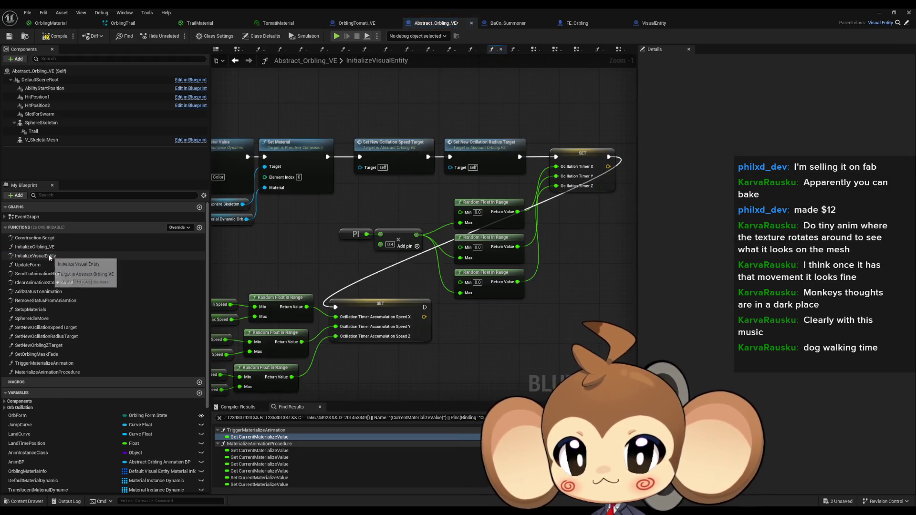
# Inspect the Translucent Material Dynamic Orb, Create Dynamic Material Instance, Set Vector Parameter Value and Color nodes
pyautogui.moveTo(470, 228); pyautogui.dragTo(501, 215)
pyautogui.scroll(-5, 131, 323)
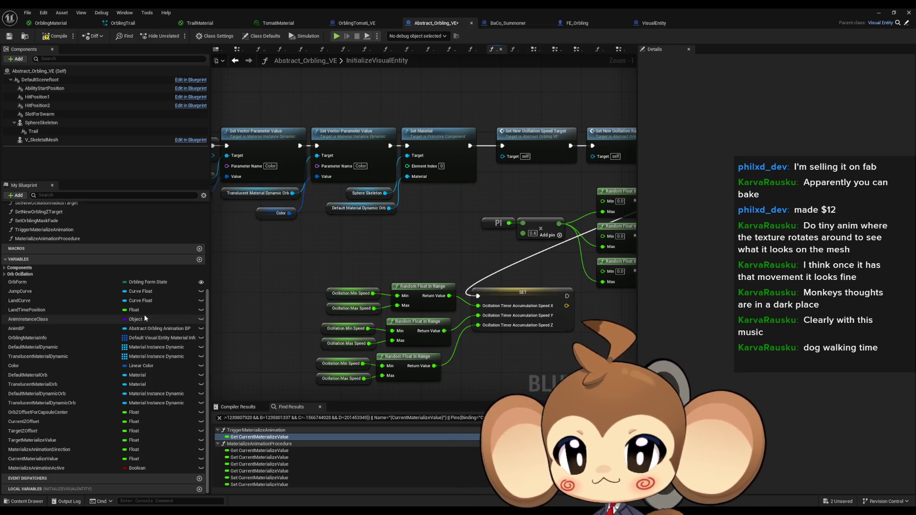
pyautogui.moveTo(444, 233)
pyautogui.mouseDown()
pyautogui.moveTo(439, 253)
pyautogui.moveTo(330, 258)
pyautogui.moveTo(429, 312)
pyautogui.moveTo(396, 320)
pyautogui.moveTo(478, 323)
pyautogui.mouseUp()
pyautogui.click(343, 263)
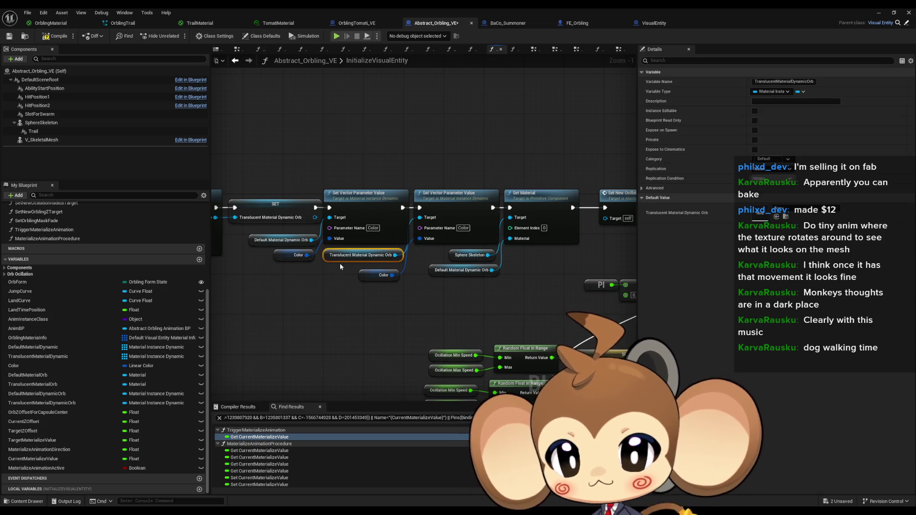
pyautogui.moveTo(342, 288); pyautogui.dragTo(435, 302)
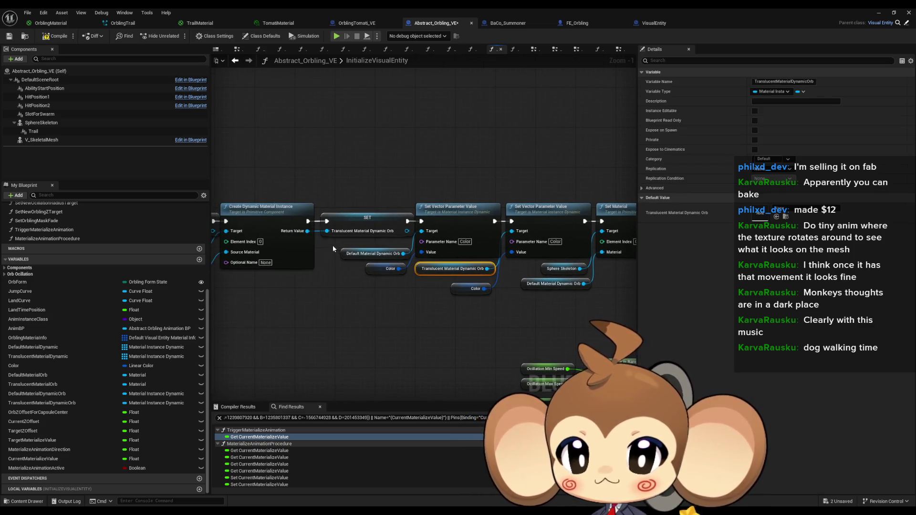
pyautogui.scroll(1, 359, 286)
pyautogui.click(463, 220)
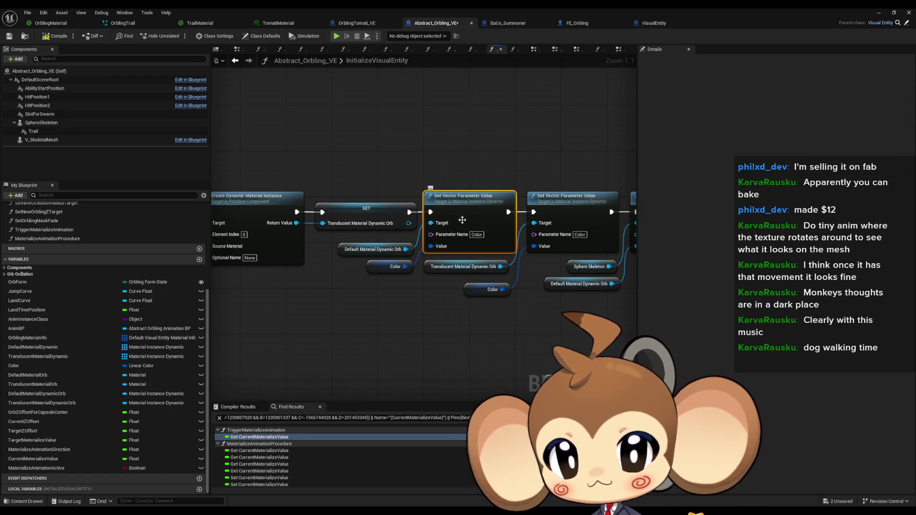
pyautogui.click(378, 268)
# Open the parent VisualEntity InitializeVisualEntity function, then return to the Abstract_Orbling_VE graph's start
pyautogui.moveTo(344, 288); pyautogui.dragTo(505, 283)
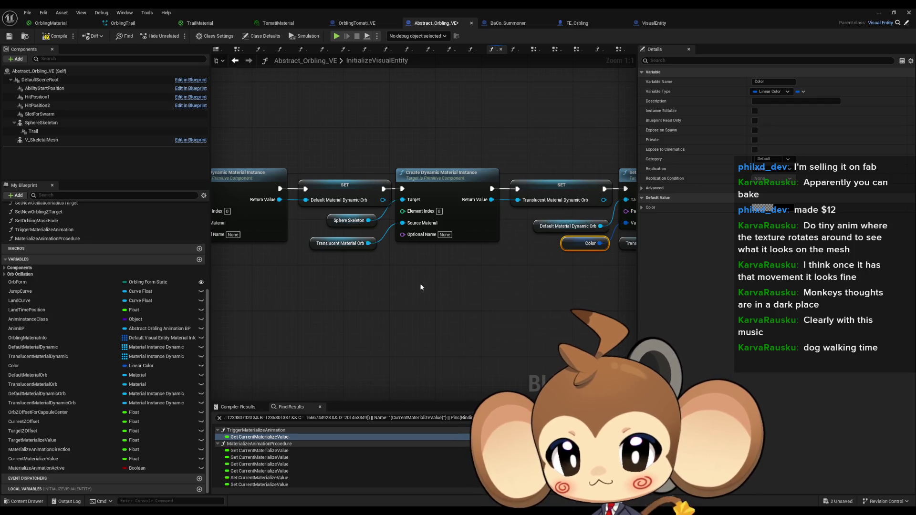
pyautogui.scroll(-3, 420, 286)
pyautogui.moveTo(407, 254)
pyautogui.mouseDown()
pyautogui.moveTo(460, 258)
pyautogui.moveTo(447, 254)
pyautogui.mouseUp()
pyautogui.doubleClick(410, 225)
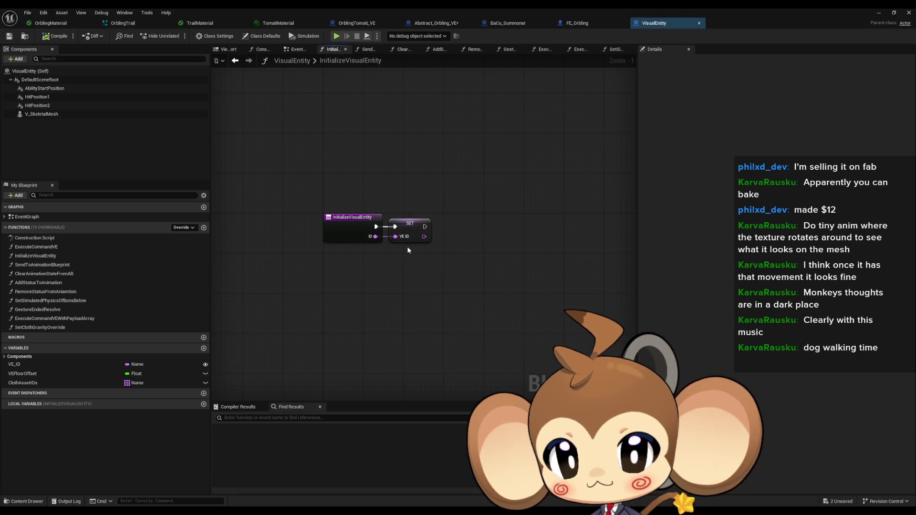
pyautogui.click(438, 26)
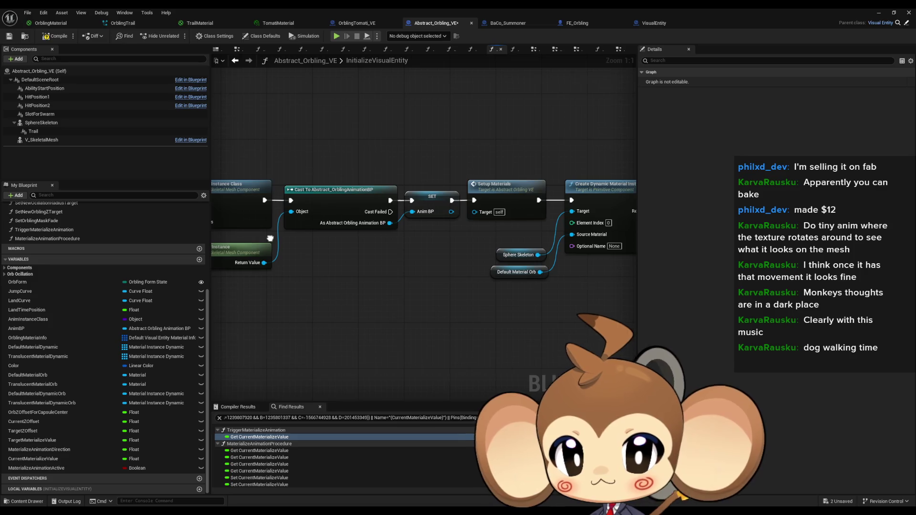
pyautogui.moveTo(270, 238); pyautogui.dragTo(207, 234)
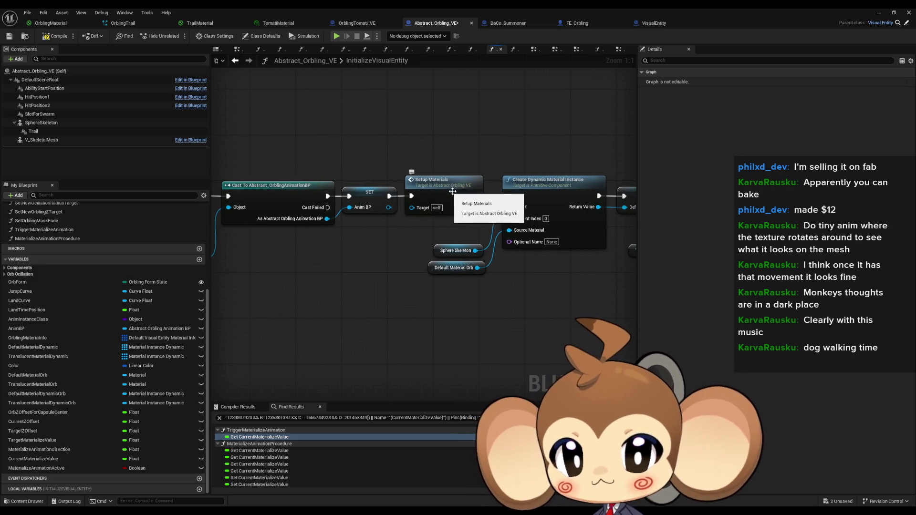
# Glance at SetupMaterials, then review InitializeVisualEntity's Set Vector Parameter Value, Default Material Dynamic Orb and Set Material nodes
pyautogui.doubleClick(437, 185)
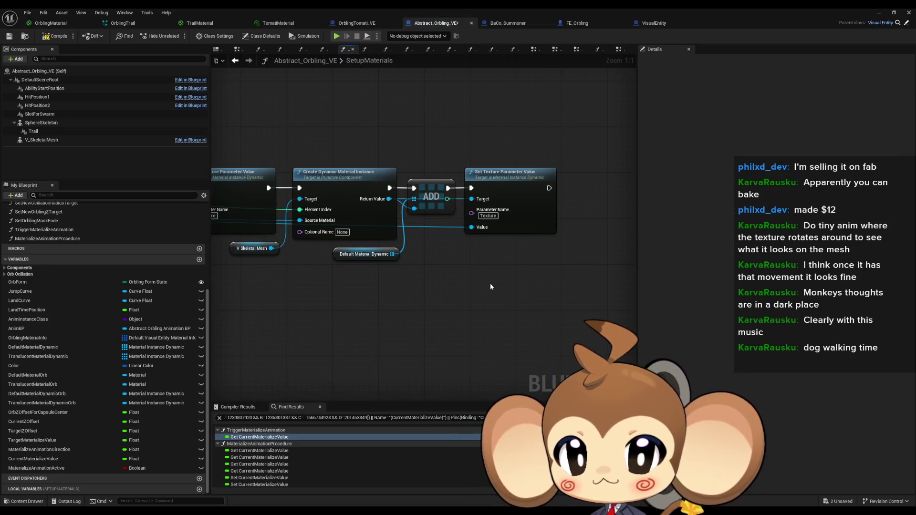
pyautogui.moveTo(405, 282)
pyautogui.mouseDown()
pyautogui.moveTo(486, 282)
pyautogui.moveTo(378, 268)
pyautogui.mouseUp()
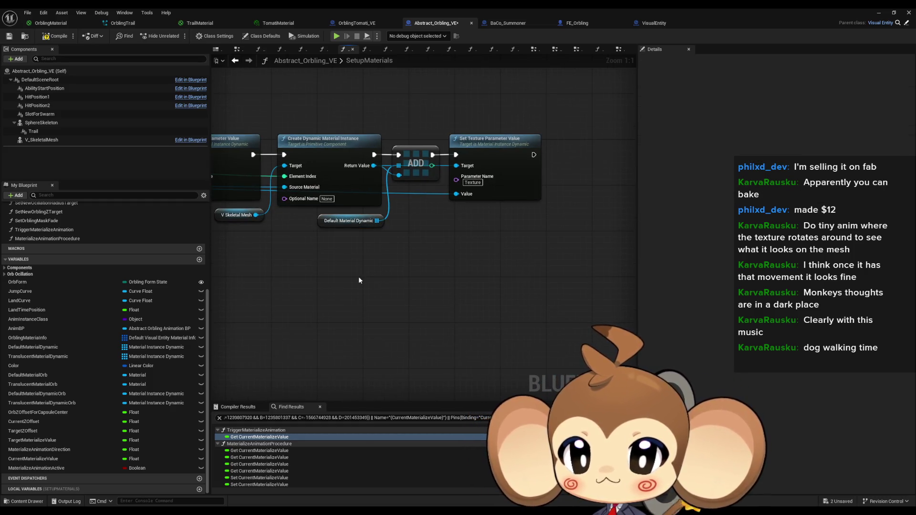
pyautogui.click(235, 62)
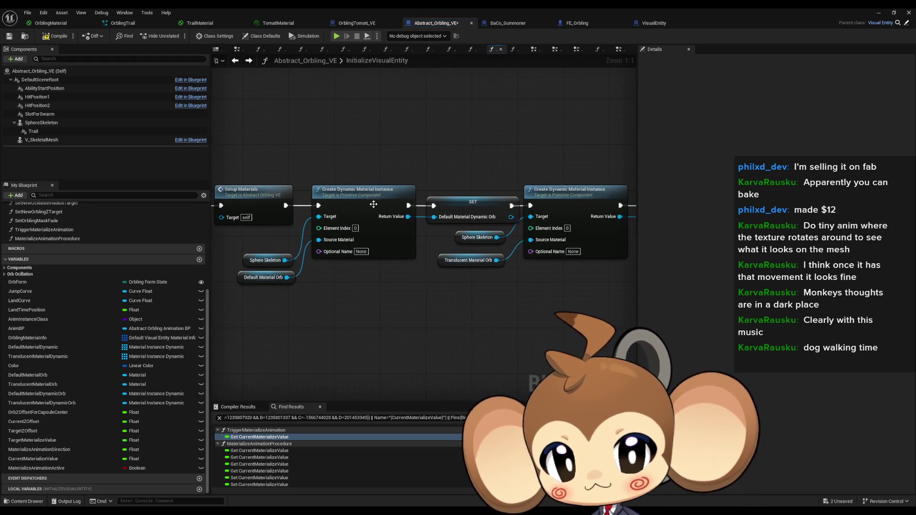
pyautogui.scroll(2, 453, 270)
pyautogui.moveTo(454, 270); pyautogui.dragTo(270, 258)
pyautogui.moveTo(438, 211); pyautogui.dragTo(348, 256)
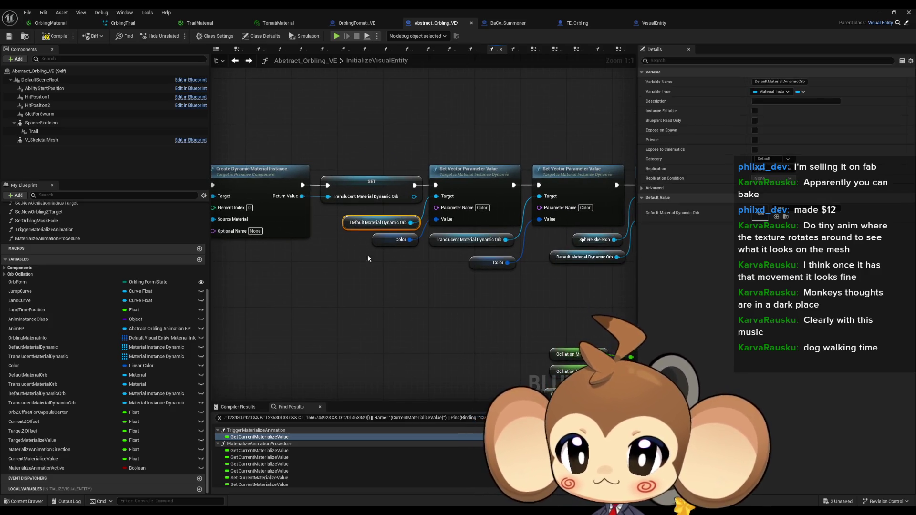
pyautogui.moveTo(448, 259)
pyautogui.mouseDown()
pyautogui.moveTo(372, 258)
pyautogui.moveTo(458, 268)
pyautogui.moveTo(510, 254)
pyautogui.moveTo(450, 274)
pyautogui.moveTo(417, 264)
pyautogui.mouseUp()
pyautogui.scroll(-3, 372, 259)
pyautogui.scroll(3, 461, 270)
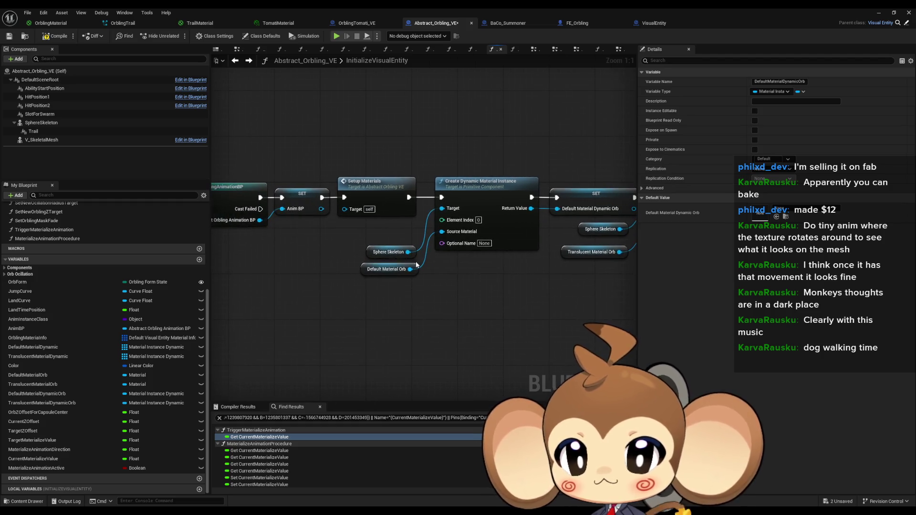
# Reopen SetupMaterials near Set Texture Parameter Value and drag off a Default Material Dynamic getter
pyautogui.doubleClick(374, 184)
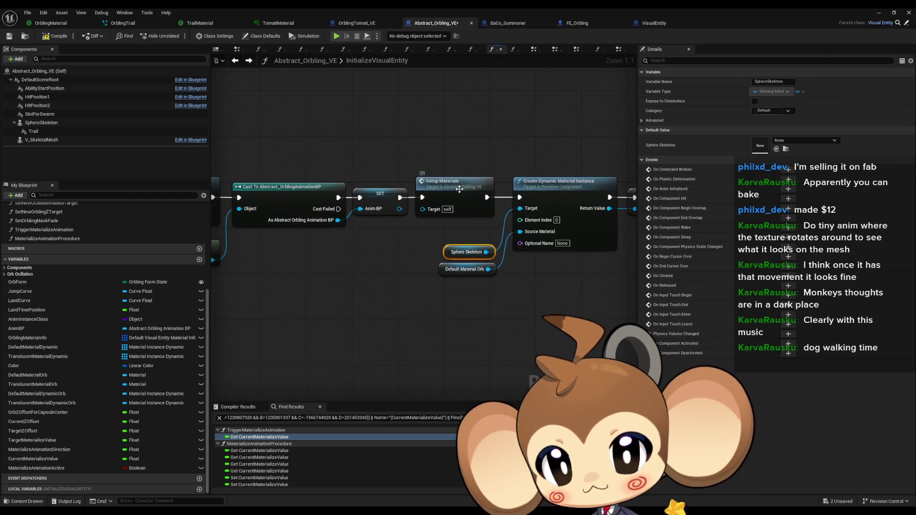
pyautogui.moveTo(447, 281); pyautogui.dragTo(379, 227)
pyautogui.moveTo(426, 298); pyautogui.dragTo(472, 304)
# Add an array GET node feeding a new Set Scalar Parameter Value node
pyautogui.write('get')
pyautogui.press('Return')
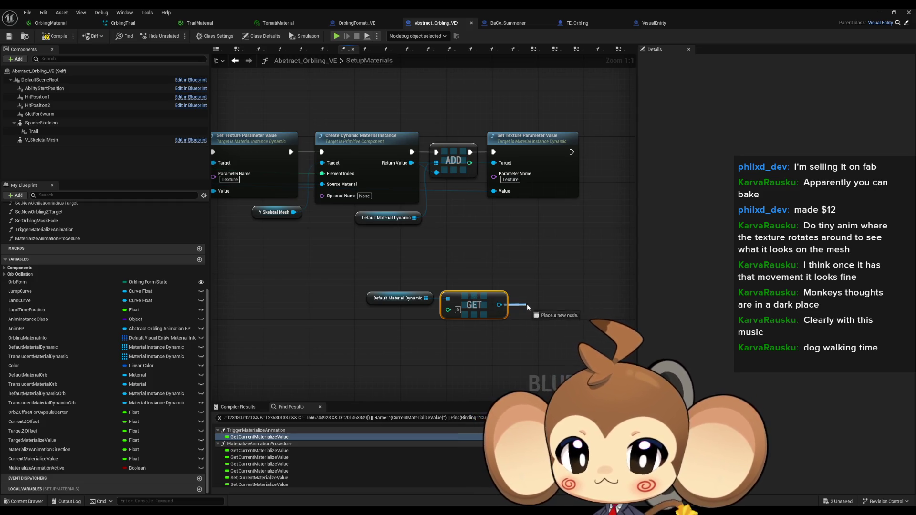
pyautogui.moveTo(528, 307); pyautogui.dragTo(528, 306)
pyautogui.write('set sc')
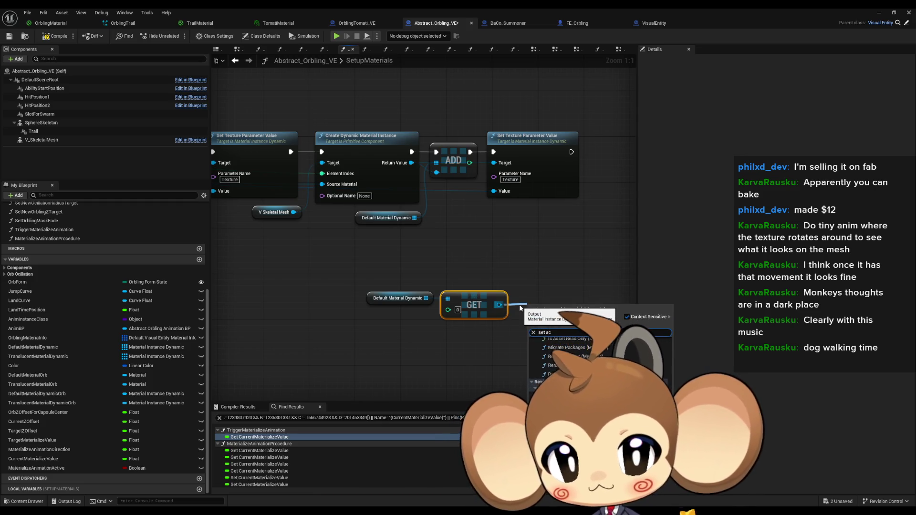
pyautogui.press('Return')
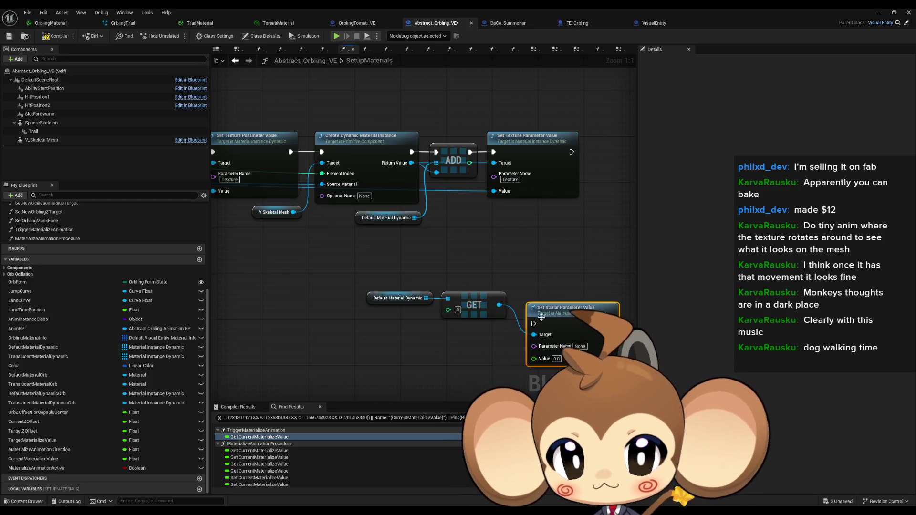
# Find other Set Scalar Parameter Value uses and set the new node's Value to 1.0
pyautogui.rightClick(618, 318)
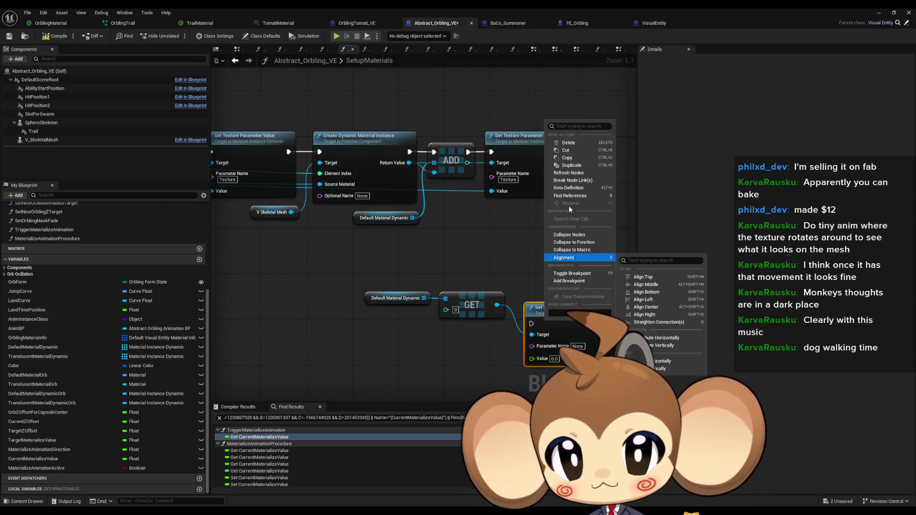
pyautogui.moveTo(582, 196)
pyautogui.click(638, 209)
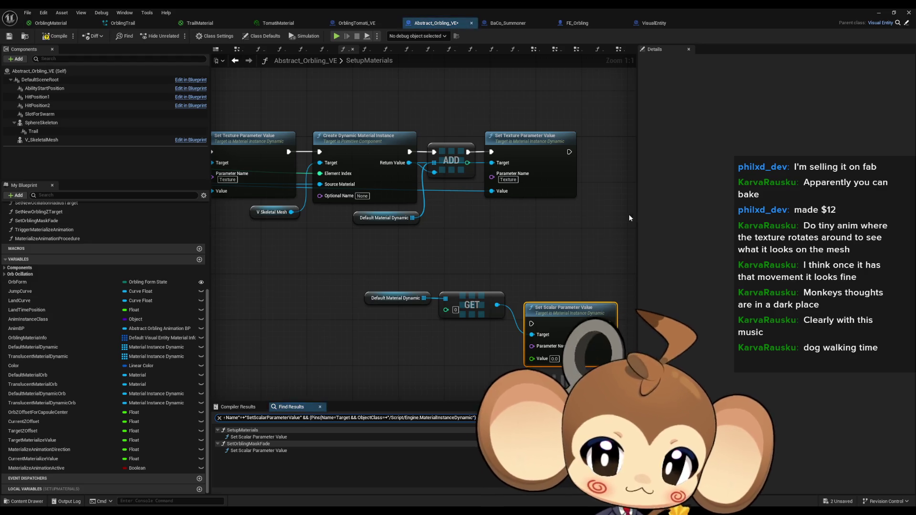
pyautogui.click(245, 437)
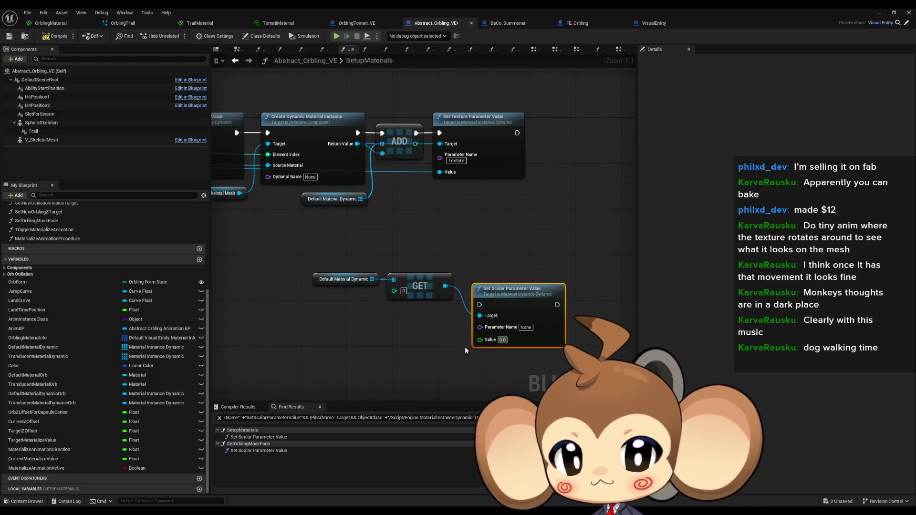
pyautogui.write('1')
pyautogui.click(457, 357)
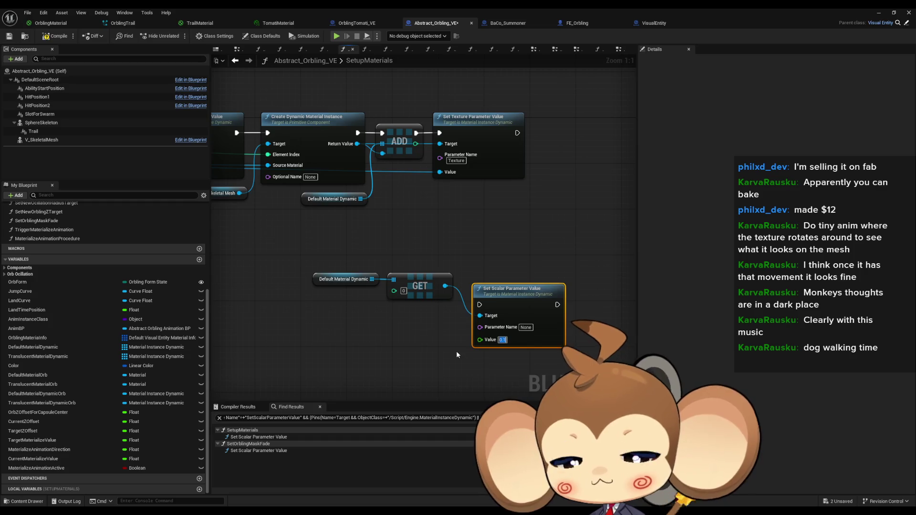
# Copy MaterializeValue from OrblingMaterial and paste it as the Set Scalar node's Parameter Name
pyautogui.click(50, 23)
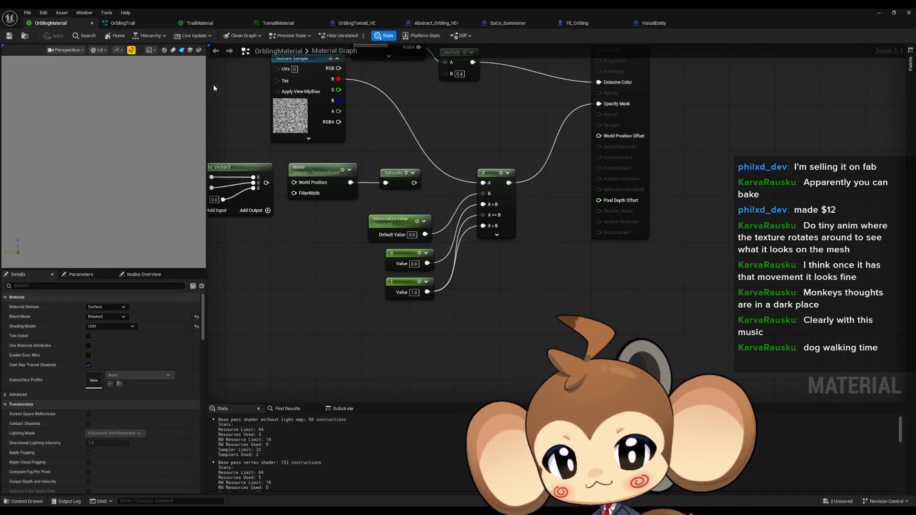
pyautogui.doubleClick(103, 308)
pyautogui.hotkey('ctrl', 'c')
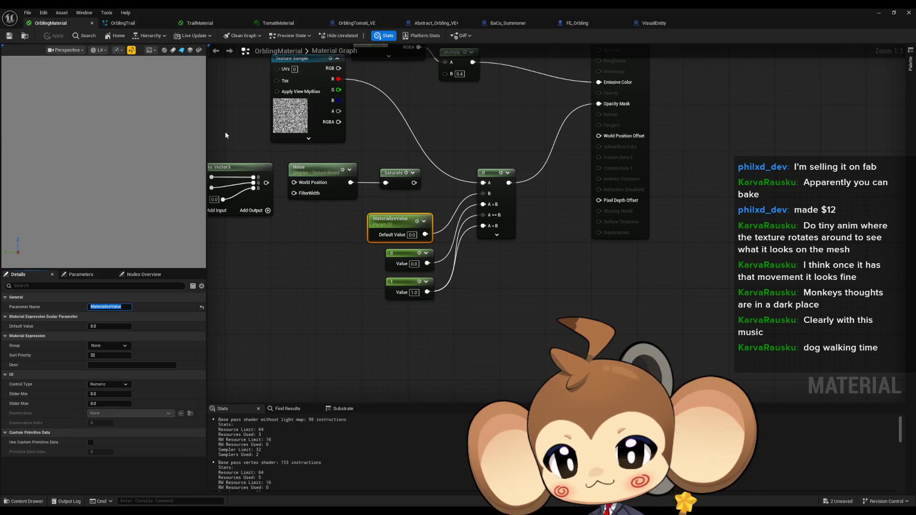
pyautogui.click(456, 23)
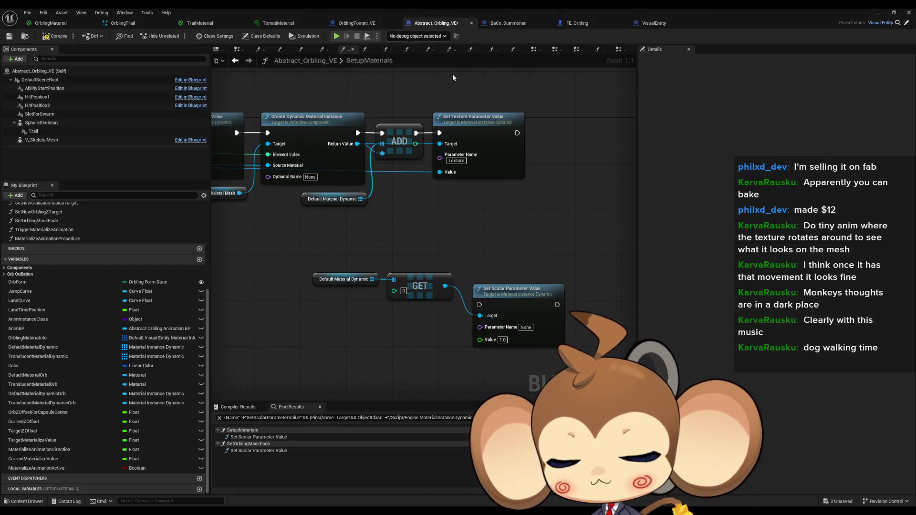
pyautogui.click(524, 327)
pyautogui.hotkey('ctrl', 'v')
# Search Find Results for "MaterializeValue" and open its Set Scalar node in SetOrblingMaskFade
pyautogui.click(285, 418)
pyautogui.hotkey('ctrl', 'a')
pyautogui.write('"MaterializeValue"')
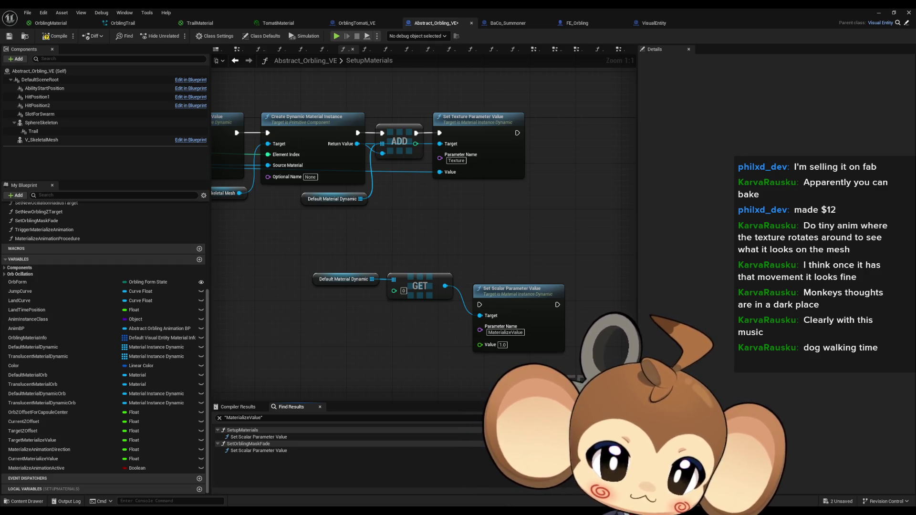
pyautogui.click(259, 451)
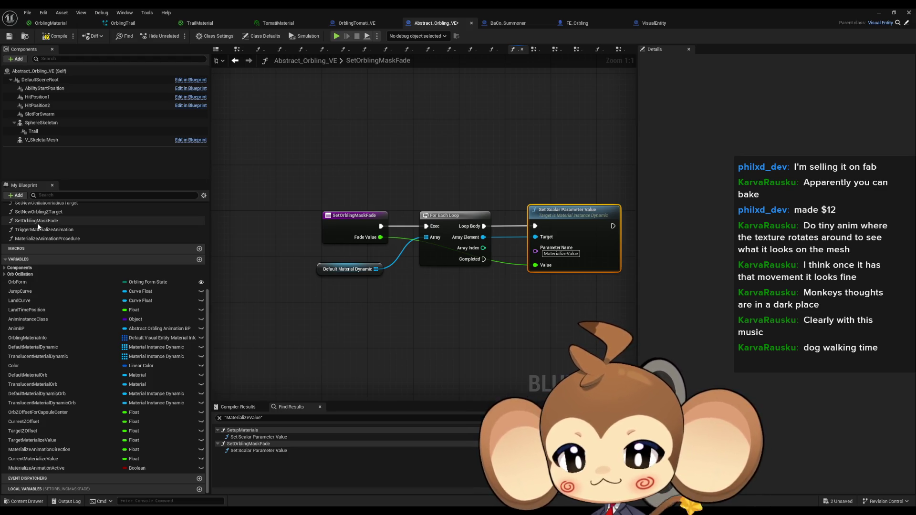
# Browse the TriggerMaterializeAnimation, MaterializeAnimationProcedure, InitializeVisualEntity and InitializeOrbling_VE function graphs
pyautogui.doubleClick(41, 230)
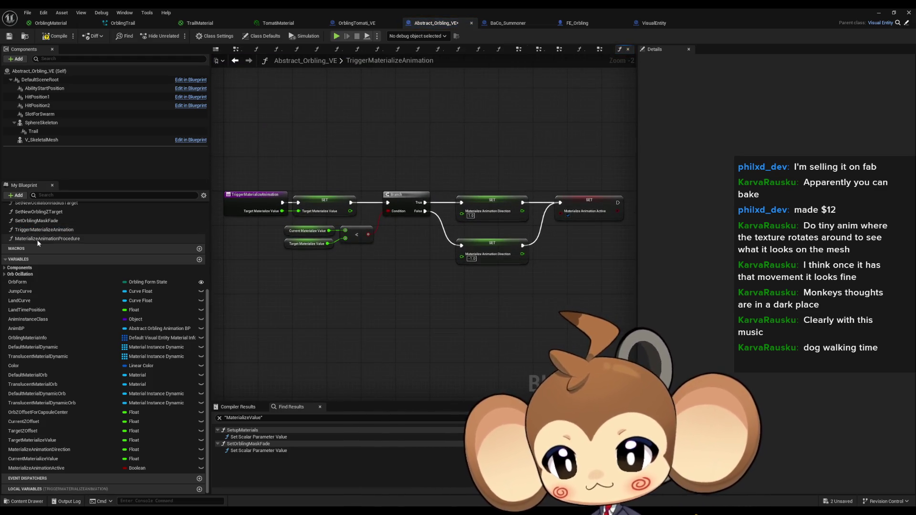
pyautogui.doubleClick(39, 240)
pyautogui.scroll(5, 34, 241)
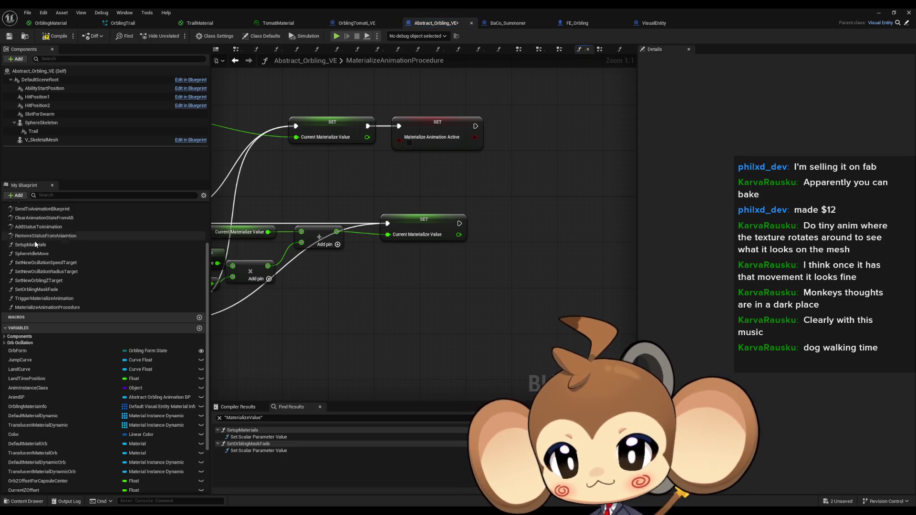
pyautogui.doubleClick(35, 255)
pyautogui.click(41, 248)
pyautogui.doubleClick(41, 248)
pyautogui.doubleClick(36, 256)
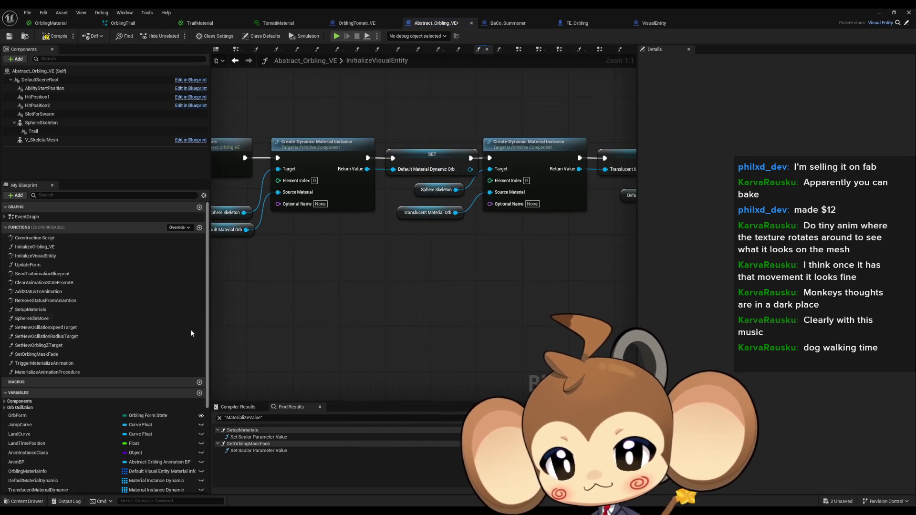
# Drop and delete a misplaced Set Orbling Mask Fade node, then return to SetupMaterials' Set Scalar node
pyautogui.moveTo(38, 354)
pyautogui.mouseDown()
pyautogui.moveTo(240, 345)
pyautogui.moveTo(277, 295)
pyautogui.moveTo(439, 297)
pyautogui.mouseUp()
pyautogui.scroll(-5, 395, 299)
pyautogui.press('Delete')
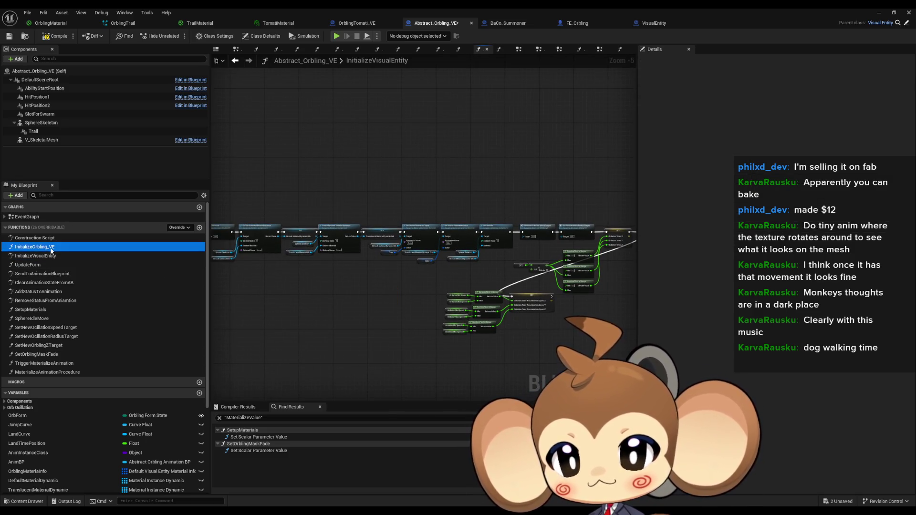
pyautogui.doubleClick(50, 247)
pyautogui.doubleClick(128, 258)
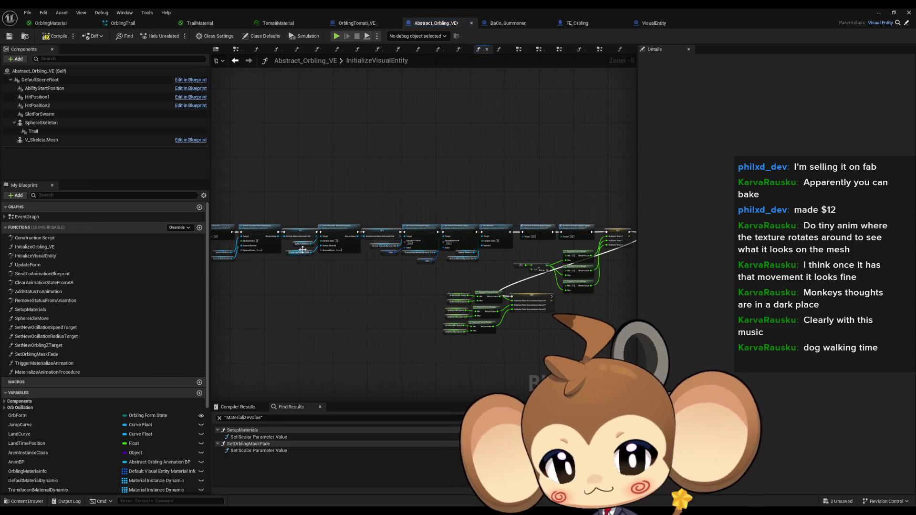
pyautogui.doubleClick(259, 437)
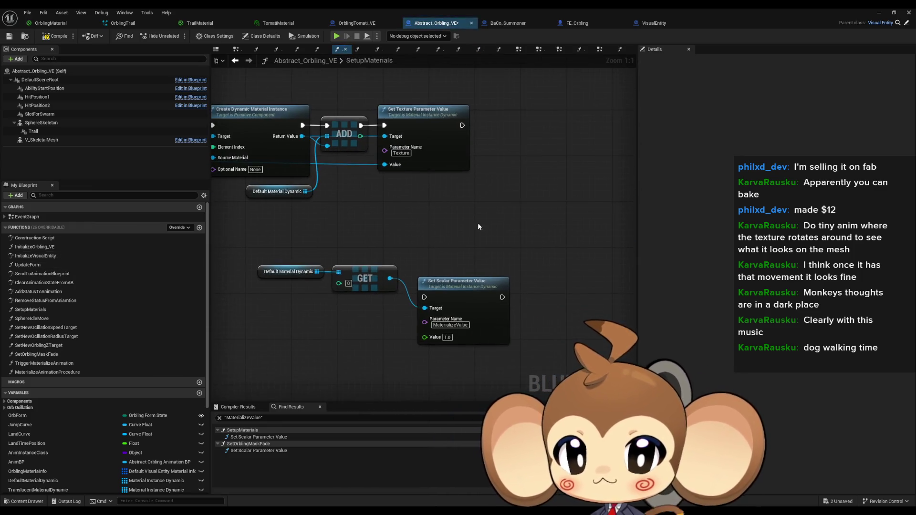
# Paste Set Orbling Mask Fade and run it after Set Texture Parameter Value
pyautogui.hotkey('ctrl', 'v')
pyautogui.click(550, 285)
pyautogui.moveTo(487, 222); pyautogui.dragTo(463, 125)
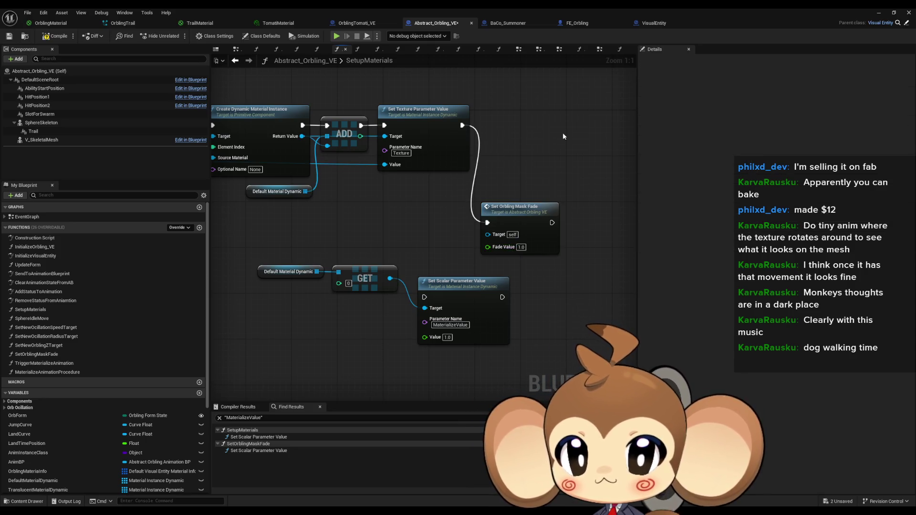
# Play-test the level, stop it, and return to the Abstract_Orbling_VE blueprint
pyautogui.click(879, 13)
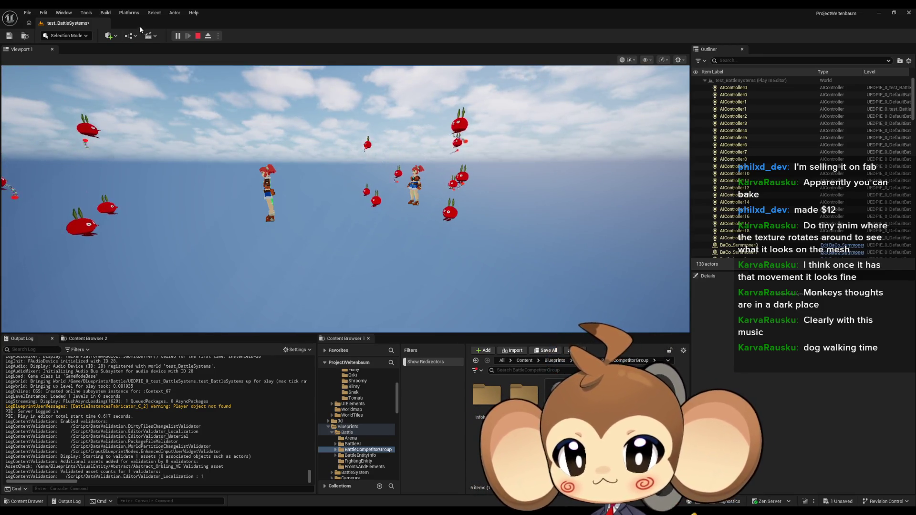
pyautogui.click(197, 36)
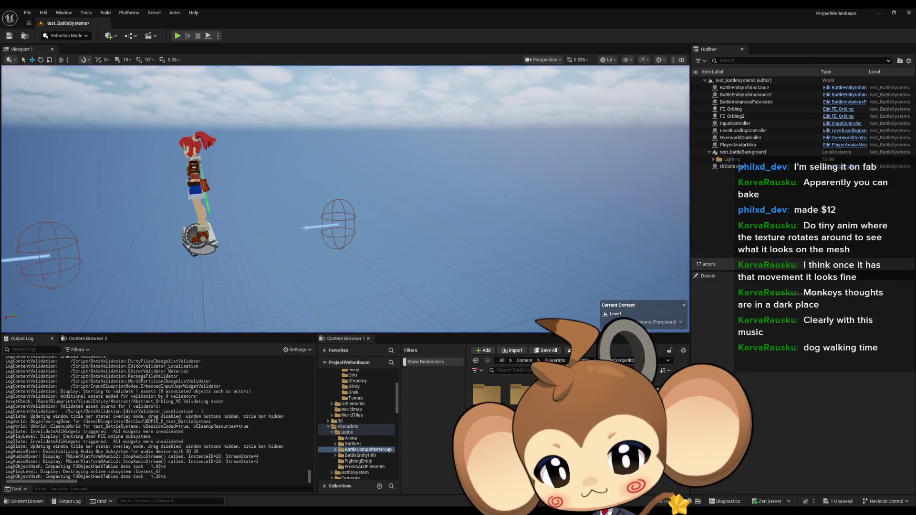
pyautogui.moveTo(434, 481)
pyautogui.click(385, 477)
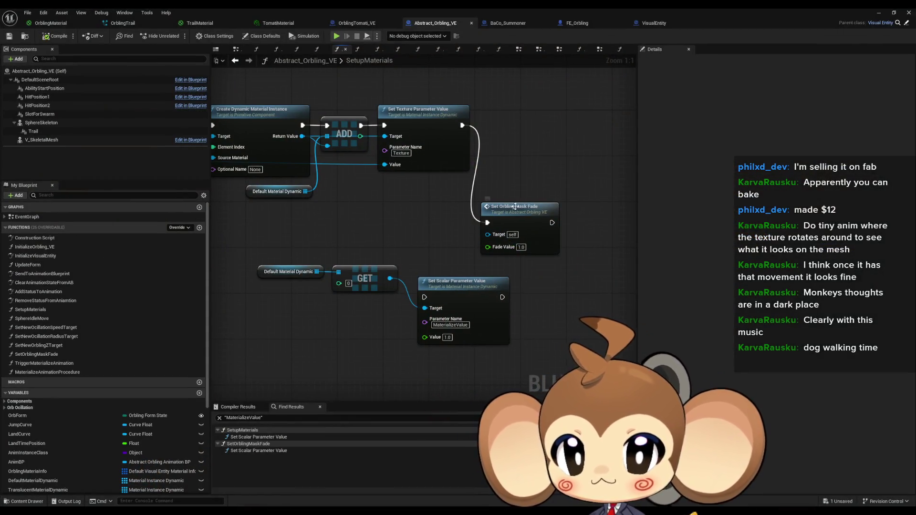
# Remove Set Orbling Mask Fade, the GET and Set Scalar Parameter Value nodes from SetupMaterials
pyautogui.click(520, 209)
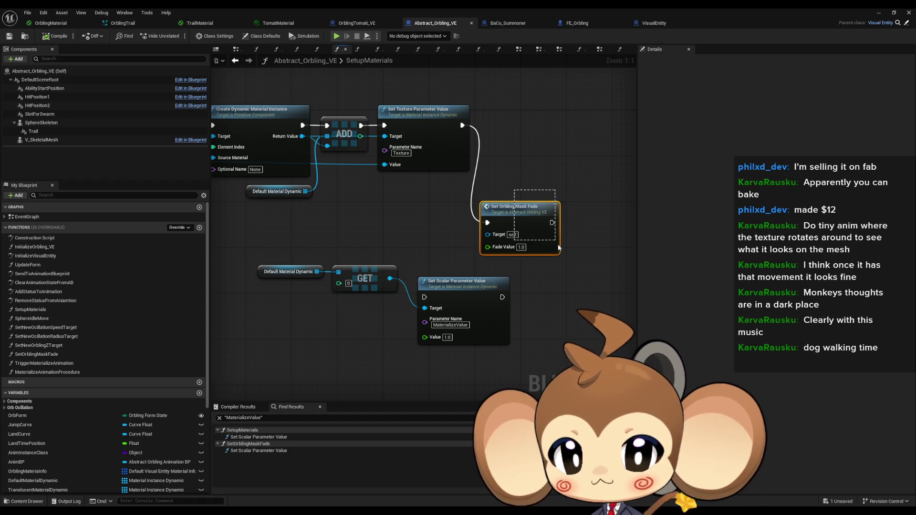
pyautogui.press('Delete')
pyautogui.moveTo(296, 243)
pyautogui.mouseDown()
pyautogui.moveTo(433, 305)
pyautogui.moveTo(534, 335)
pyautogui.mouseUp()
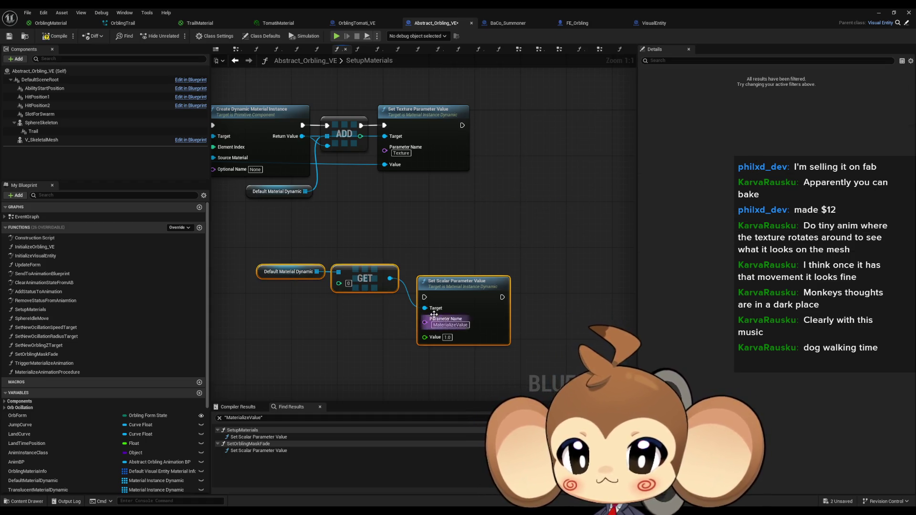
pyautogui.press('Delete')
# Paste Set Orbling Mask Fade into MaterializeAnimationProcedure, fed by Current Materialize Value and run after SET
pyautogui.doubleClick(47, 372)
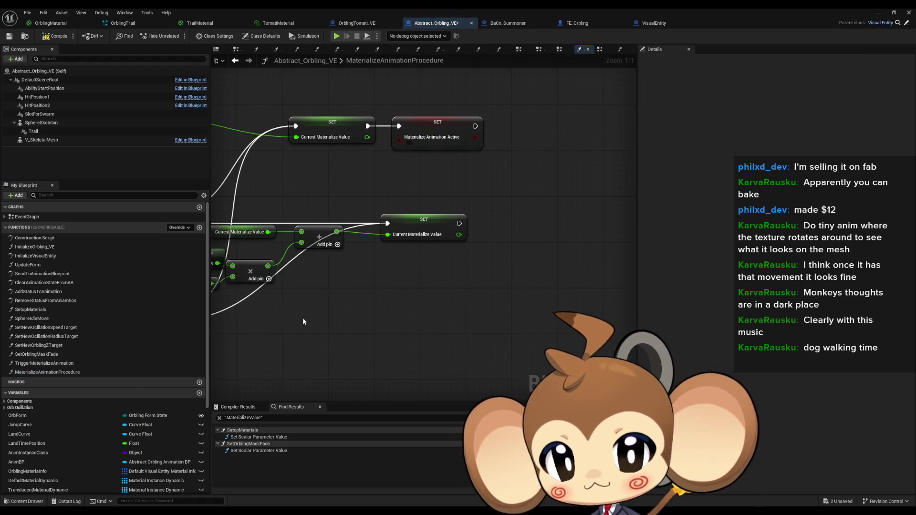
pyautogui.scroll(-1, 420, 297)
pyautogui.hotkey('ctrl', 'v')
pyautogui.moveTo(496, 240); pyautogui.dragTo(502, 236)
pyautogui.moveTo(388, 288); pyautogui.dragTo(443, 283)
pyautogui.click(322, 251)
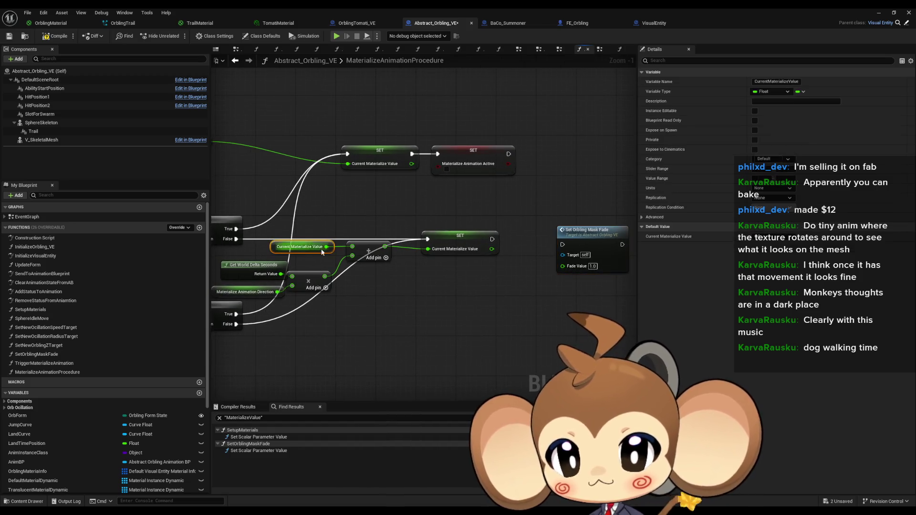
pyautogui.moveTo(506, 277)
pyautogui.mouseDown()
pyautogui.moveTo(563, 266)
pyautogui.moveTo(529, 241)
pyautogui.moveTo(492, 239)
pyautogui.mouseUp()
pyautogui.moveTo(508, 154)
pyautogui.mouseDown()
pyautogui.moveTo(563, 244)
pyautogui.moveTo(573, 230)
pyautogui.mouseUp()
pyautogui.click(351, 132)
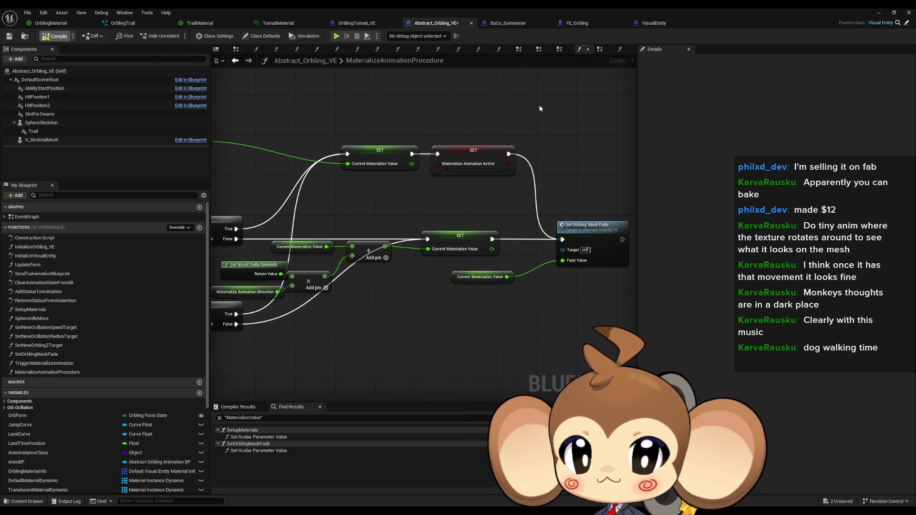
pyautogui.click(877, 13)
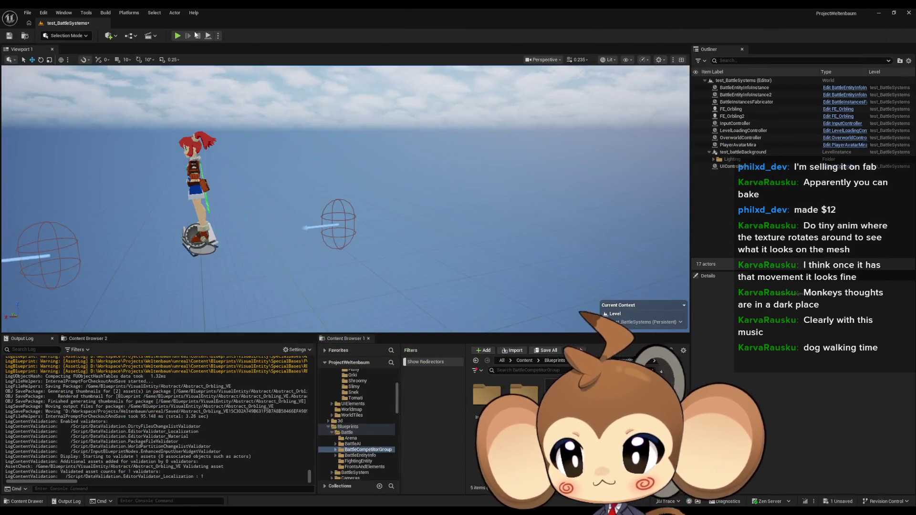
# Start a play-in-editor session of test_BattleSystems from the level editor toolbar
pyautogui.click(177, 36)
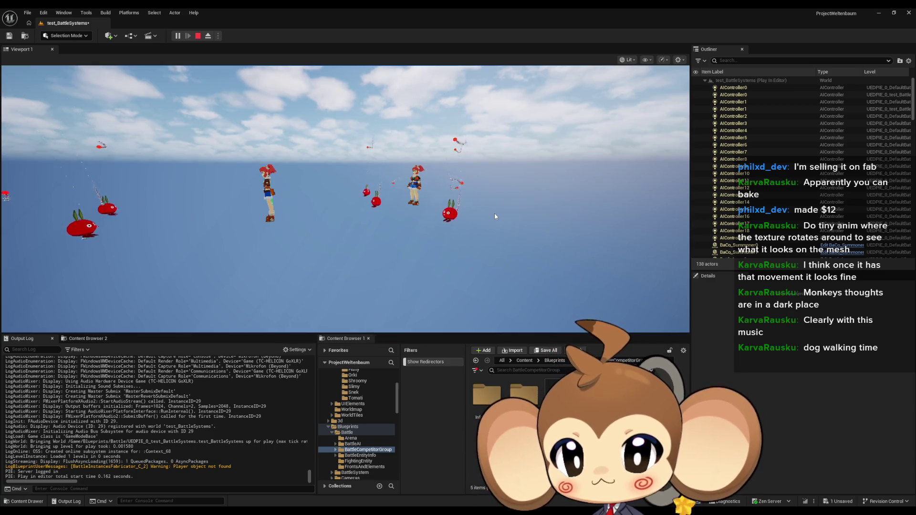
# Stop the play session and bring the Abstract_Orbling_VE Blueprint editor forward
pyautogui.click(197, 35)
pyautogui.moveTo(434, 489)
pyautogui.click(365, 478)
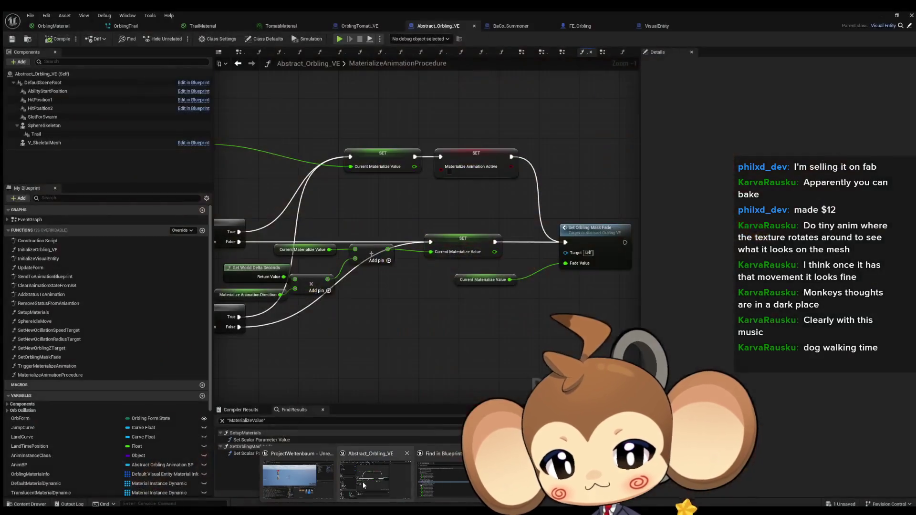
pyautogui.scroll(-2, 354, 335)
pyautogui.scroll(4, 354, 336)
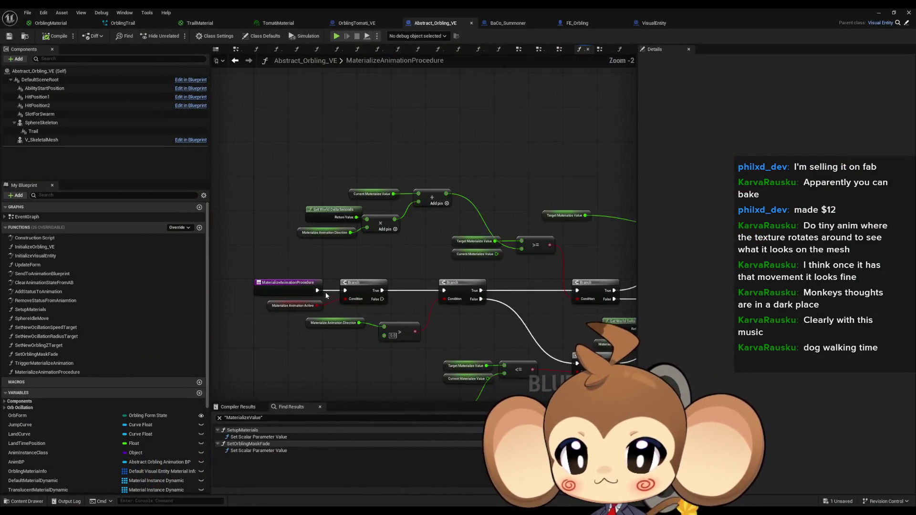
# Add a third input of 0.1 to the multiply node, then return to the level editor
pyautogui.click(289, 217)
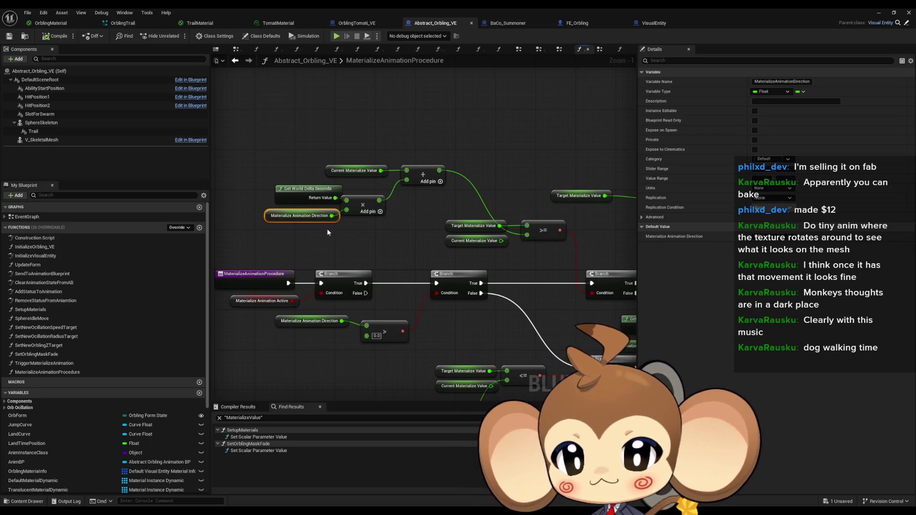
pyautogui.moveTo(308, 226); pyautogui.dragTo(291, 192)
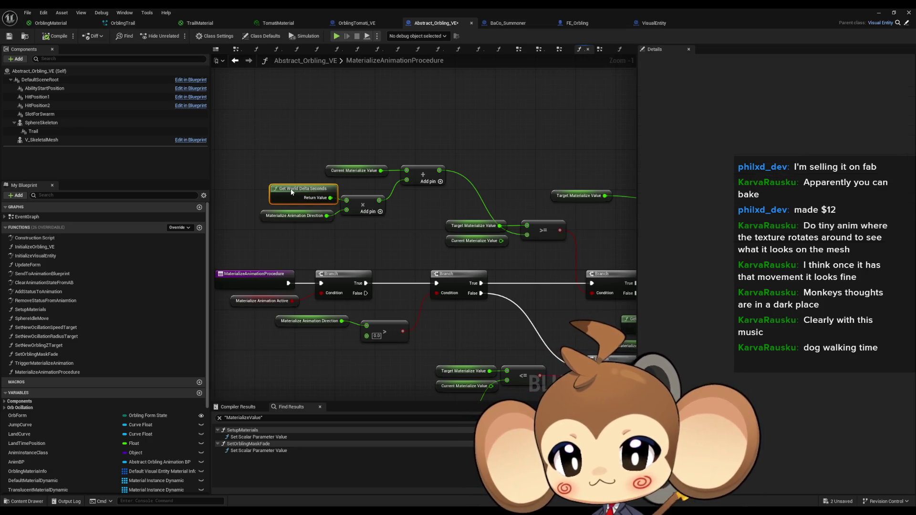
pyautogui.click(380, 211)
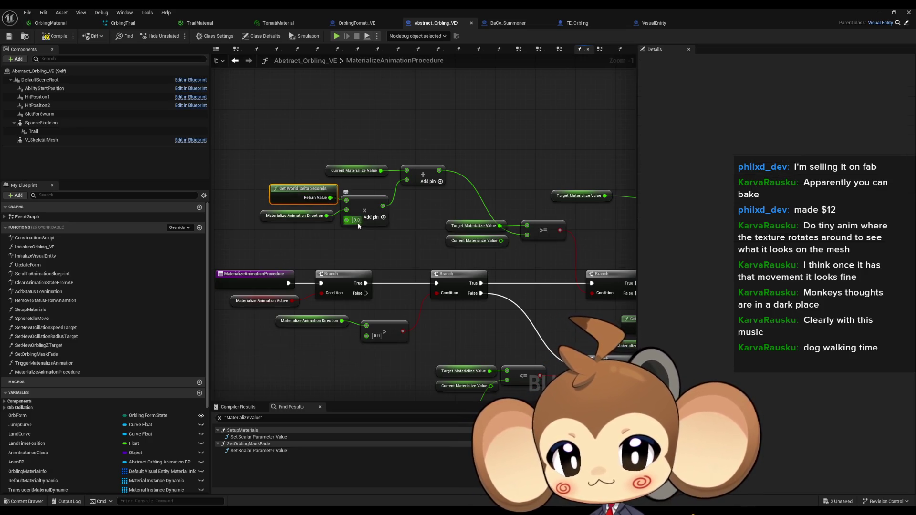
pyautogui.write('0')
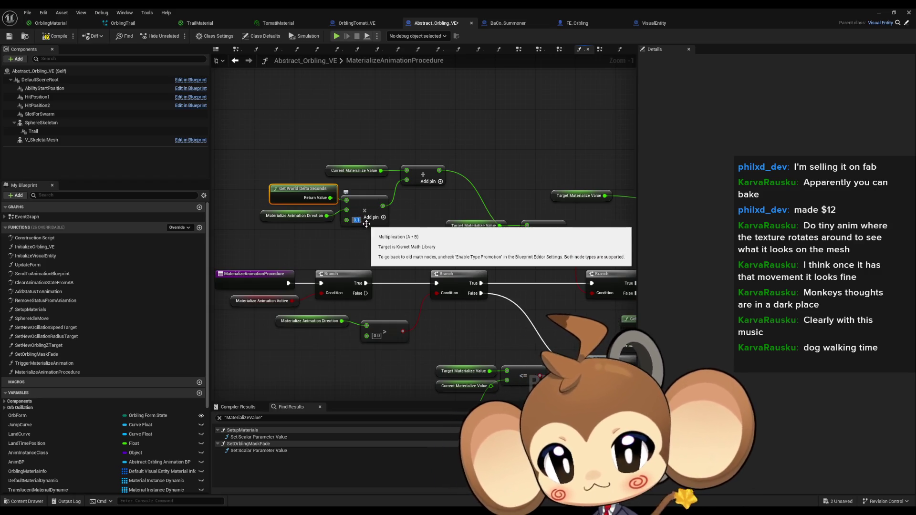
pyautogui.hotkey('alt', 'Tab')
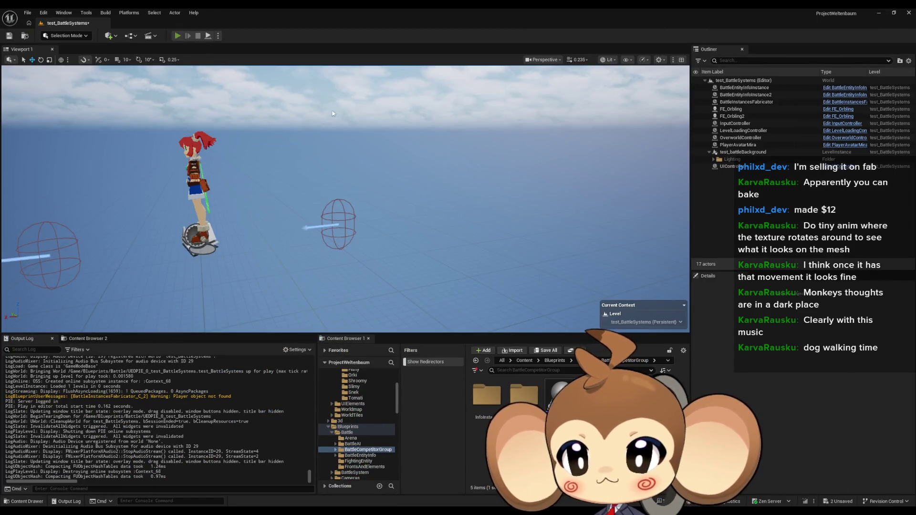
# Play-test the level with the multiply tweak, stop it, and return to Abstract_Orbling_VE
pyautogui.hotkey('alt', 'p')
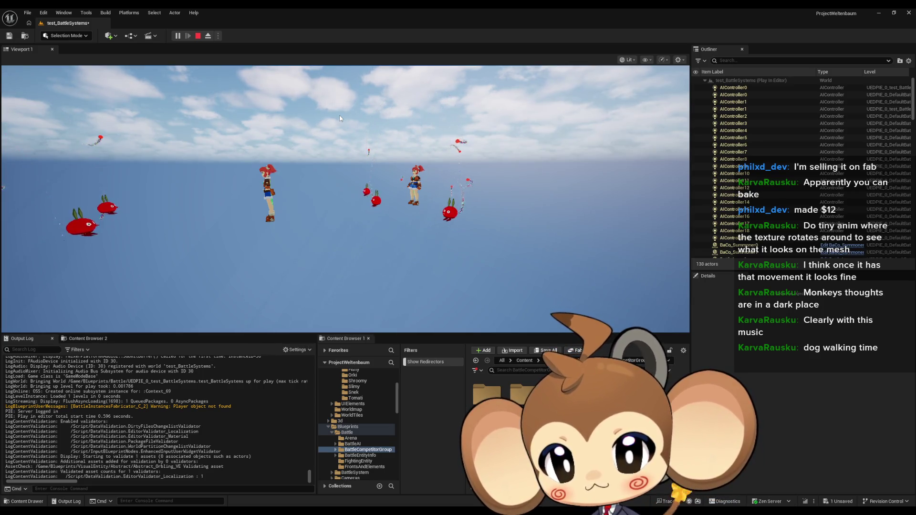
pyautogui.click(198, 36)
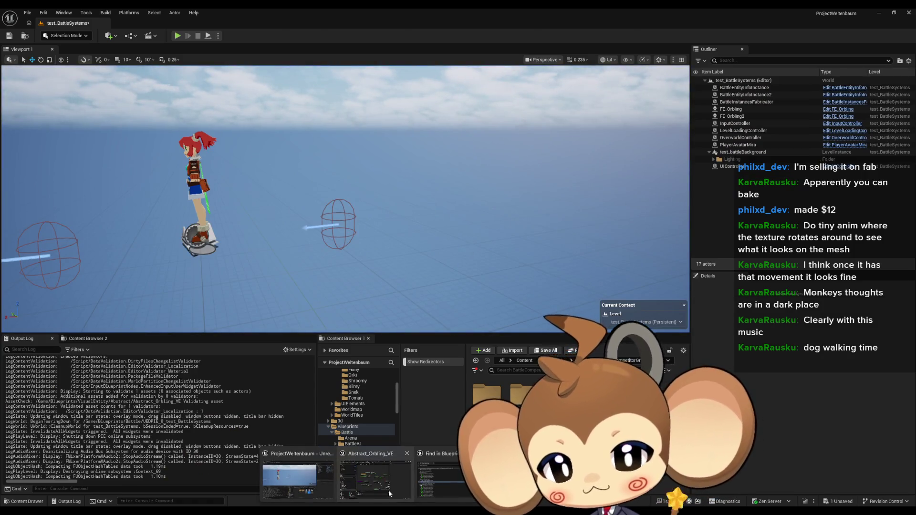
pyautogui.click(389, 490)
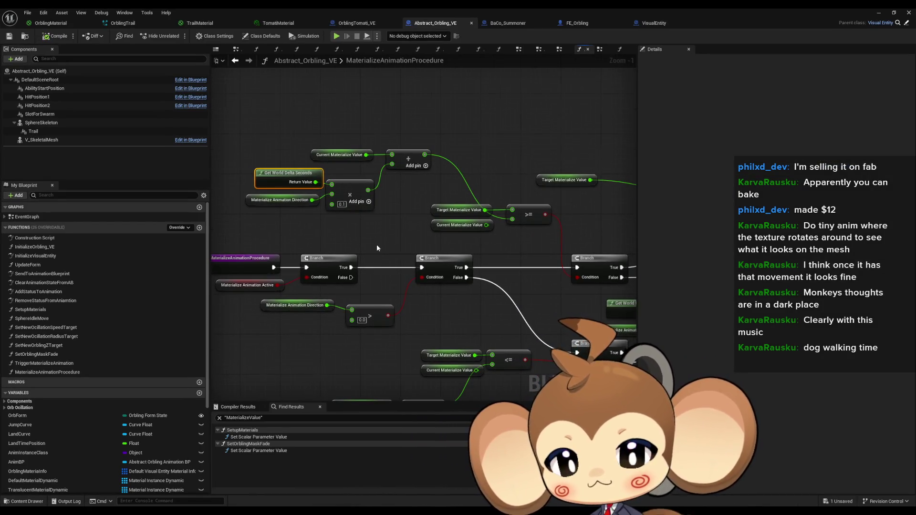
# Open MaterializeAnimationProcedure through its call in the EventGraph
pyautogui.scroll(-3, 376, 244)
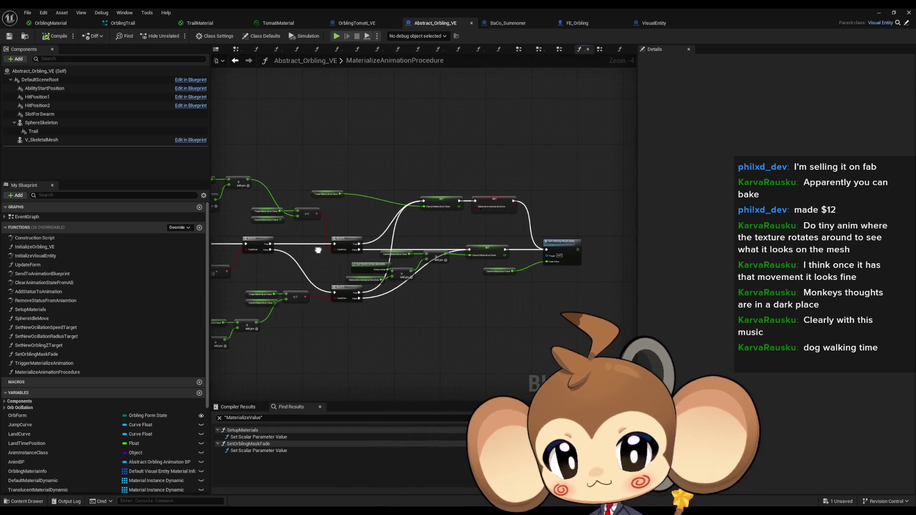
pyautogui.moveTo(318, 250); pyautogui.dragTo(375, 248)
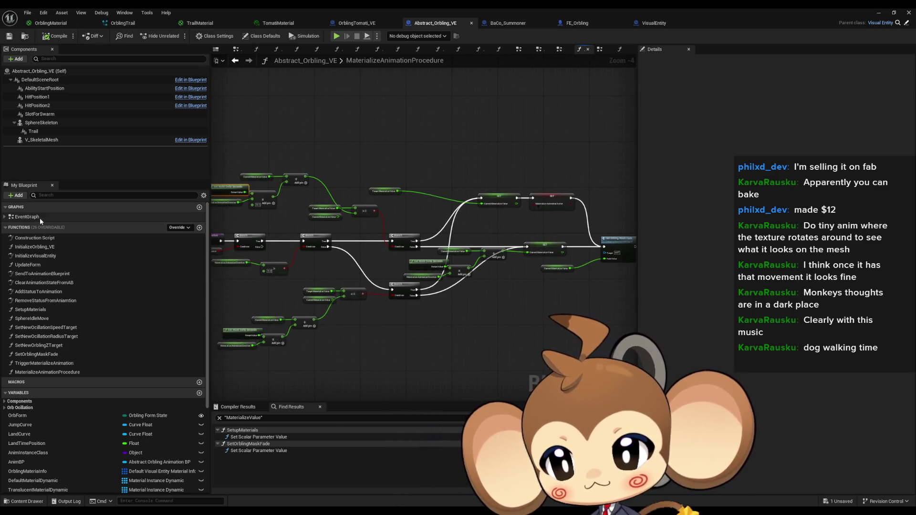
pyautogui.doubleClick(40, 218)
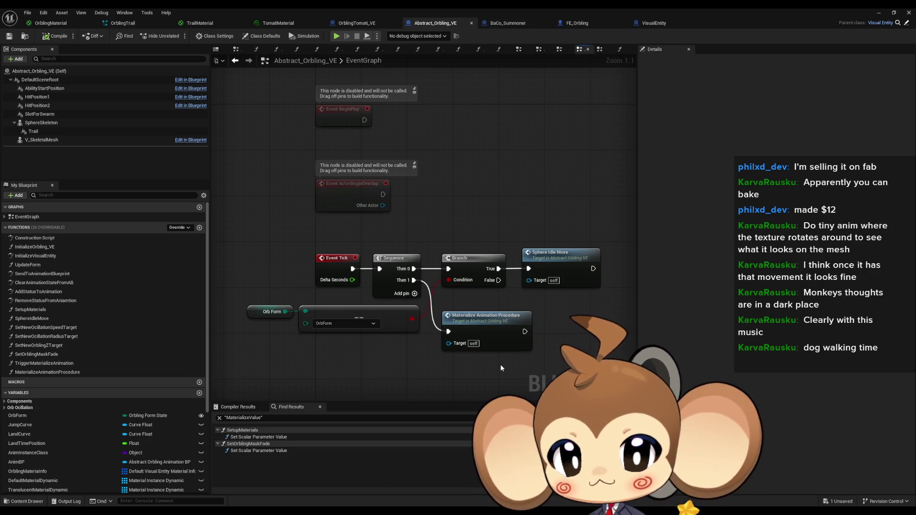
pyautogui.click(477, 323)
pyautogui.doubleClick(477, 323)
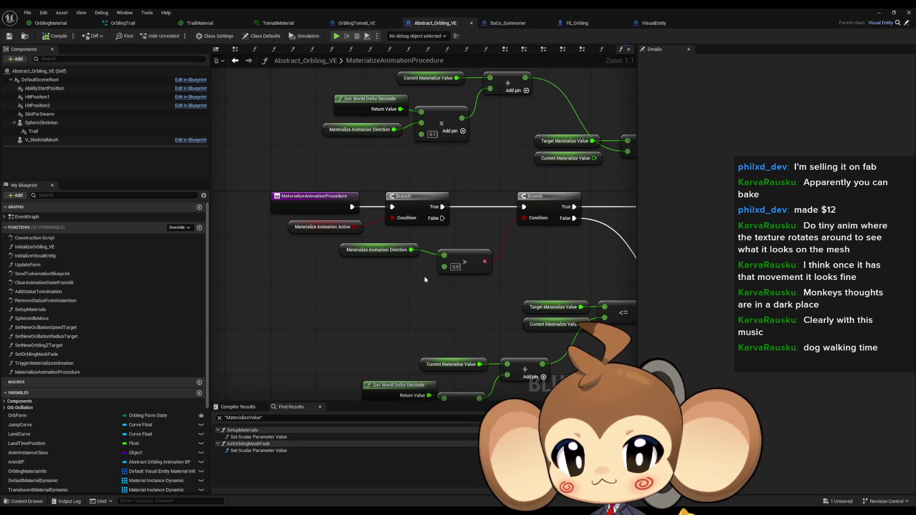
# Toggle a breakpoint on the second Branch node and start playing the level
pyautogui.click(310, 229)
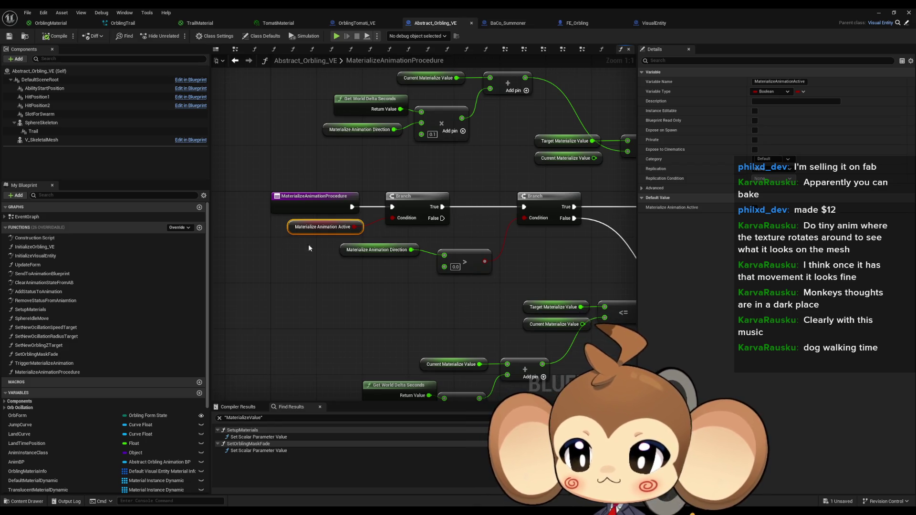
pyautogui.rightClick(520, 205)
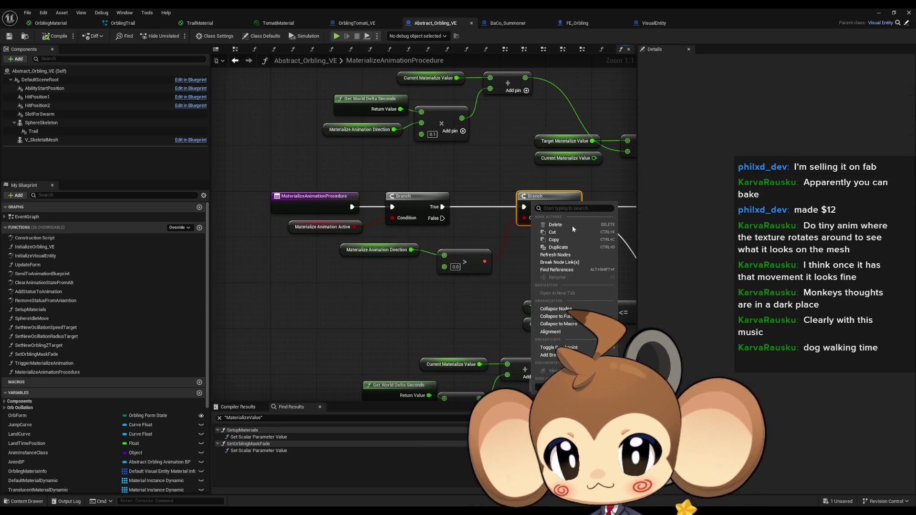
pyautogui.click(554, 348)
pyautogui.click(336, 36)
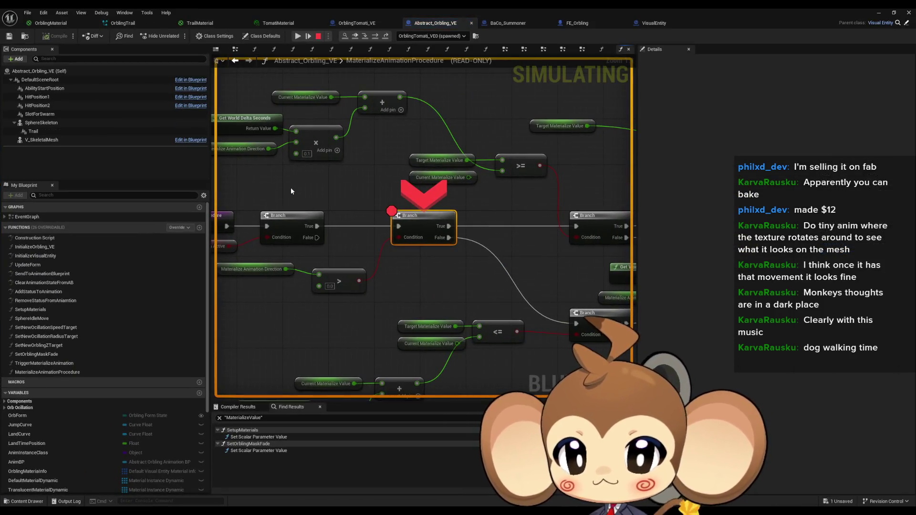
# Inspect Materialize Animation Direction and step the debugger past the Branch node
pyautogui.moveTo(295, 248)
pyautogui.moveTo(294, 249); pyautogui.dragTo(387, 243)
pyautogui.moveTo(353, 268)
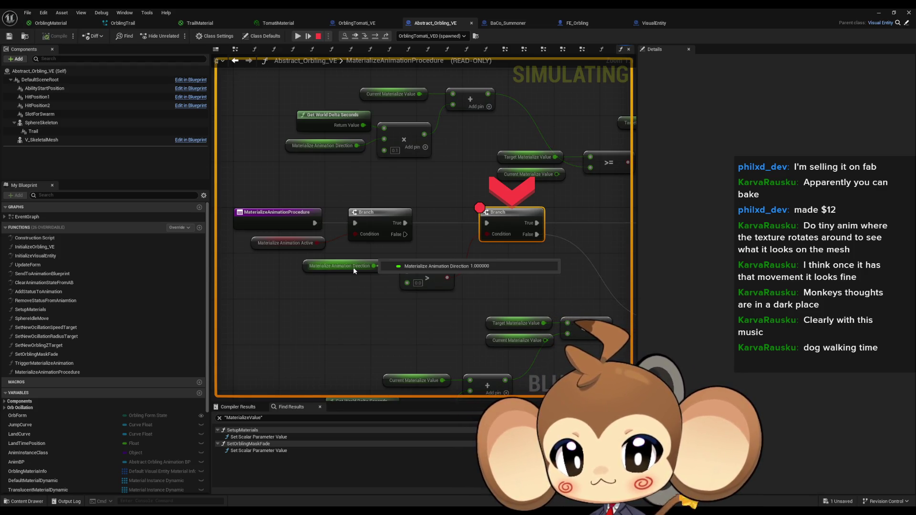
pyautogui.moveTo(420, 285)
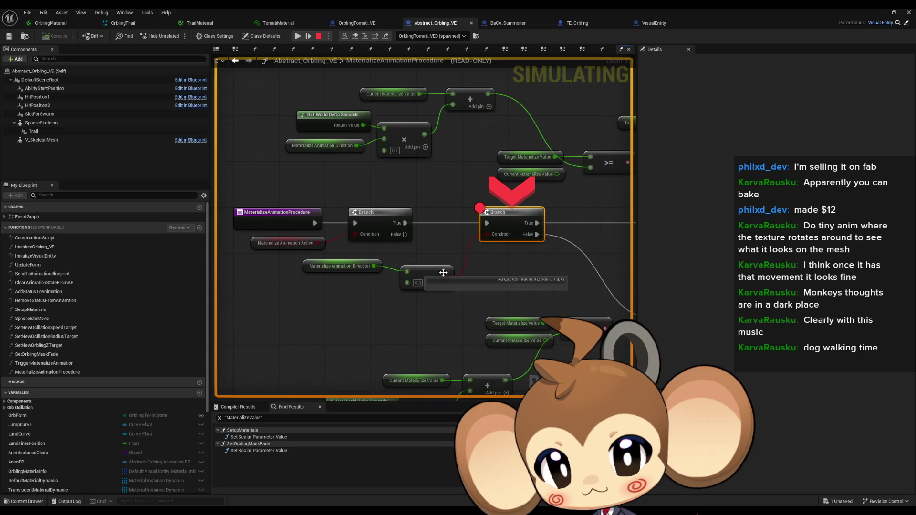
pyautogui.moveTo(430, 188); pyautogui.dragTo(393, 182)
pyautogui.click(371, 36)
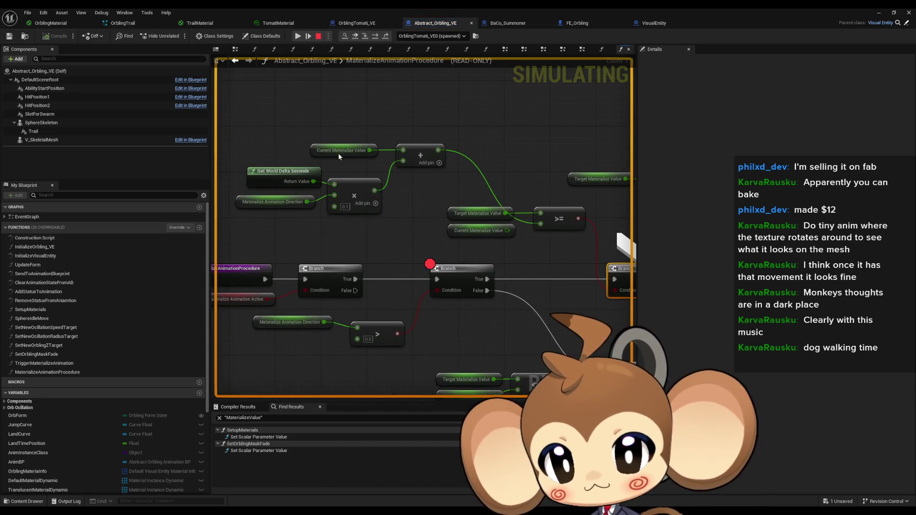
pyautogui.moveTo(339, 154)
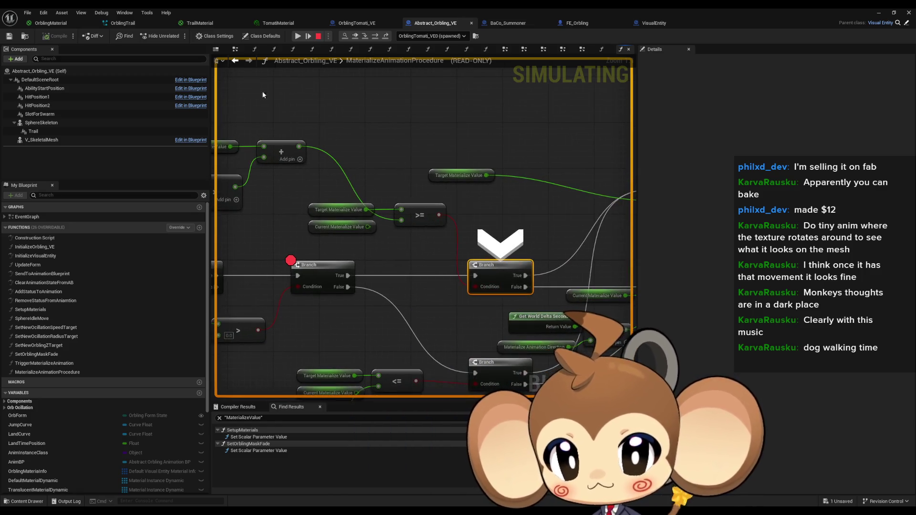
pyautogui.click(377, 40)
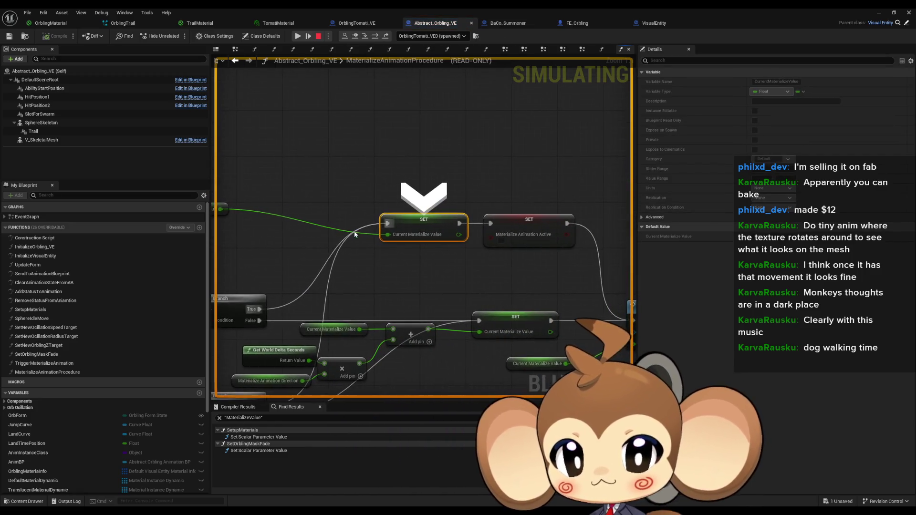
# Step execution to the SET Current Materialize Value node, then stop the debugging session
pyautogui.moveTo(405, 198); pyautogui.dragTo(431, 205)
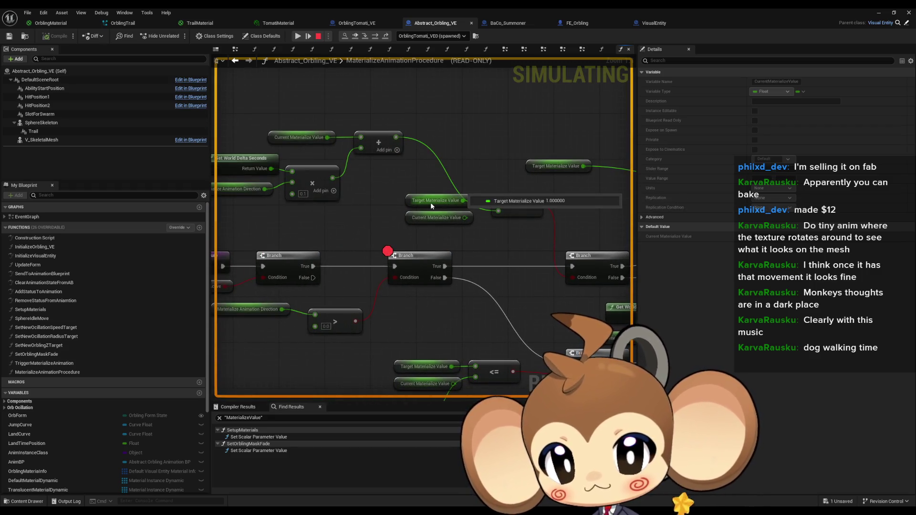
pyautogui.press('F10')
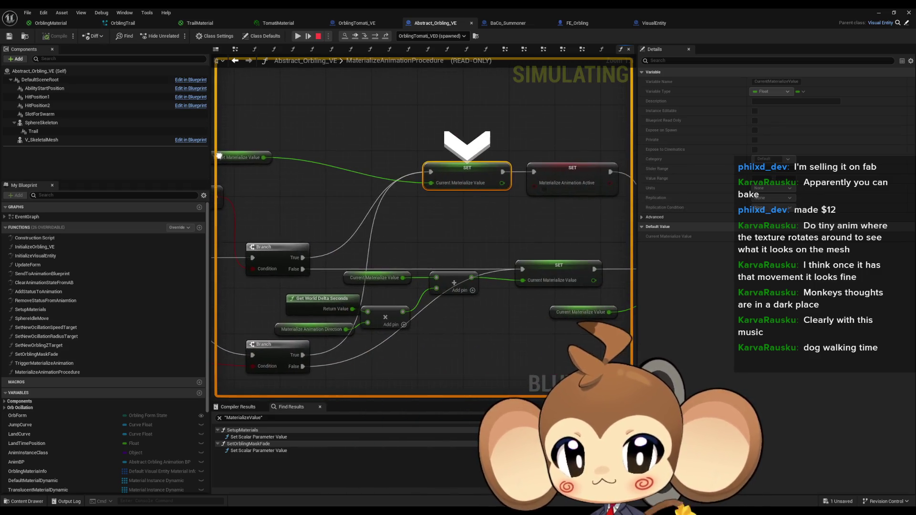
pyautogui.moveTo(231, 77); pyautogui.dragTo(338, 75)
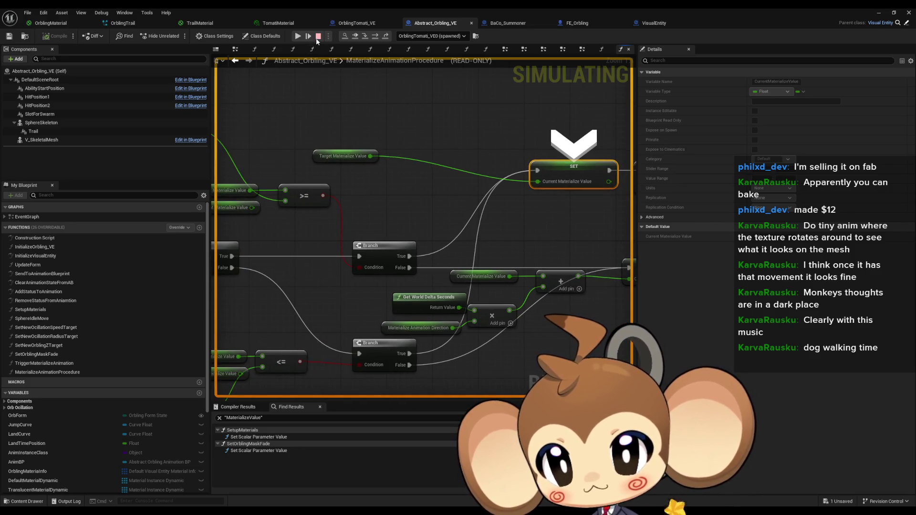
pyautogui.moveTo(227, 191)
pyautogui.mouseDown()
pyautogui.moveTo(351, 189)
pyautogui.moveTo(367, 206)
pyautogui.moveTo(434, 214)
pyautogui.mouseUp()
pyautogui.moveTo(351, 189)
pyautogui.moveTo(277, 151)
pyautogui.moveTo(296, 173); pyautogui.dragTo(308, 186)
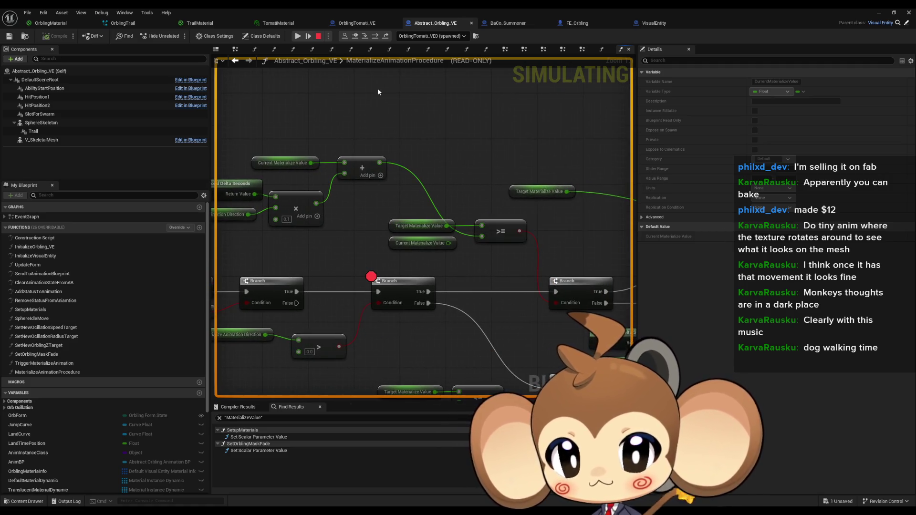
pyautogui.press('Escape')
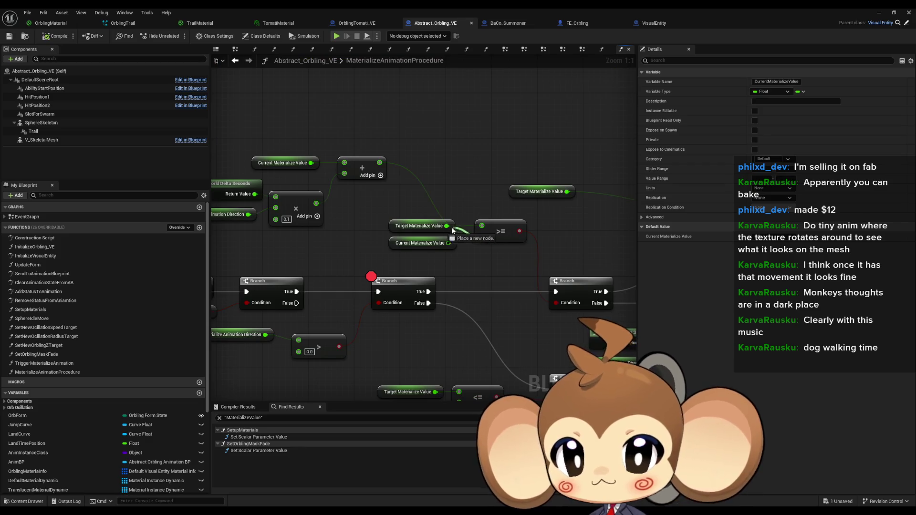
# Connect Target Materialize Value into the <= comparison node
pyautogui.moveTo(375, 167)
pyautogui.mouseDown()
pyautogui.moveTo(293, 70)
pyautogui.moveTo(302, 67)
pyautogui.mouseUp()
pyautogui.moveTo(420, 285); pyautogui.dragTo(479, 277)
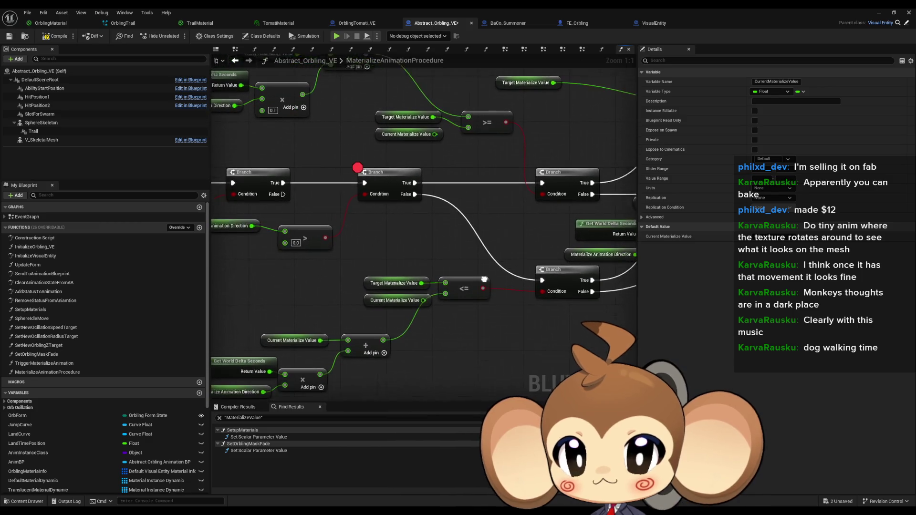
pyautogui.moveTo(432, 298)
pyautogui.mouseDown()
pyautogui.moveTo(447, 281)
pyautogui.moveTo(447, 290)
pyautogui.mouseUp()
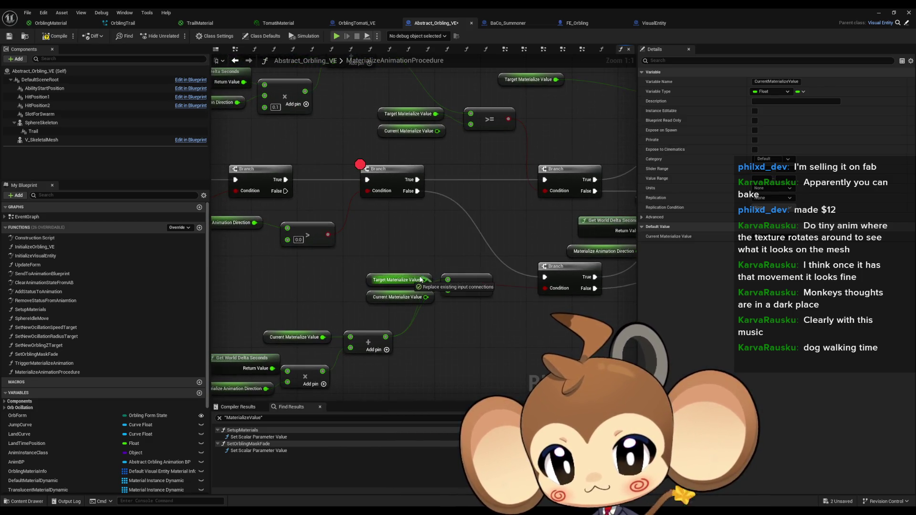
pyautogui.click(392, 179)
# Remove the breakpoint from the Branch node and minimize the Blueprint editor
pyautogui.rightClick(393, 179)
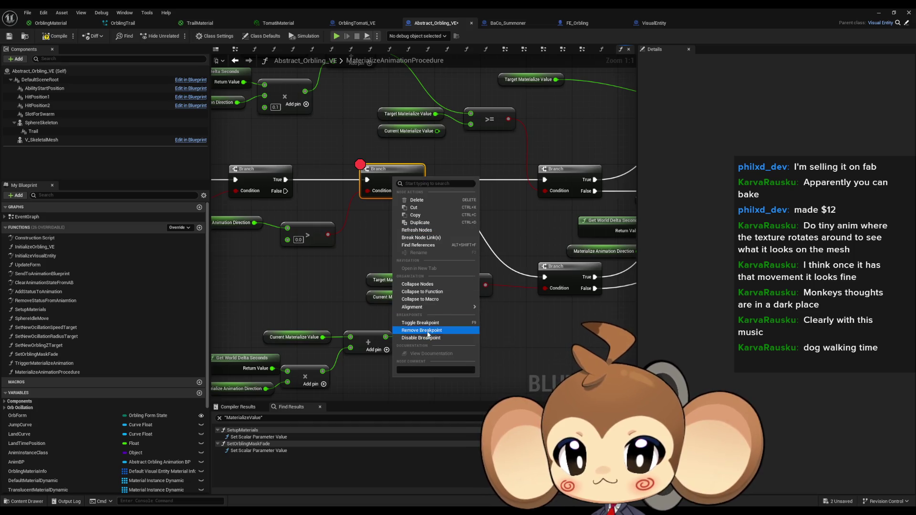
pyautogui.click(420, 334)
pyautogui.click(879, 13)
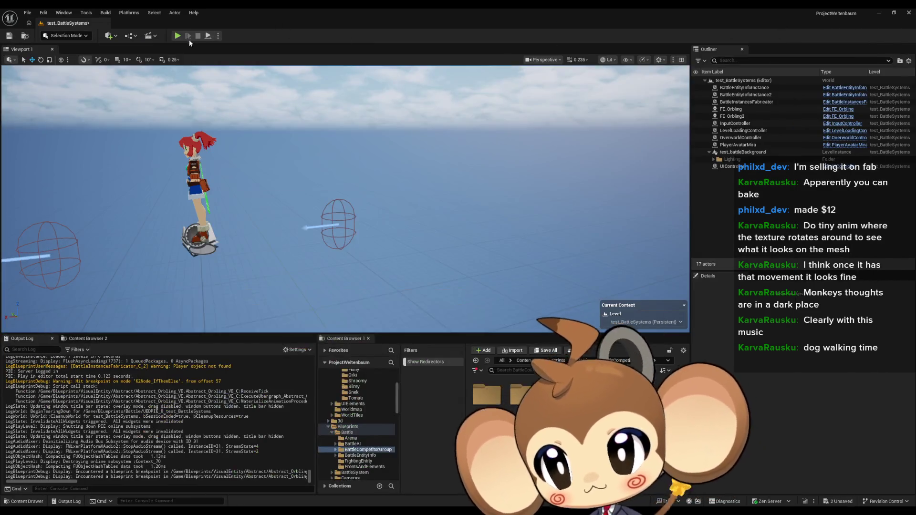
# Run two play tests of test_BattleSystems, then return to the Abstract_Orbling_VE editor
pyautogui.hotkey('alt', 'p')
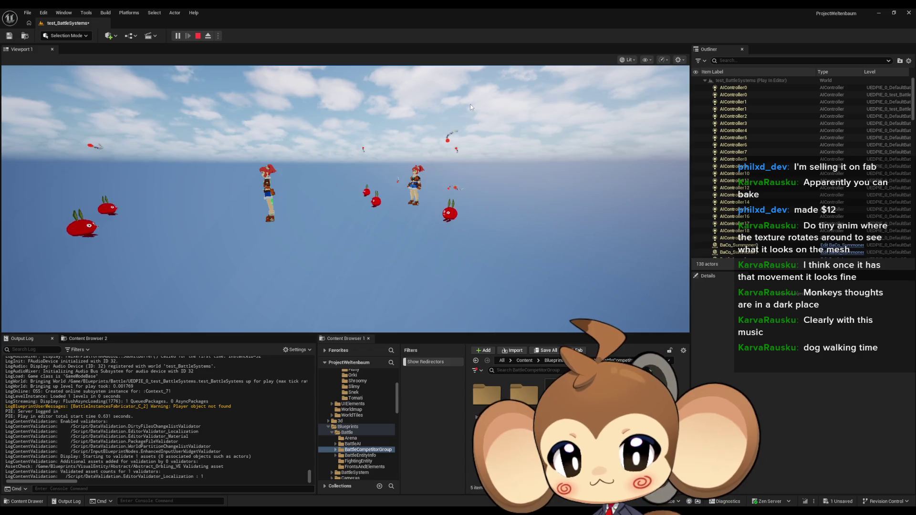
pyautogui.press('Escape')
pyautogui.click(187, 31)
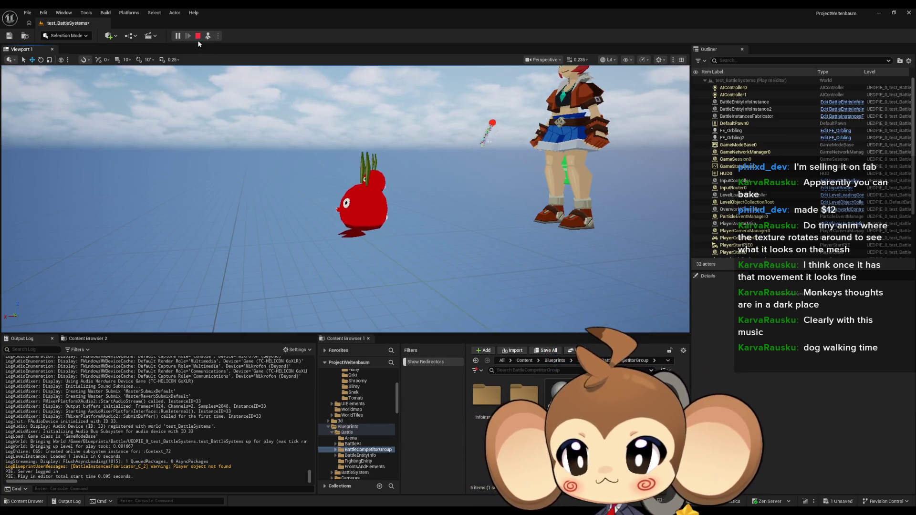
pyautogui.press('Escape')
pyautogui.click(391, 486)
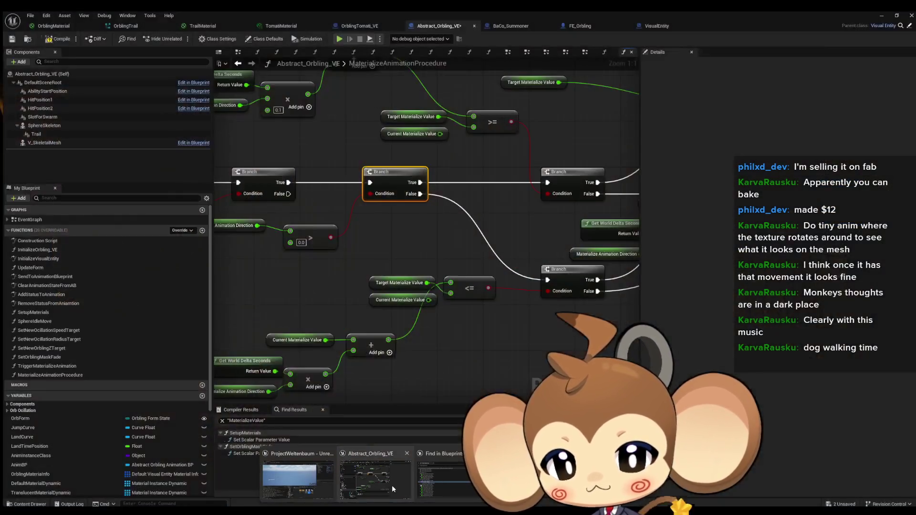
# Go to the EventGraph and open Sphere Idle Move from its call after Event Tick's Sequence
pyautogui.scroll(-6, 494, 336)
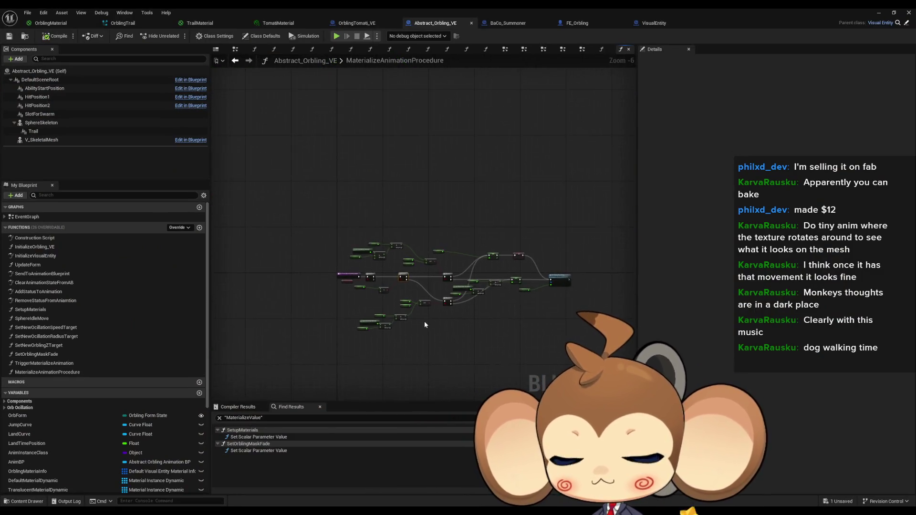
pyautogui.scroll(3, 424, 322)
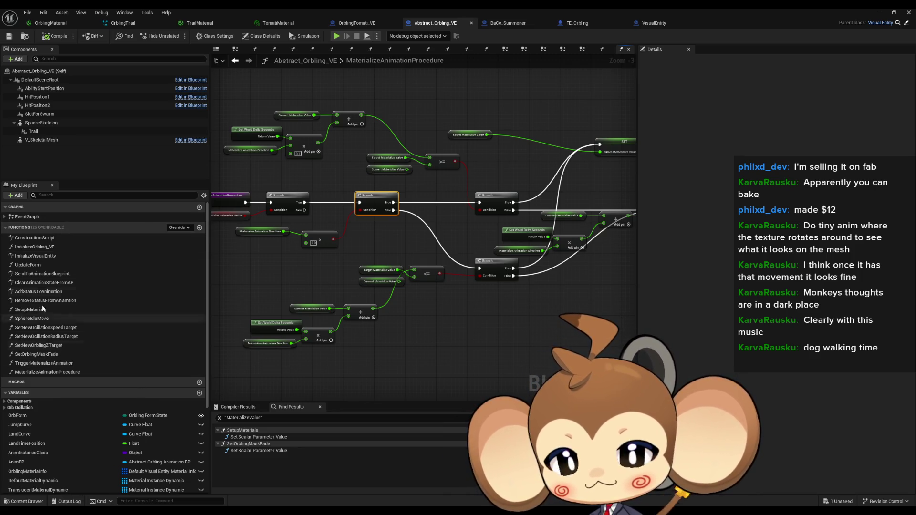
pyautogui.doubleClick(26, 217)
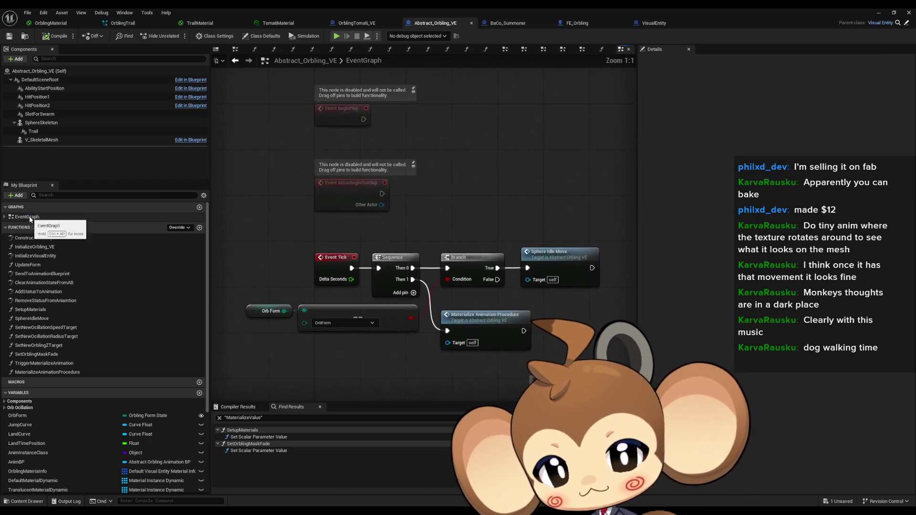
pyautogui.scroll(2, 447, 284)
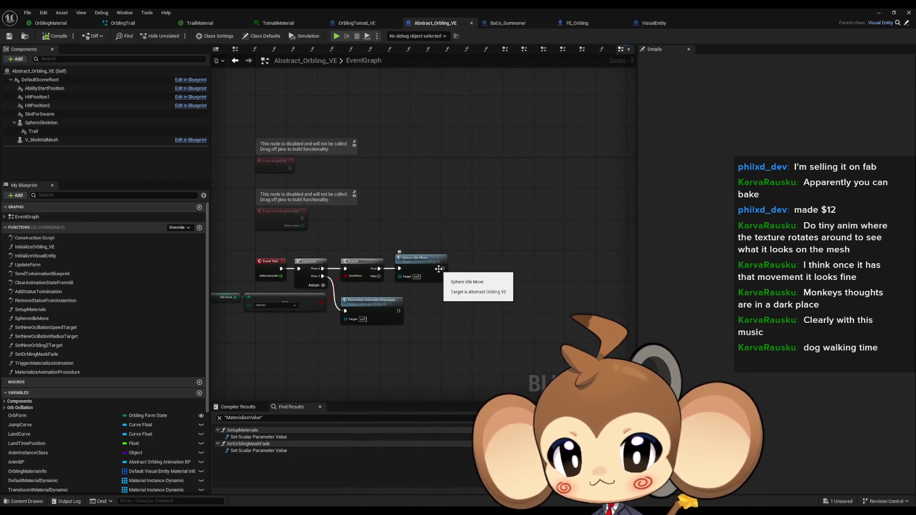
pyautogui.scroll(1, 431, 266)
pyautogui.scroll(-1, 423, 266)
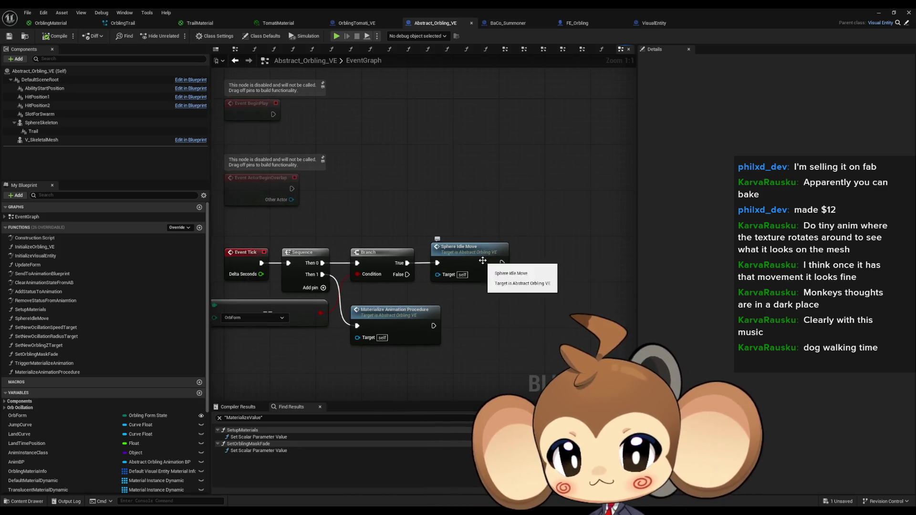
pyautogui.doubleClick(458, 268)
# Find all references to Orb Oscillation Radius and jump to its SET node fed by the Lerp
pyautogui.scroll(4, 531, 304)
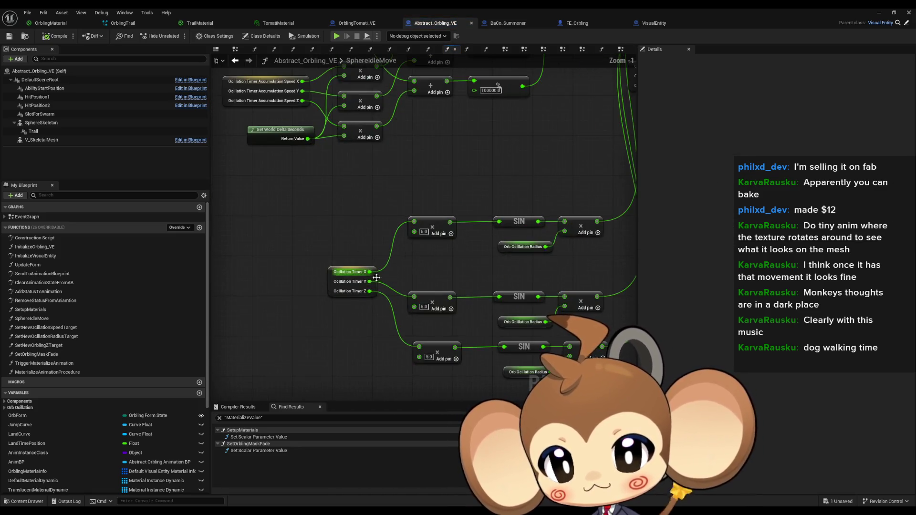
pyautogui.scroll(-4, 477, 281)
pyautogui.scroll(3, 423, 257)
pyautogui.scroll(2, 424, 260)
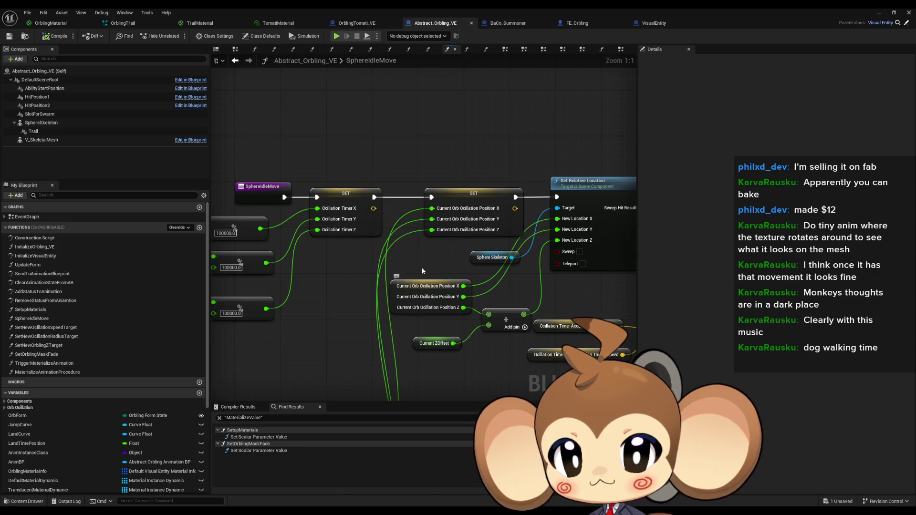
pyautogui.scroll(-3, 422, 271)
pyautogui.scroll(3, 516, 232)
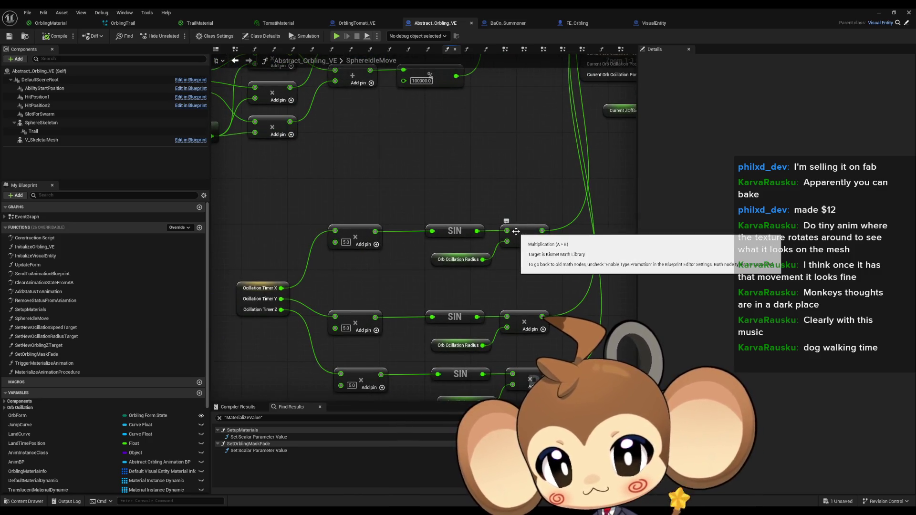
pyautogui.moveTo(446, 260); pyautogui.dragTo(447, 261)
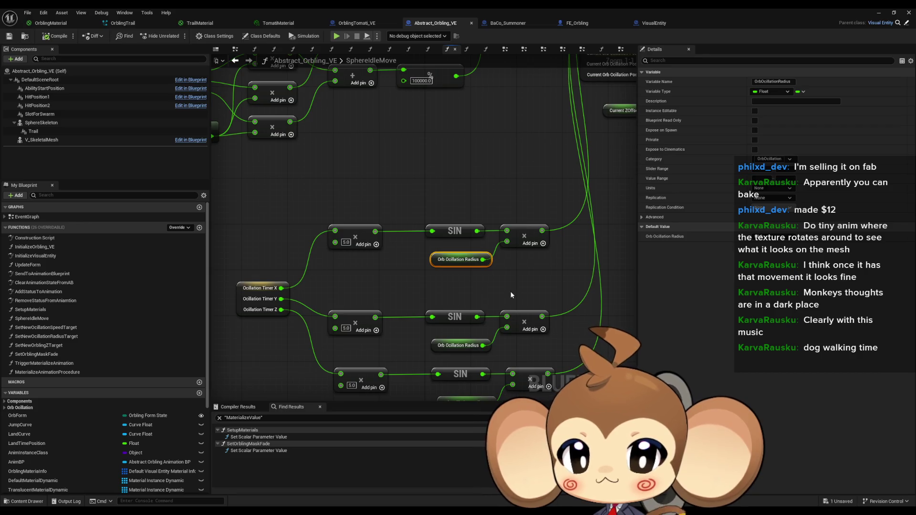
pyautogui.scroll(-5, 101, 428)
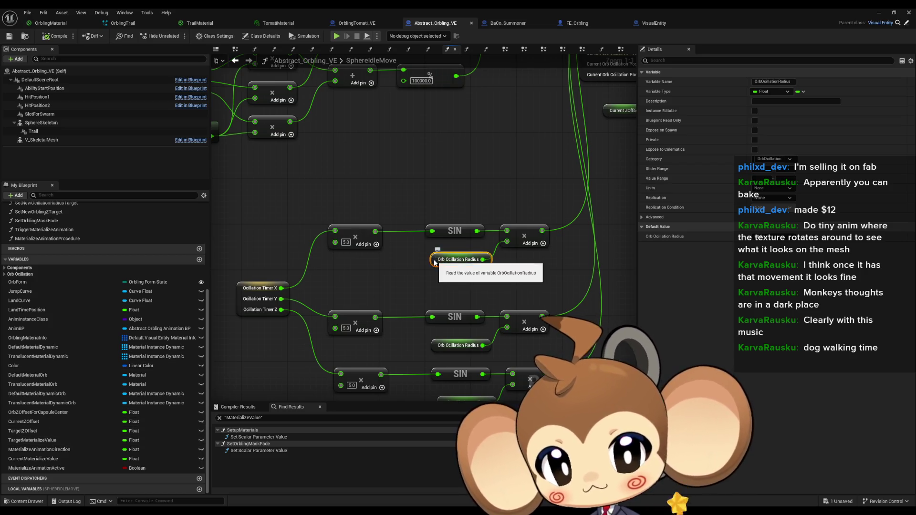
pyautogui.rightClick(454, 261)
pyautogui.moveTo(482, 329)
pyautogui.click(558, 336)
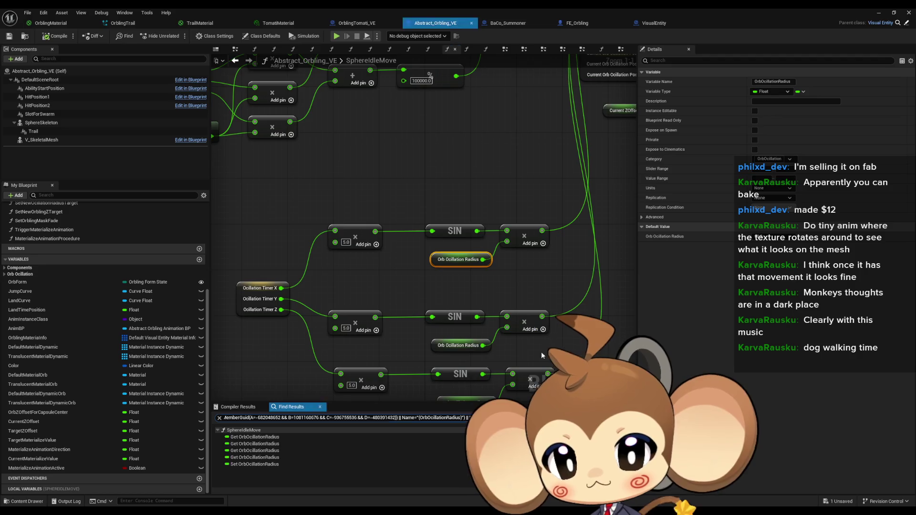
pyautogui.doubleClick(254, 464)
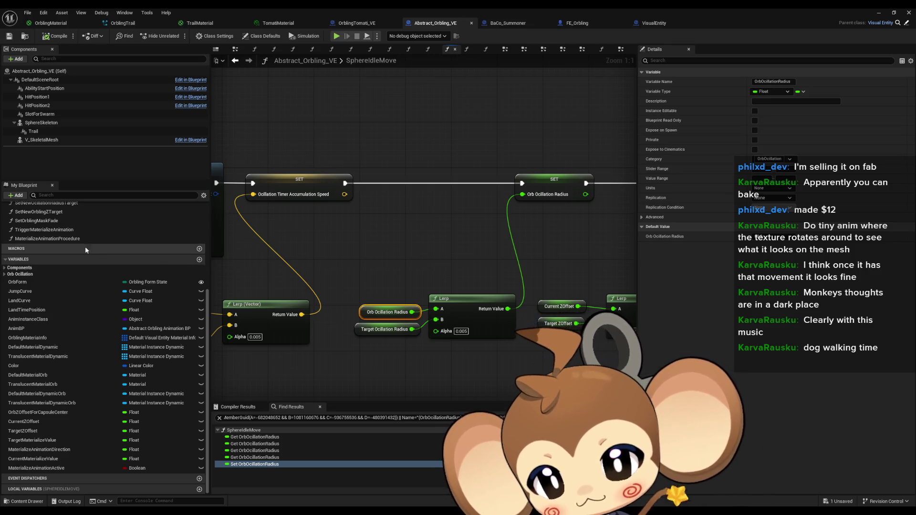
# Rename the OrbOscillationRadius variable to OrbOcillationPlayfulRadius
pyautogui.click(6, 275)
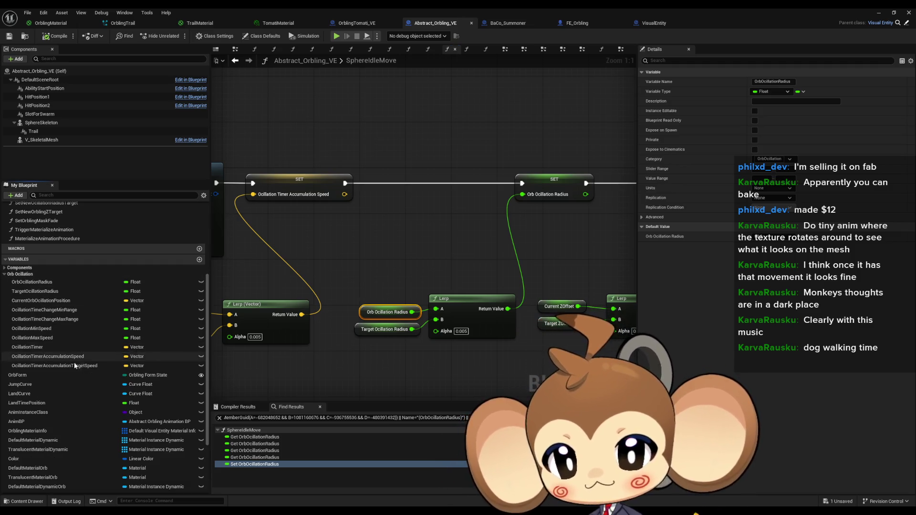
pyautogui.click(48, 282)
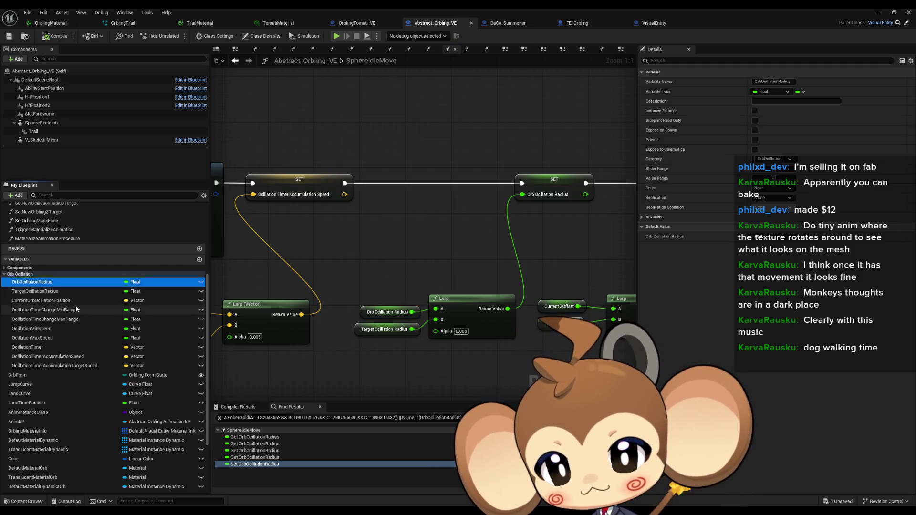
pyautogui.press('F2')
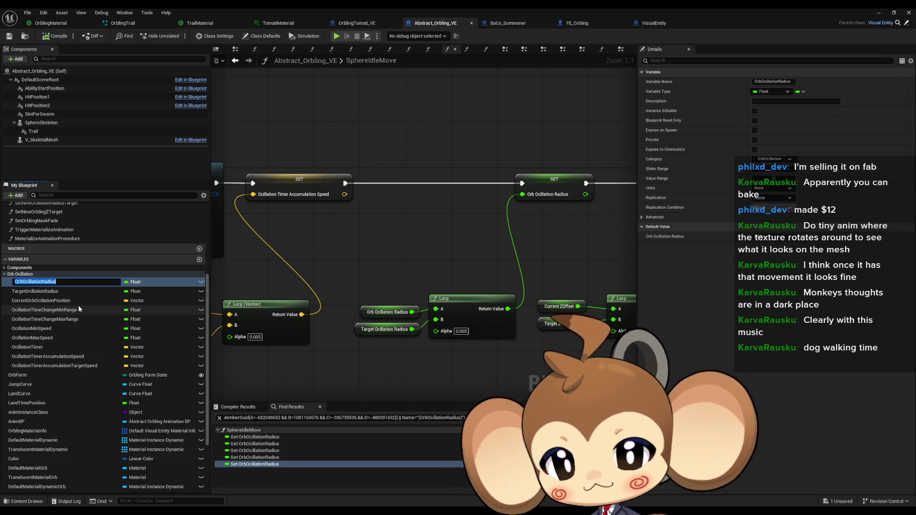
pyautogui.press('End')
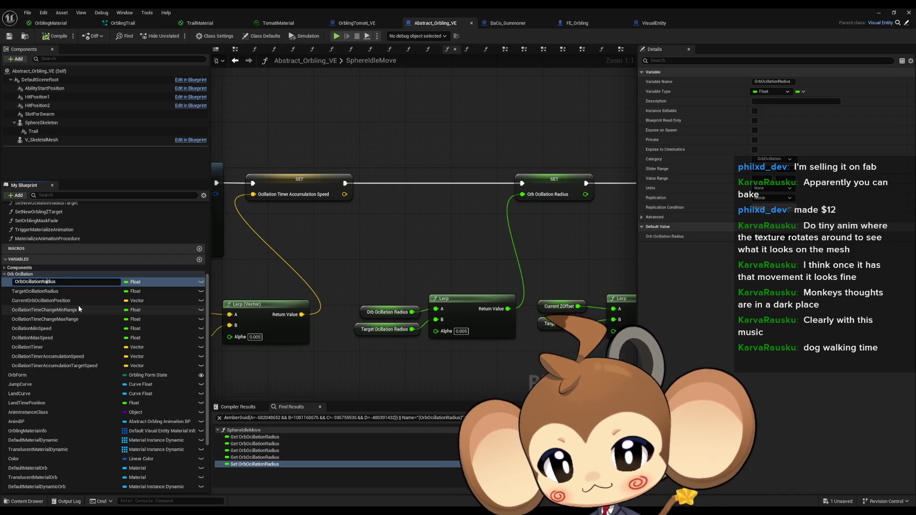
pyautogui.write('Playful')
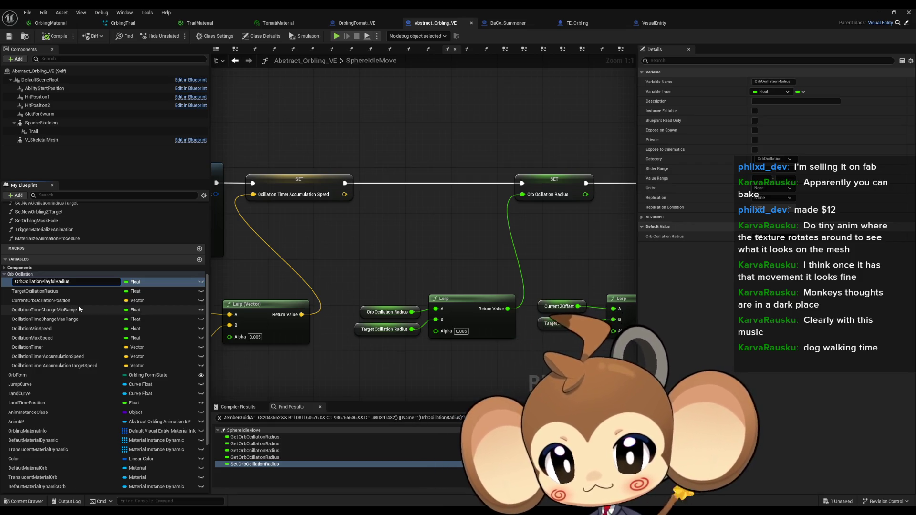
pyautogui.hotkey('shift', 'Left')
pyautogui.hotkey('shift', 'Left')
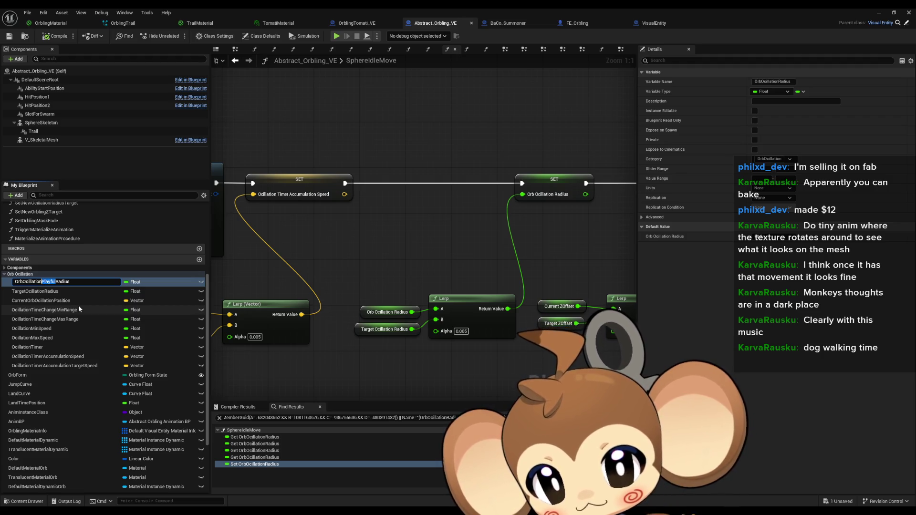
pyautogui.press('Return')
# Rename TargetOscillationRadius to TargetOcillationPlayfulRadius and check the SET and Lerp nodes
pyautogui.press('Down')
pyautogui.press('F2')
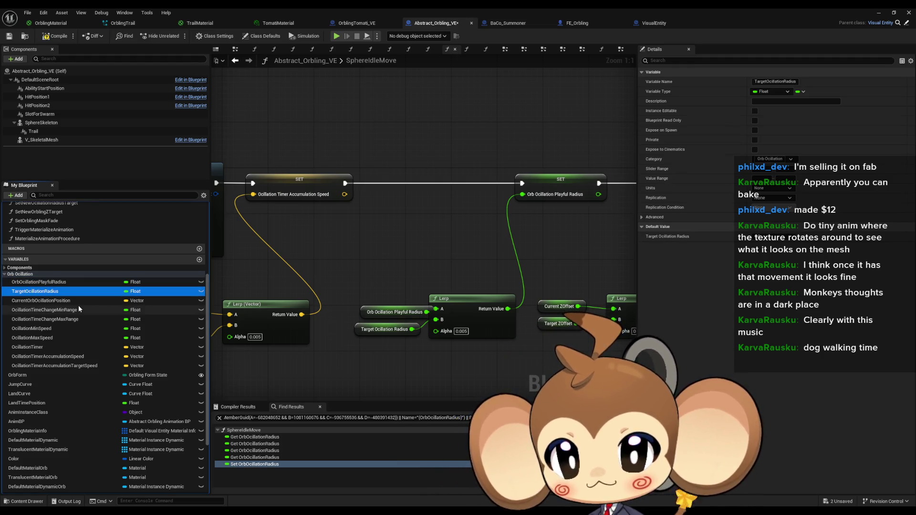
pyautogui.press('End')
pyautogui.write('Playful')
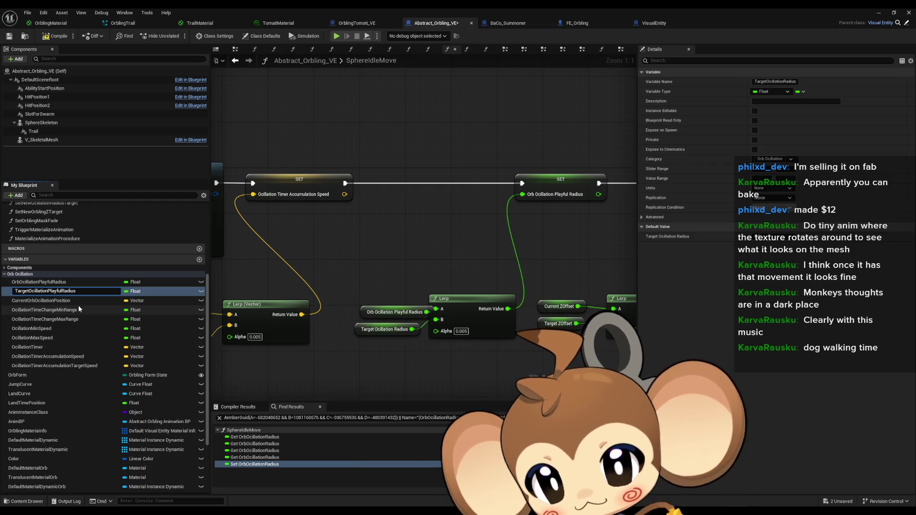
pyautogui.press('Return')
pyautogui.moveTo(468, 303); pyautogui.dragTo(375, 321)
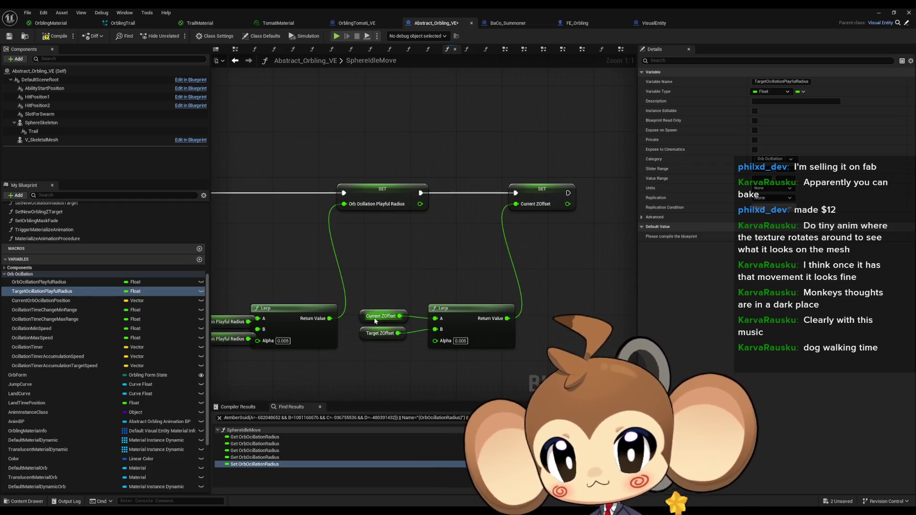
pyautogui.scroll(3, 200, 313)
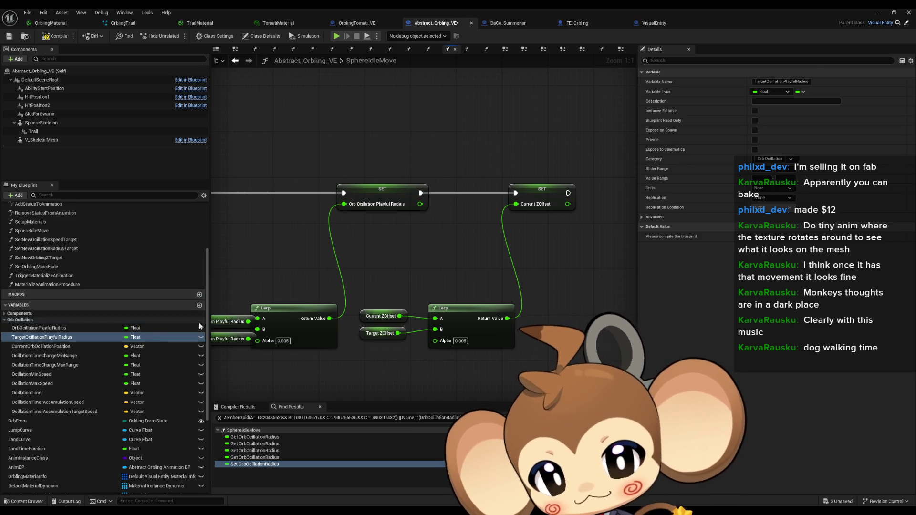
pyautogui.click(53, 328)
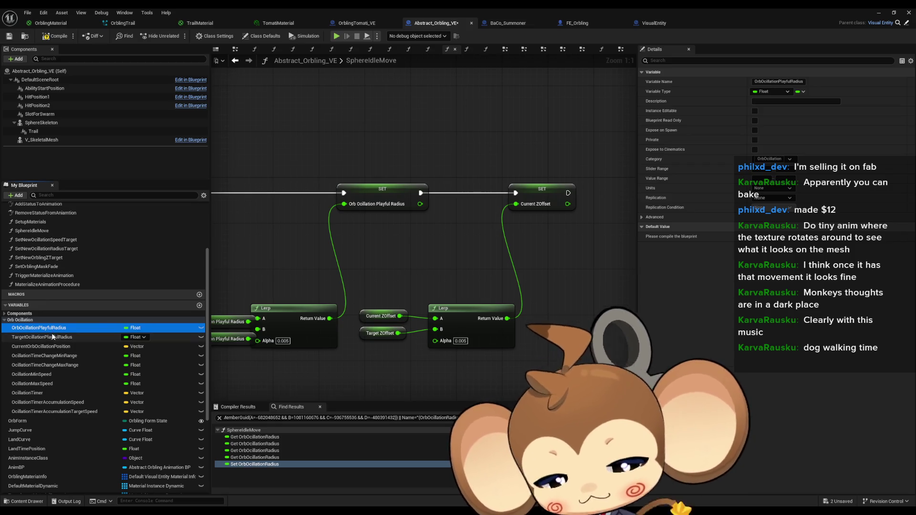
# Duplicate OrbOcillationPlayfulRadius and rename the copy OrbOcillationCenteringRadius
pyautogui.hotkey('ctrl', 'd')
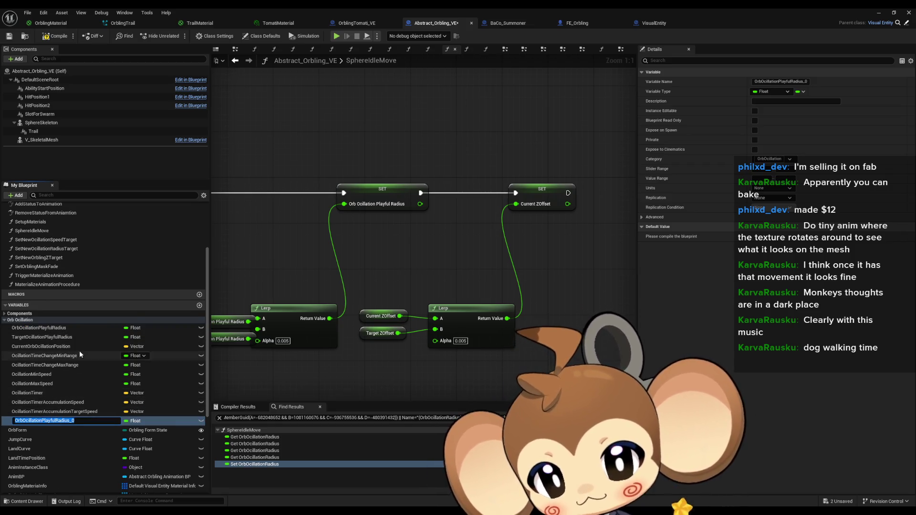
pyautogui.press('BackSpace')
pyautogui.press('BackSpace')
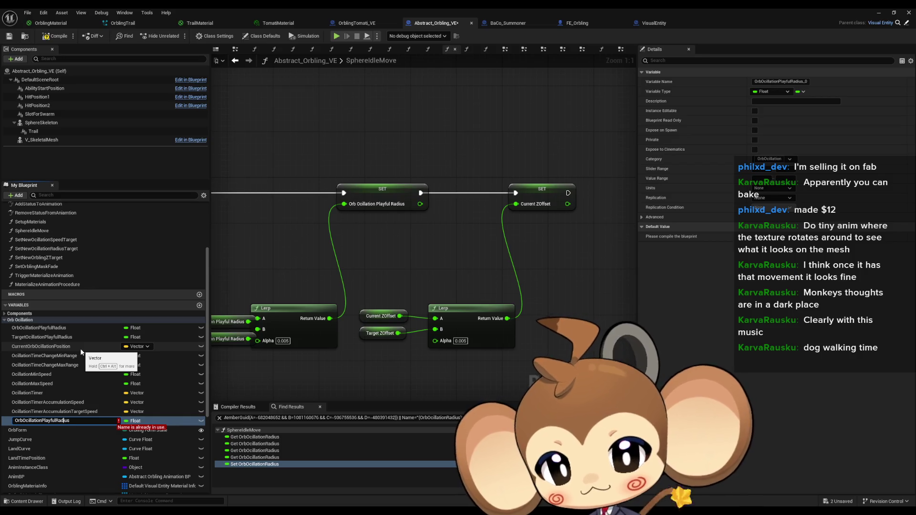
pyautogui.press('Left')
pyautogui.press('Left')
pyautogui.press('Left')
pyautogui.press('BackSpace')
pyautogui.press('BackSpace')
pyautogui.press('BackSpace')
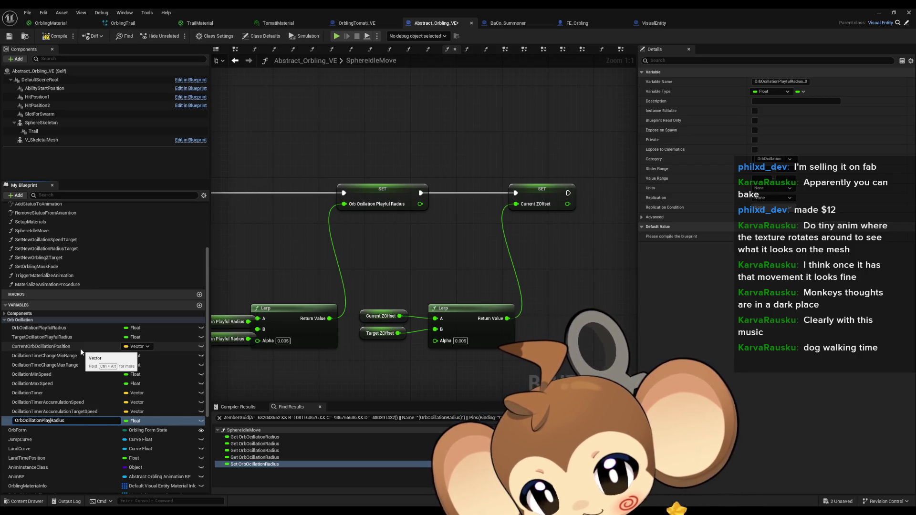
pyautogui.write('Center')
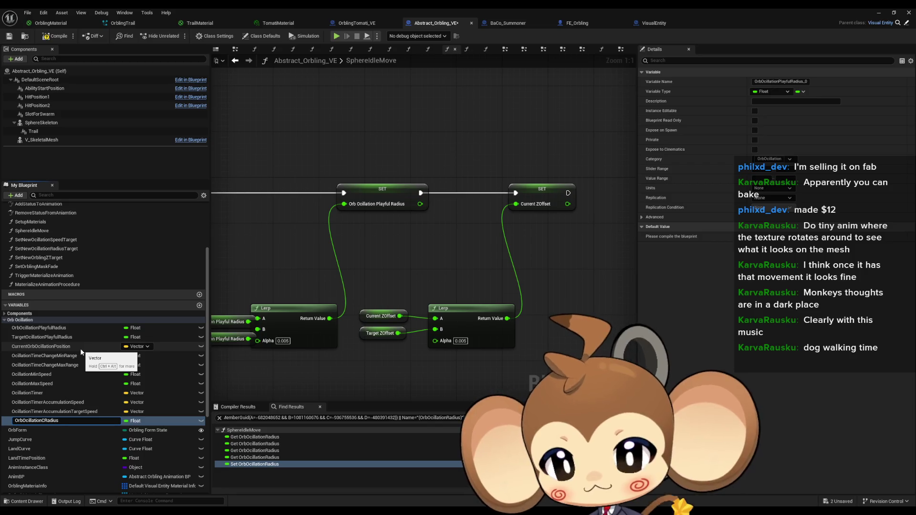
pyautogui.write('ing')
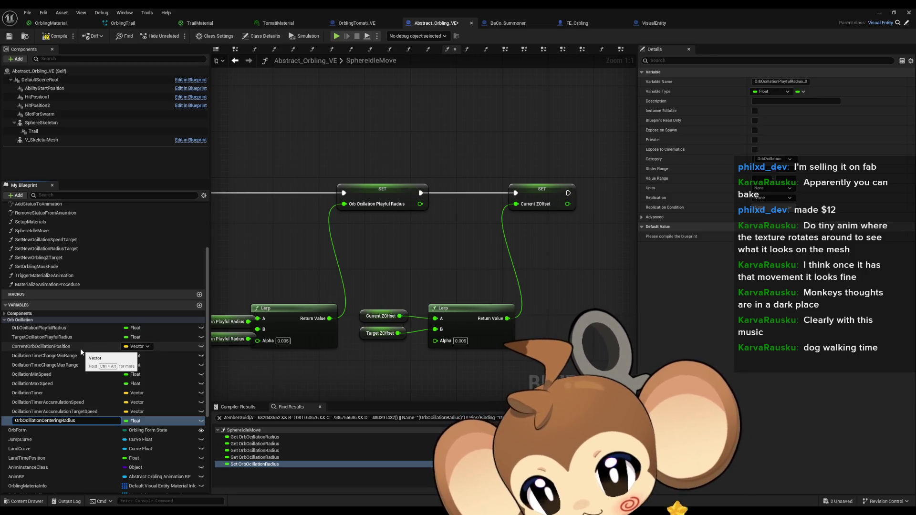
pyautogui.press('Return')
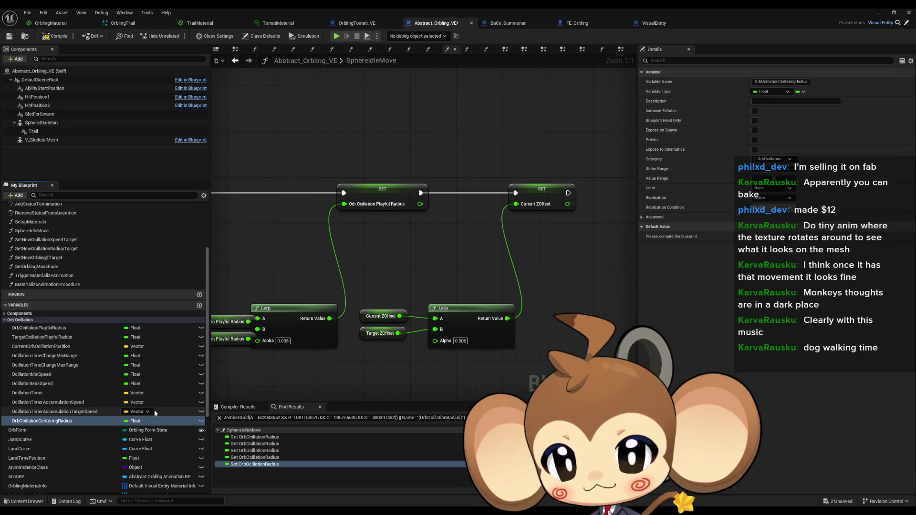
# Duplicate it again as TargetOcillationCenteringRadius
pyautogui.hotkey('ctrl', 'w')
pyautogui.write('TargetOcillationCenteringRadius')
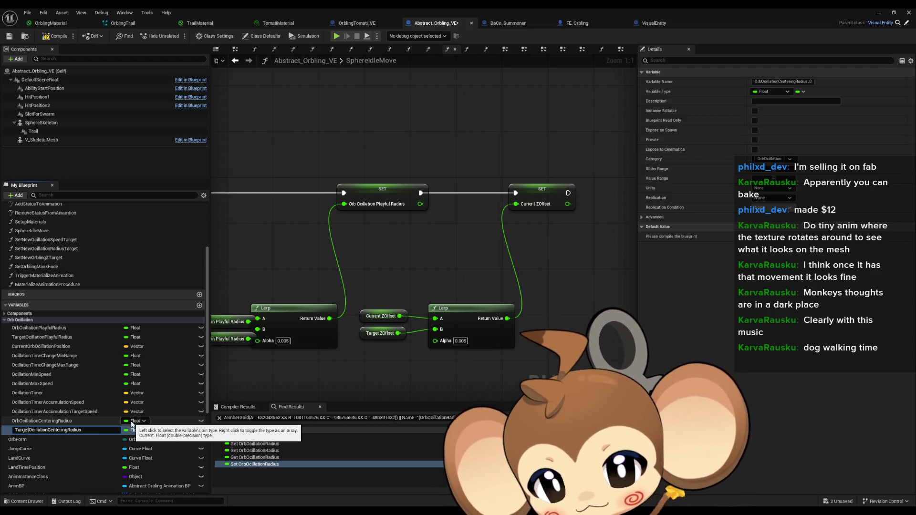
pyautogui.press('Return')
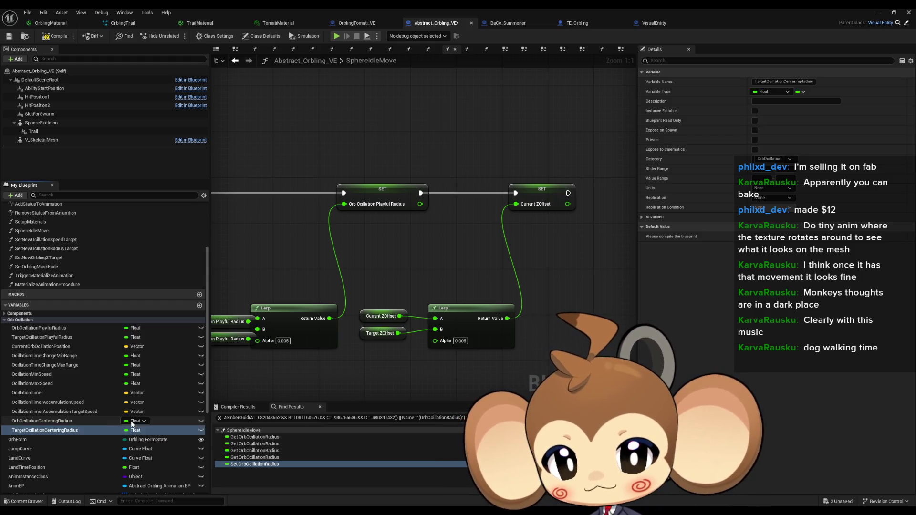
pyautogui.moveTo(384, 195)
pyautogui.mouseDown()
pyautogui.moveTo(465, 191)
pyautogui.moveTo(494, 151)
pyautogui.mouseUp()
# Paste a copy of the playful radius Lerp and drag TargetOcillationCenteringRadius into the graph
pyautogui.moveTo(54, 428); pyautogui.dragTo(356, 385)
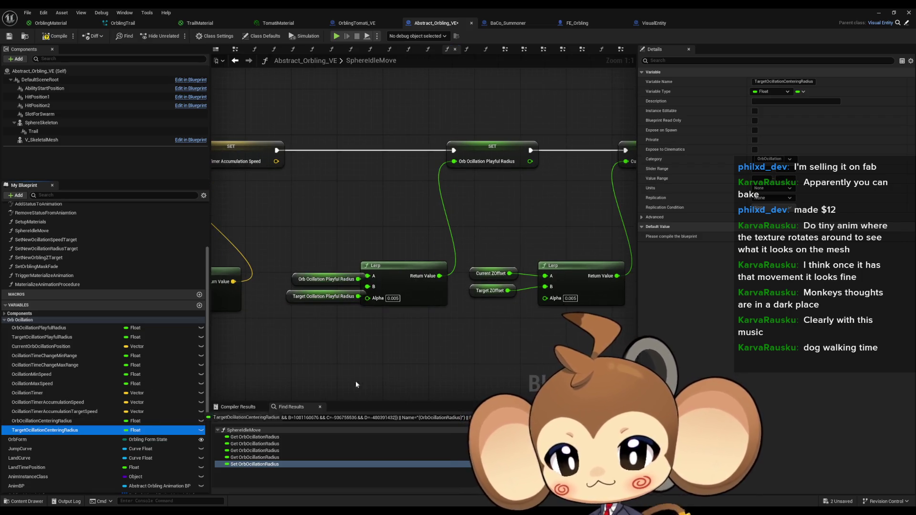
pyautogui.moveTo(369, 355)
pyautogui.mouseDown()
pyautogui.moveTo(340, 373)
pyautogui.moveTo(351, 370)
pyautogui.mouseUp()
pyautogui.press('Escape')
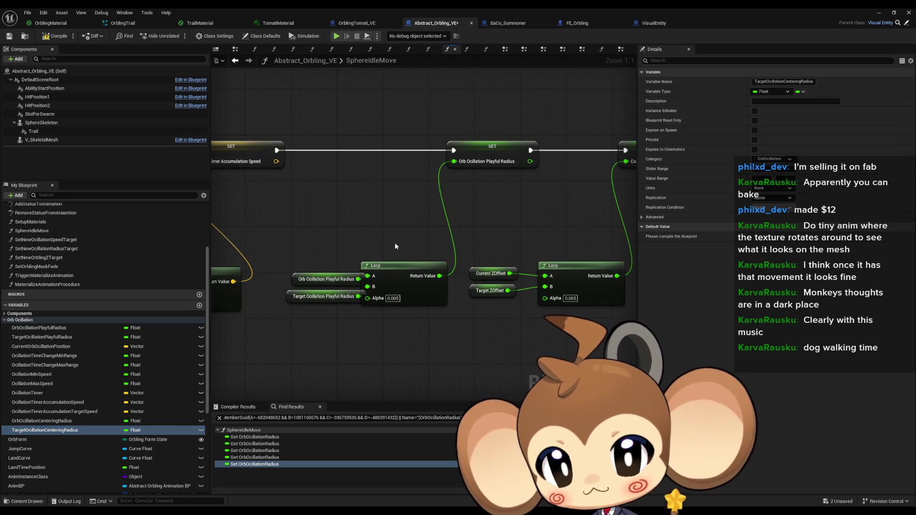
pyautogui.moveTo(395, 267); pyautogui.dragTo(422, 287)
pyautogui.hotkey('ctrl', 'w')
pyautogui.moveTo(45, 430)
pyautogui.mouseDown()
pyautogui.moveTo(305, 351)
pyautogui.moveTo(294, 358)
pyautogui.mouseUp()
pyautogui.click(318, 375)
# Replace the stray target setter with a SET OrbOcillationCenteringRadius and a TargetOcillationCenteringRadius getter
pyautogui.moveTo(42, 421)
pyautogui.mouseDown()
pyautogui.moveTo(302, 319)
pyautogui.moveTo(290, 339)
pyautogui.mouseUp()
pyautogui.click(336, 354)
pyautogui.press('Delete')
pyautogui.moveTo(42, 421)
pyautogui.mouseDown()
pyautogui.moveTo(313, 365)
pyautogui.moveTo(506, 274)
pyautogui.mouseUp()
pyautogui.click(540, 294)
pyautogui.moveTo(55, 430)
pyautogui.mouseDown()
pyautogui.moveTo(392, 351)
pyautogui.moveTo(298, 339)
pyautogui.mouseUp()
pyautogui.click(325, 348)
# Wire the current and target centering radius getters into the new Lerp's A and B, Alpha 0.01
pyautogui.moveTo(375, 344); pyautogui.dragTo(419, 336)
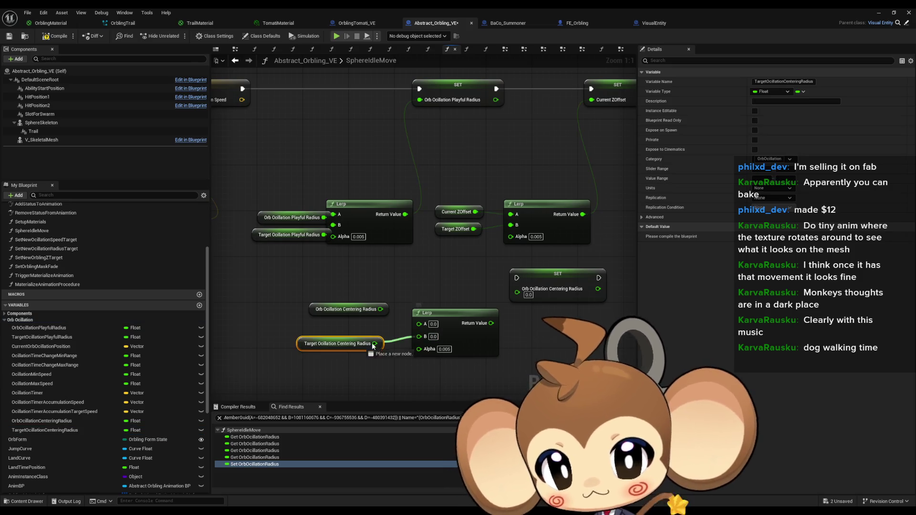
pyautogui.moveTo(381, 309); pyautogui.dragTo(419, 324)
pyautogui.moveTo(344, 309)
pyautogui.mouseDown()
pyautogui.moveTo(342, 334)
pyautogui.moveTo(343, 320)
pyautogui.moveTo(374, 331)
pyautogui.mouseUp()
pyautogui.keyDown('ctrl'); pyautogui.click(368, 332); pyautogui.keyUp('ctrl')
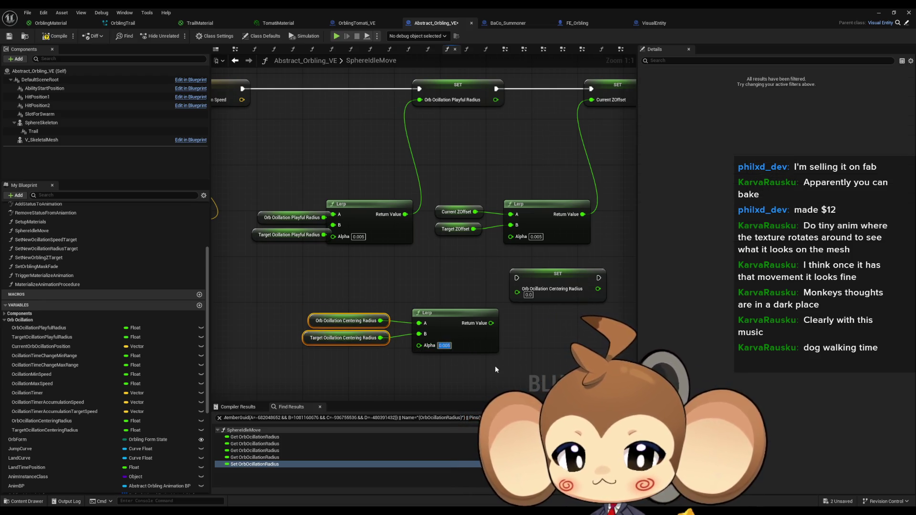
pyautogui.write('0.01')
pyautogui.press('Return')
# Feed the Lerp result into the centering setter and chain it after the playful radius setter
pyautogui.moveTo(489, 323); pyautogui.dragTo(517, 289)
pyautogui.moveTo(548, 316); pyautogui.dragTo(541, 127)
pyautogui.moveTo(445, 126); pyautogui.dragTo(466, 316)
pyautogui.click(496, 260)
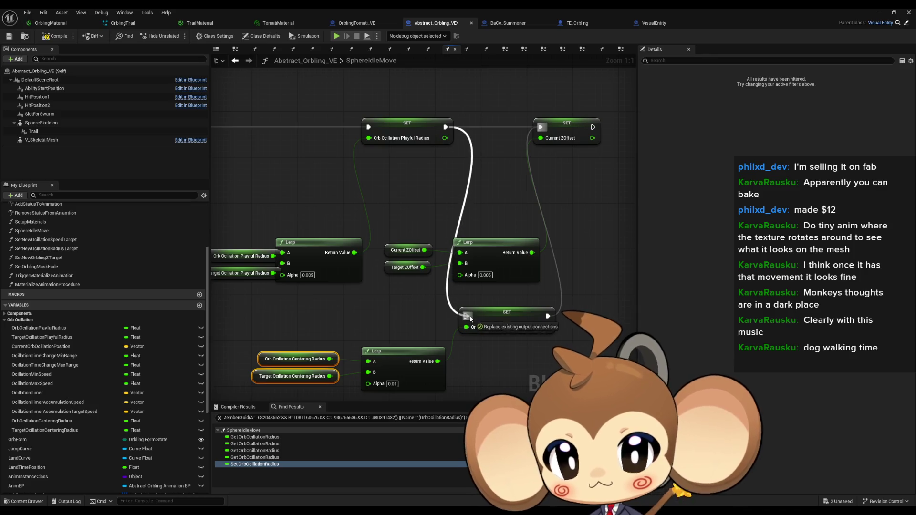
# Rearrange the setters and Lerp groups so the centering set sits before the ZOffset set
pyautogui.moveTo(534, 310); pyautogui.dragTo(517, 167)
pyautogui.moveTo(584, 124)
pyautogui.mouseDown()
pyautogui.moveTo(596, 170)
pyautogui.moveTo(606, 175)
pyautogui.mouseUp()
pyautogui.keyDown('ctrl'); pyautogui.click(487, 169); pyautogui.keyUp('ctrl')
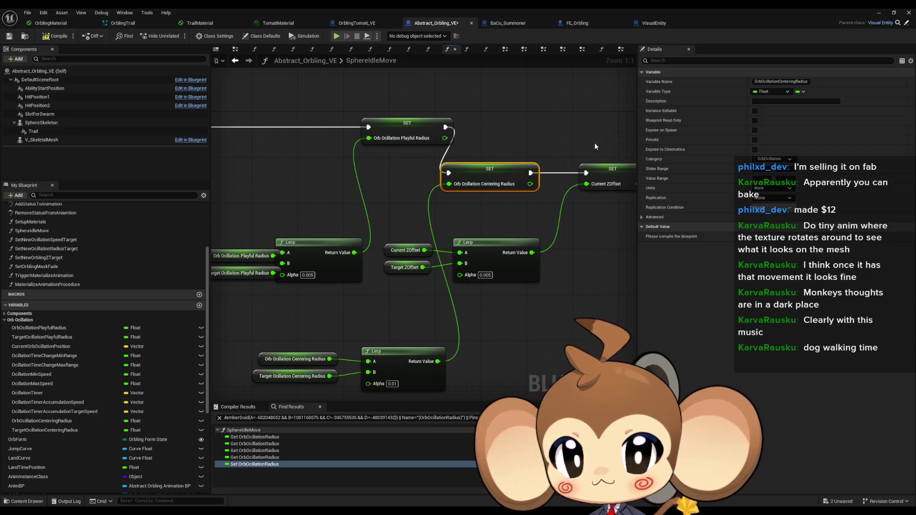
pyautogui.moveTo(466, 165); pyautogui.dragTo(506, 123)
pyautogui.moveTo(393, 222); pyautogui.dragTo(458, 284)
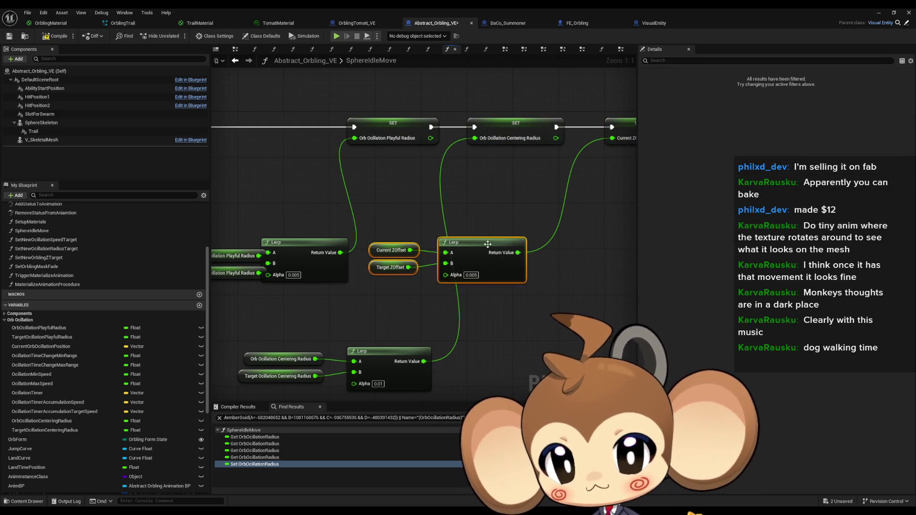
pyautogui.moveTo(477, 243); pyautogui.dragTo(557, 346)
pyautogui.moveTo(239, 334); pyautogui.dragTo(432, 389)
pyautogui.moveTo(395, 365); pyautogui.dragTo(522, 247)
pyautogui.click(504, 317)
pyautogui.scroll(-2, 356, 316)
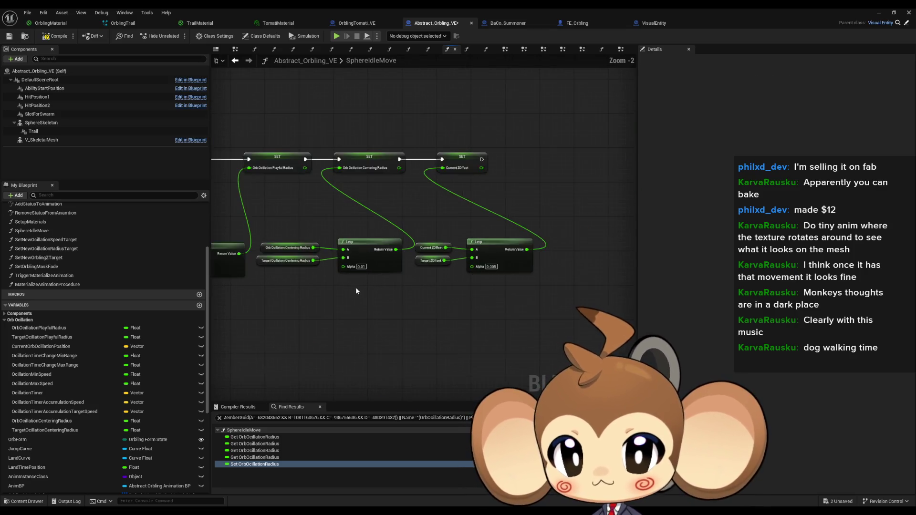
# Switch from SphereIdleMove to the BaCo_Summoner blueprint's CommandFlyToSlotIfValid graph
pyautogui.scroll(-3, 414, 325)
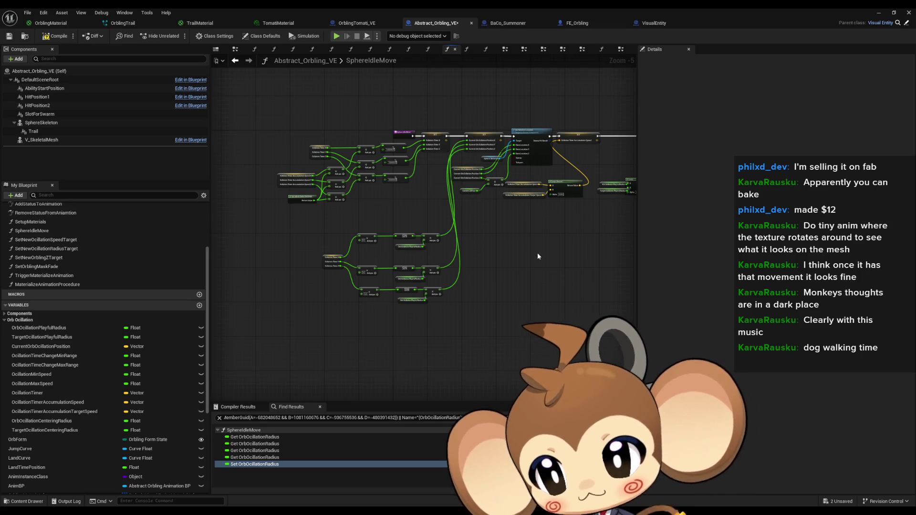
pyautogui.scroll(3, 14, 260)
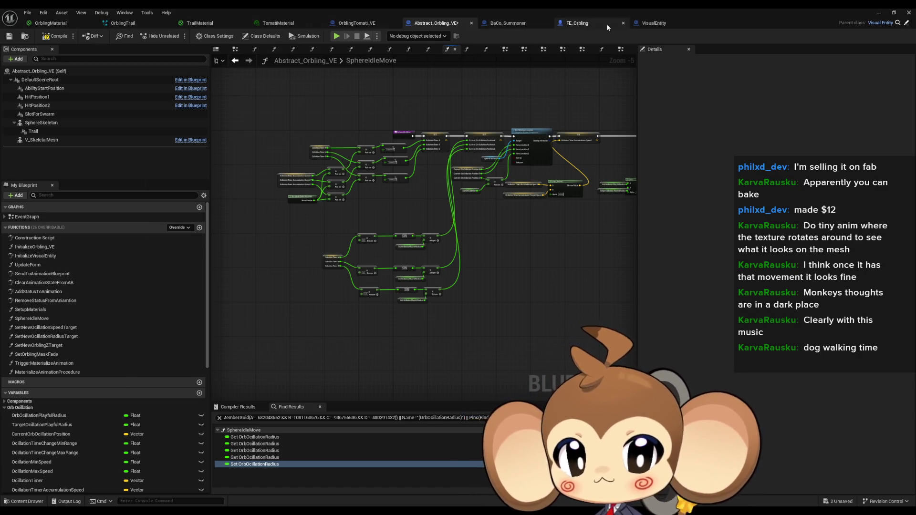
pyautogui.click(509, 26)
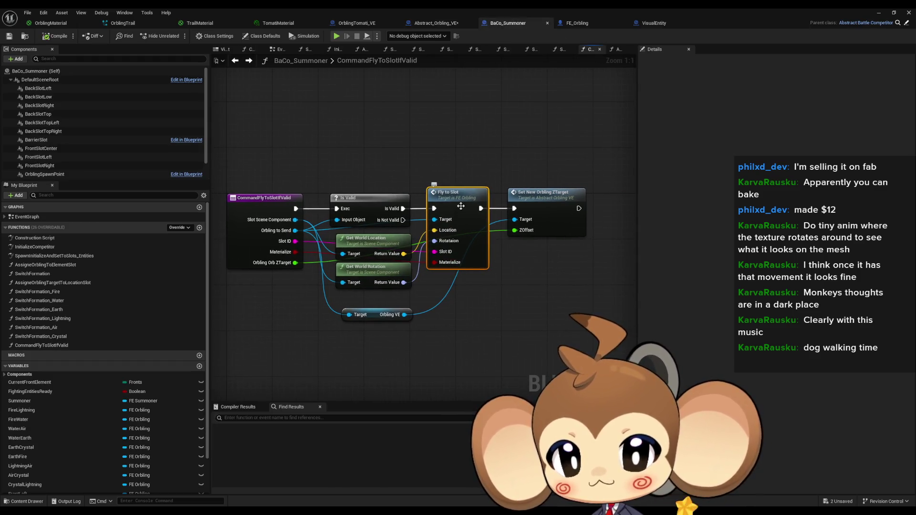
pyautogui.doubleClick(460, 205)
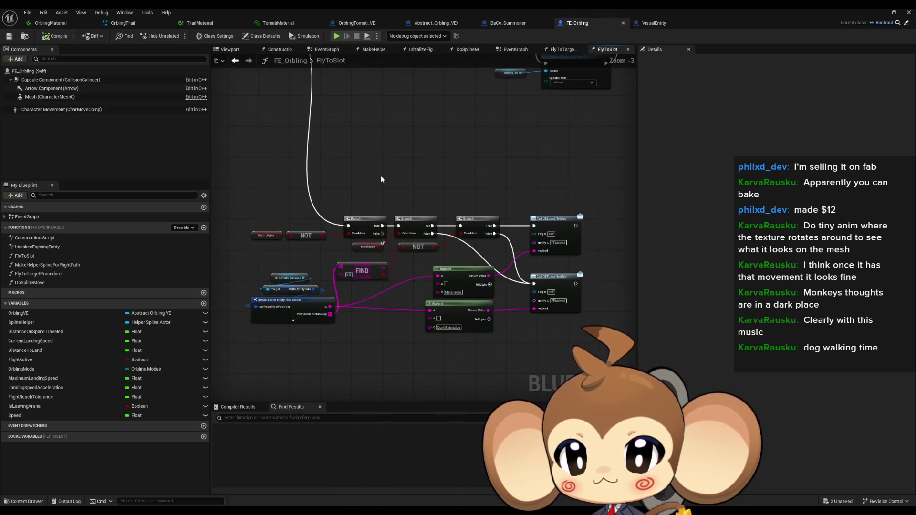
pyautogui.moveTo(461, 297); pyautogui.dragTo(358, 210)
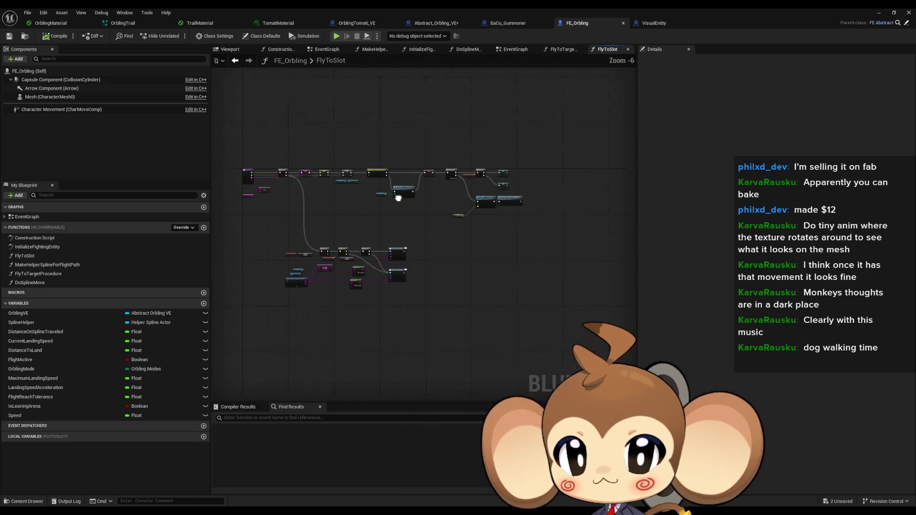
pyautogui.scroll(2, 439, 188)
pyautogui.moveTo(493, 236); pyautogui.dragTo(352, 230)
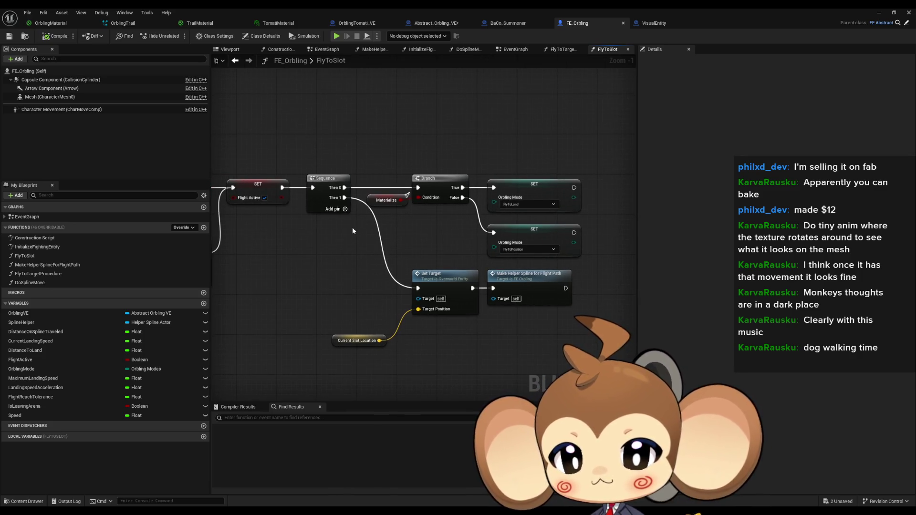
pyautogui.moveTo(352, 228); pyautogui.dragTo(538, 238)
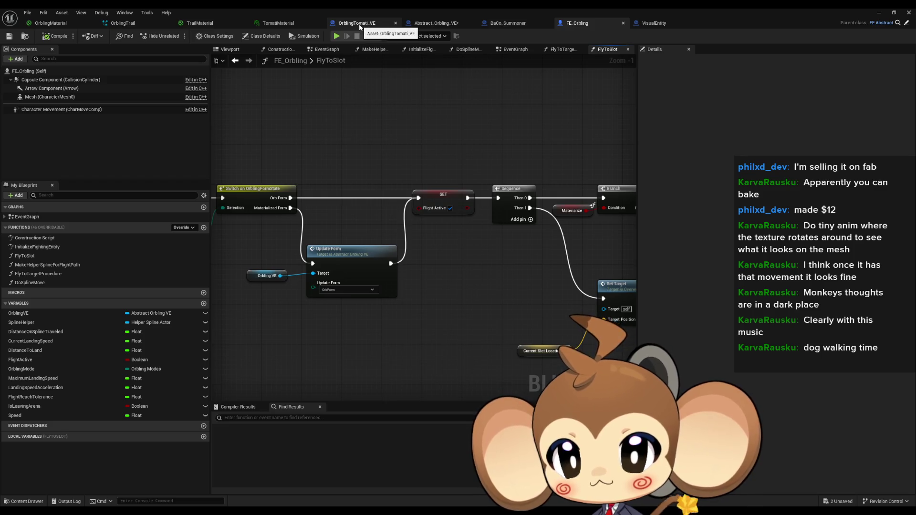
pyautogui.click(511, 23)
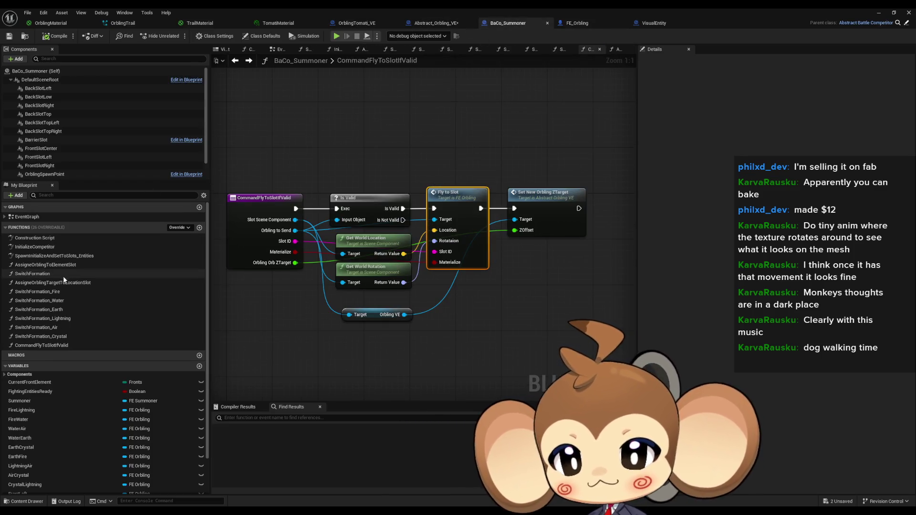
pyautogui.doubleClick(53, 291)
pyautogui.doubleClick(415, 183)
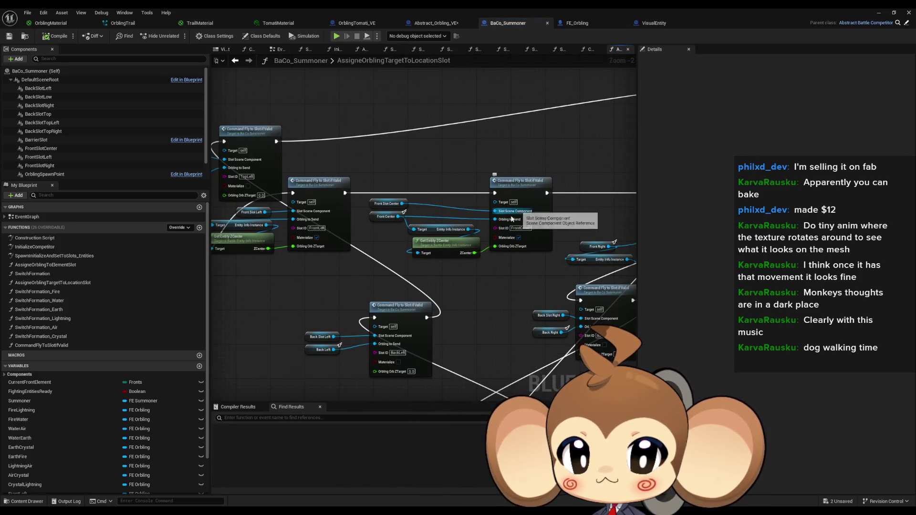
pyautogui.scroll(1, 465, 285)
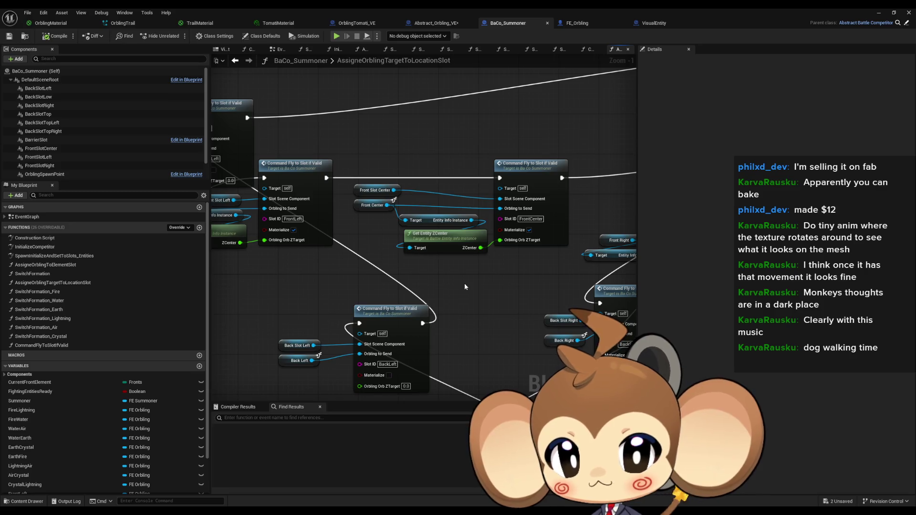
pyautogui.doubleClick(276, 183)
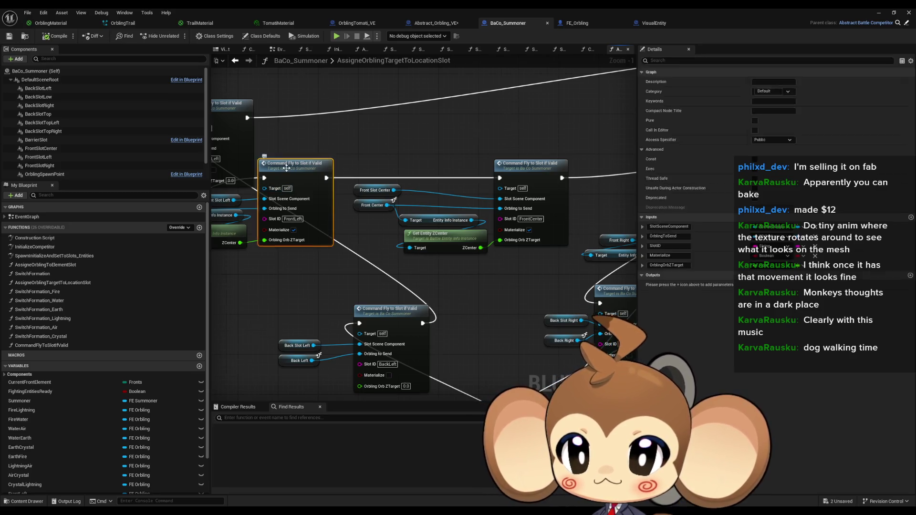
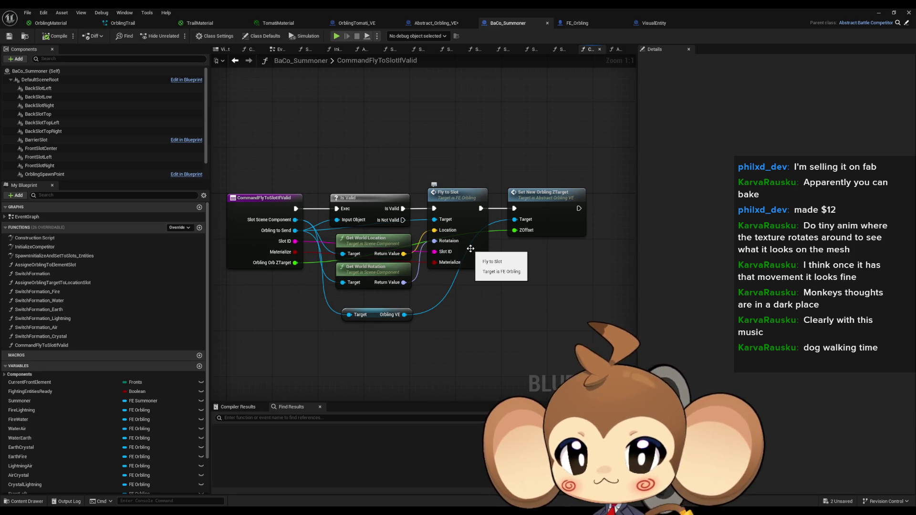
# Review the Fly to Slot graph's Branch, Break Battle Entity Info and notifier nodes
pyautogui.doubleClick(470, 249)
pyautogui.scroll(-3, 513, 259)
pyautogui.scroll(6, 455, 275)
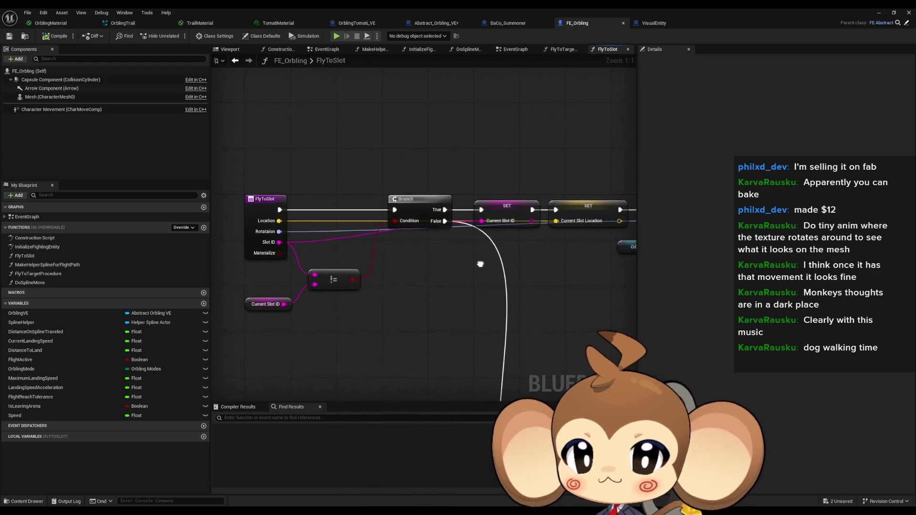
pyautogui.scroll(-2, 480, 263)
pyautogui.moveTo(538, 283)
pyautogui.mouseDown()
pyautogui.moveTo(426, 149)
pyautogui.moveTo(496, 159)
pyautogui.mouseUp()
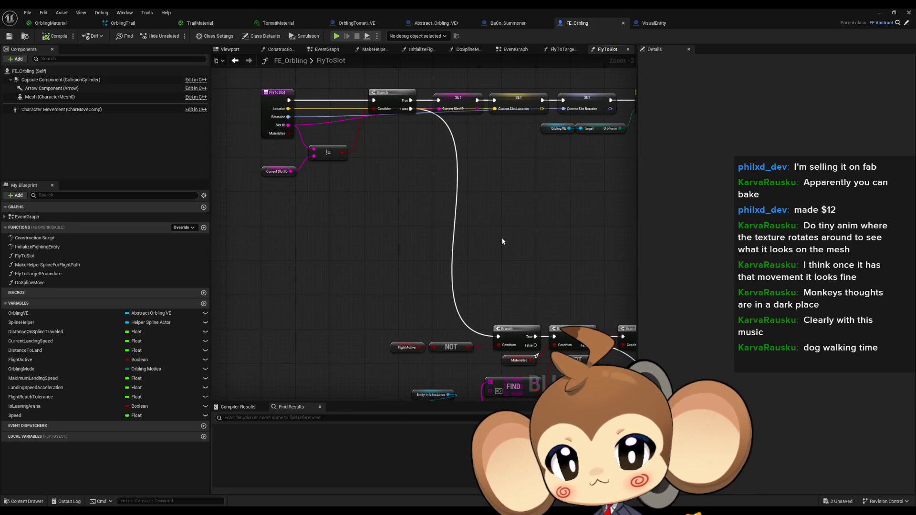
pyautogui.moveTo(365, 199)
pyautogui.mouseDown()
pyautogui.moveTo(366, 181)
pyautogui.moveTo(330, 130)
pyautogui.moveTo(267, 112)
pyautogui.mouseUp()
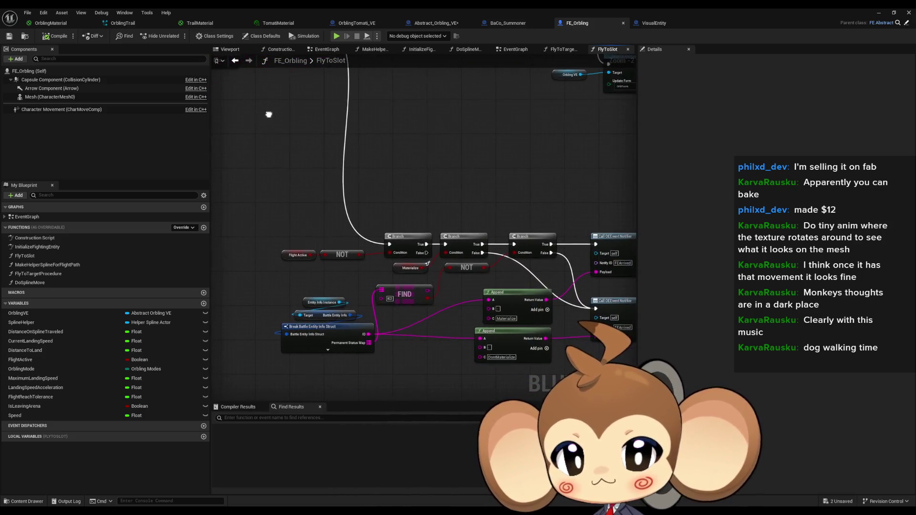
pyautogui.moveTo(371, 142); pyautogui.dragTo(312, 135)
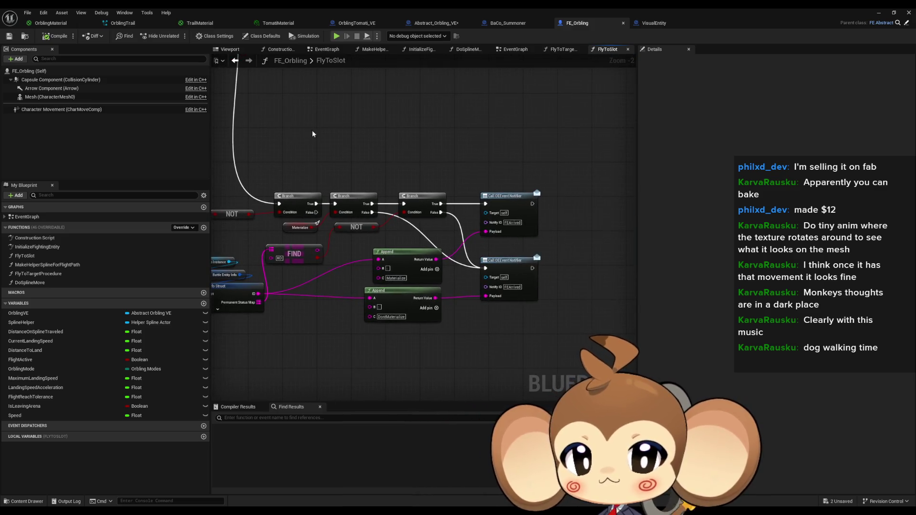
pyautogui.scroll(-3, 477, 206)
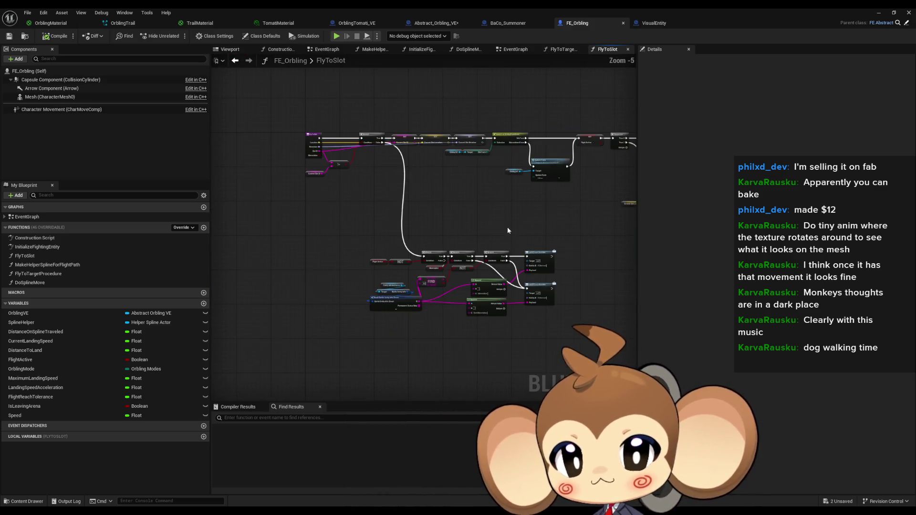
pyautogui.scroll(5, 472, 207)
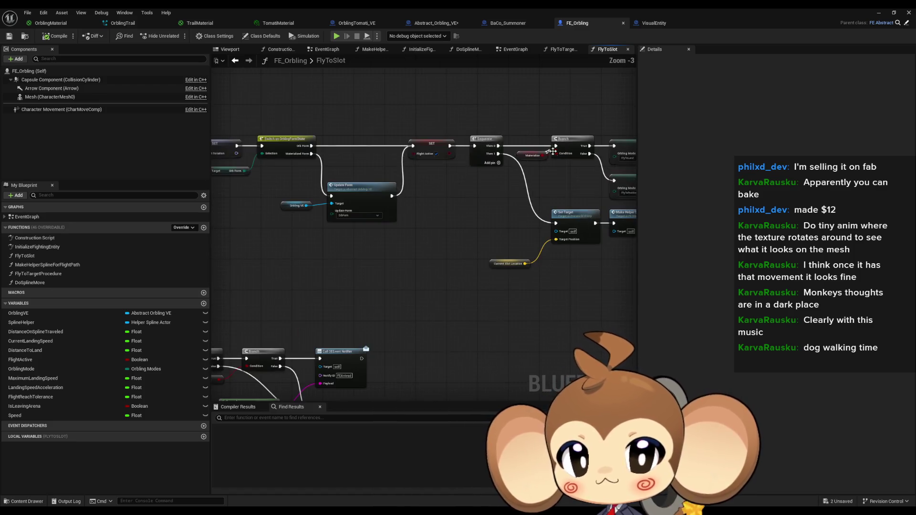
pyautogui.moveTo(394, 229); pyautogui.dragTo(371, 244)
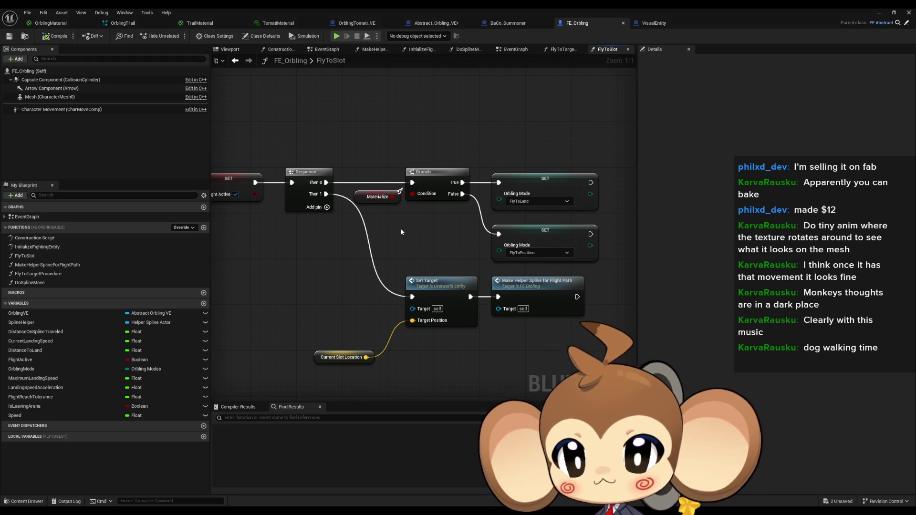
# Review the Make Helper Spline, Update Form and Switch on OrblingFormState nodes
pyautogui.click(537, 286)
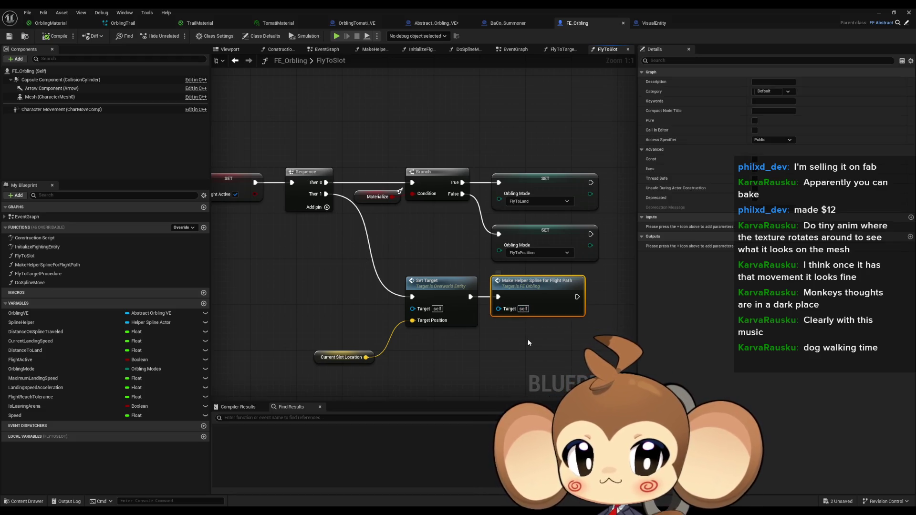
pyautogui.moveTo(334, 342); pyautogui.dragTo(426, 327)
pyautogui.moveTo(363, 265); pyautogui.dragTo(463, 274)
pyautogui.moveTo(399, 172); pyautogui.dragTo(474, 165)
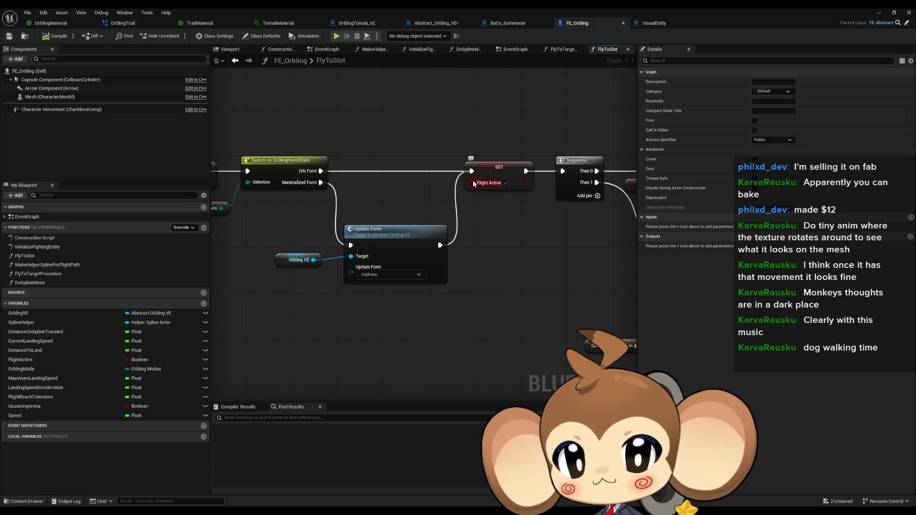
# Open Set New Orbling ZTarget in BaCo_Summoner and inspect its entry node
pyautogui.click(505, 24)
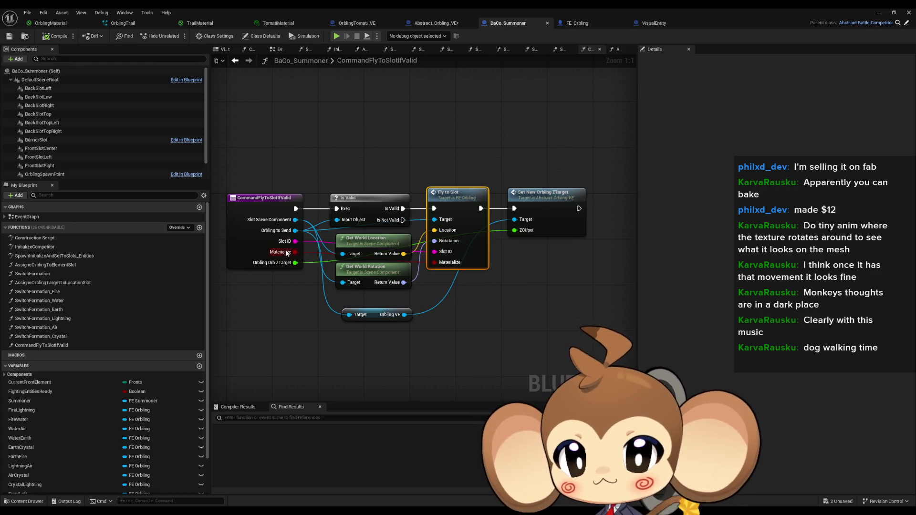
pyautogui.doubleClick(558, 202)
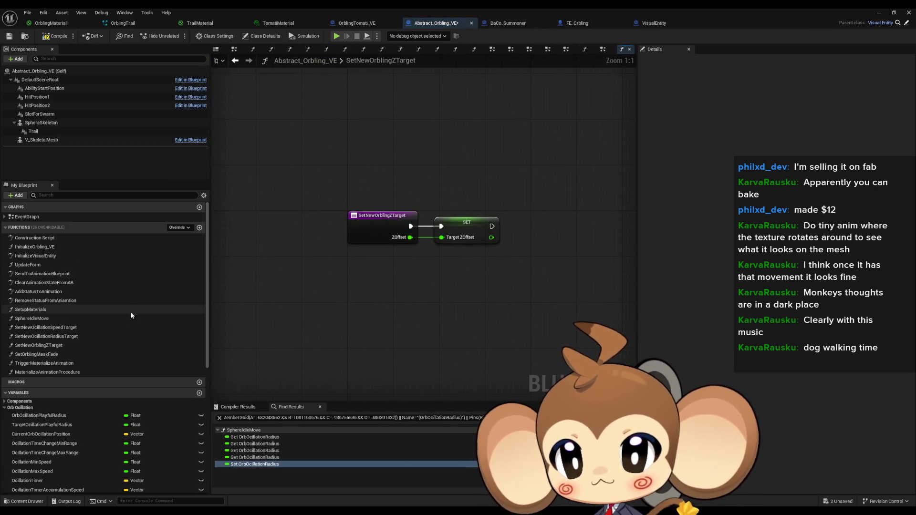
pyautogui.click(376, 222)
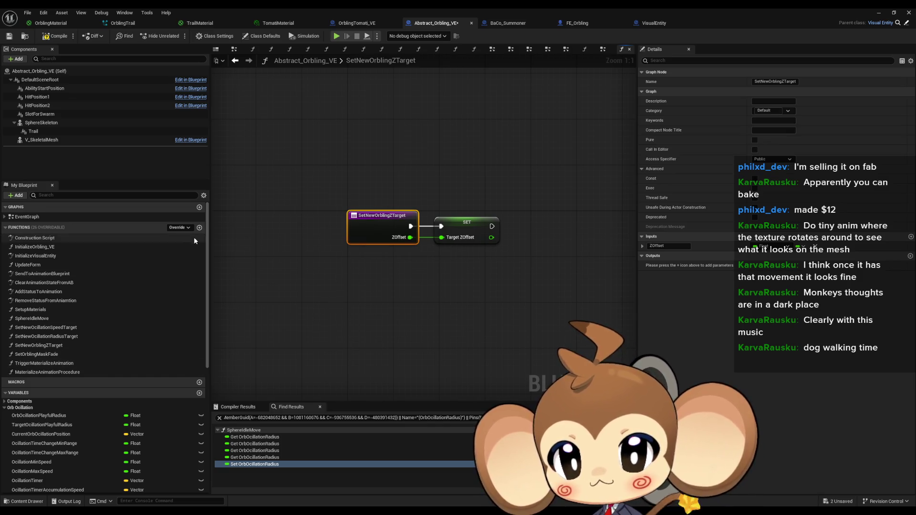
# Duplicate the SetNewOcillationRadiusTarget function
pyautogui.click(67, 336)
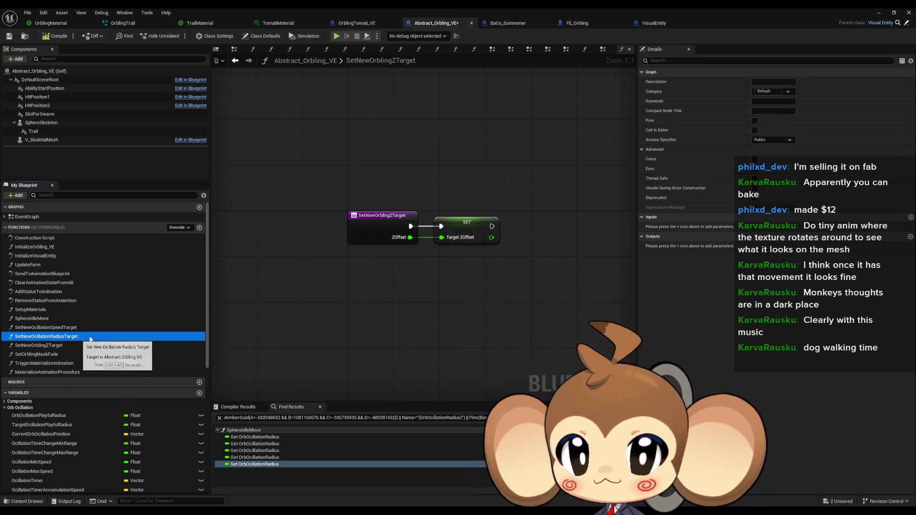
pyautogui.hotkey('ctrl', 'w')
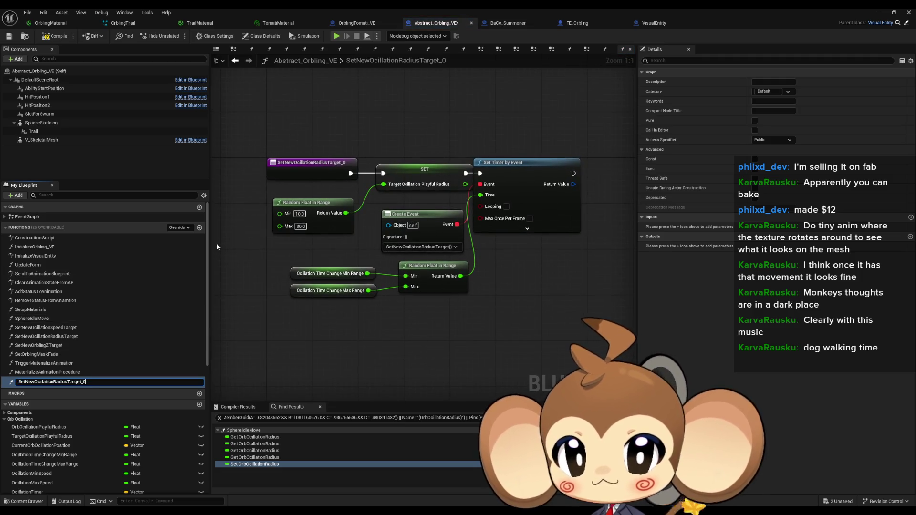
pyautogui.press('Return')
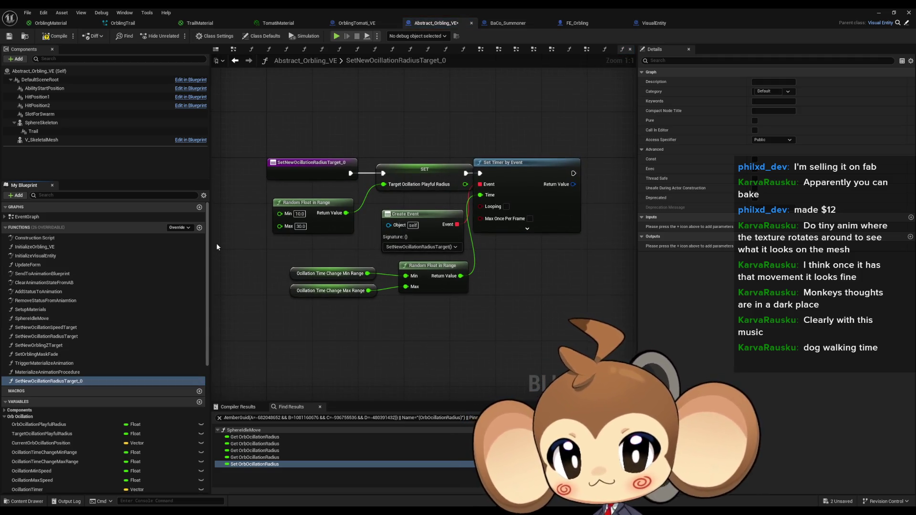
# Rename the original to SetNewOcillationPlayfulRadiusTarget and the copy to SetNewOcillationCenteredRadiusTarget
pyautogui.click(179, 338)
pyautogui.press('F2')
pyautogui.click(180, 339)
pyautogui.write('Playful')
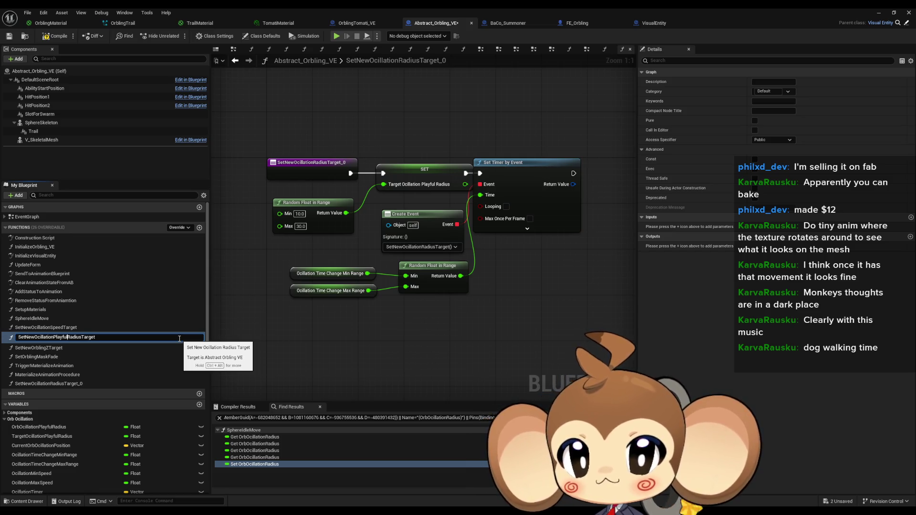
pyautogui.click(71, 384)
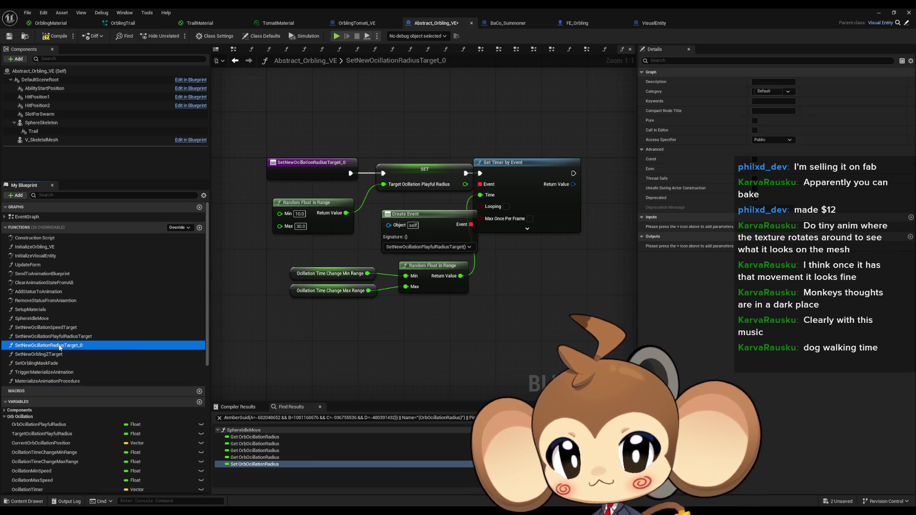
pyautogui.click(106, 345)
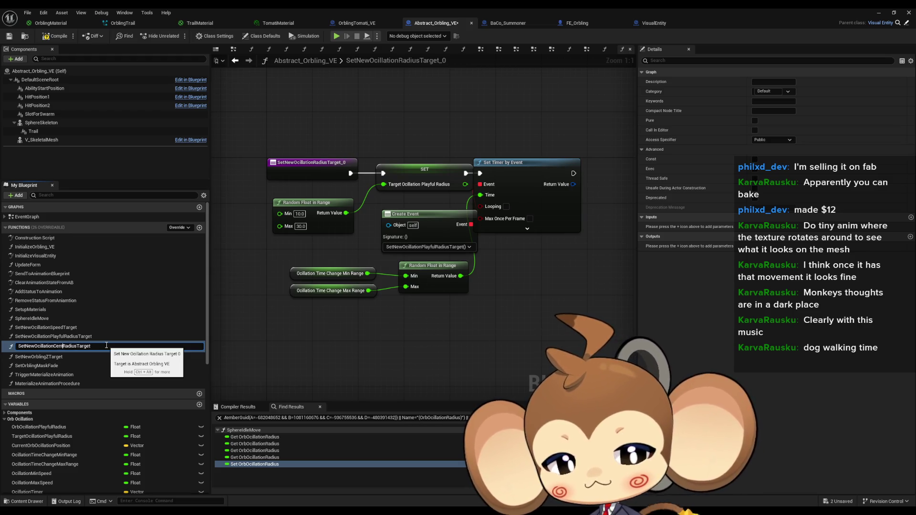
pyautogui.write('tered')
pyautogui.press('Return')
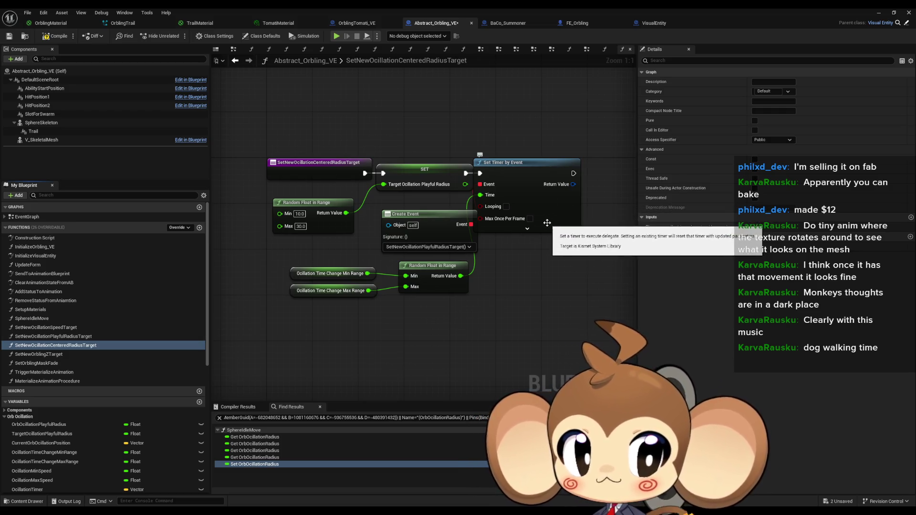
pyautogui.doubleClick(91, 337)
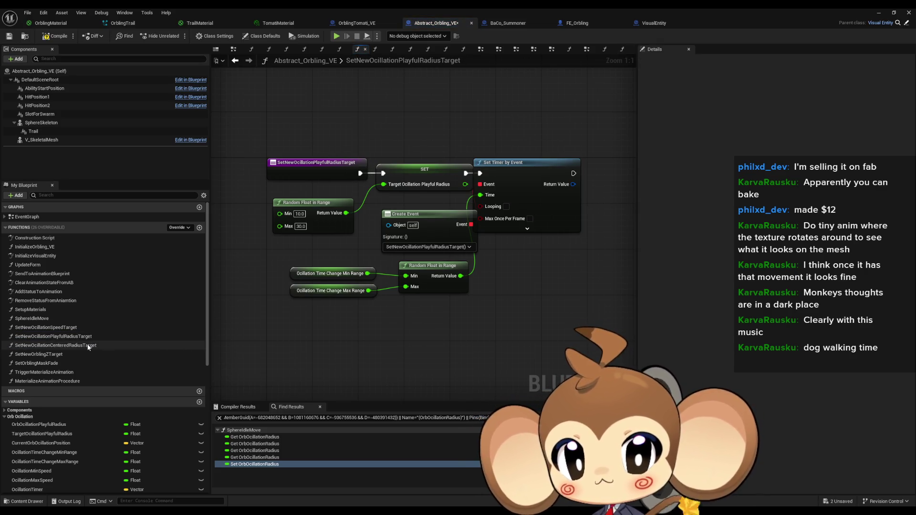
# Inspect the Playful function's entry node and Oscillation Time Change range variables
pyautogui.moveTo(523, 174); pyautogui.dragTo(534, 175)
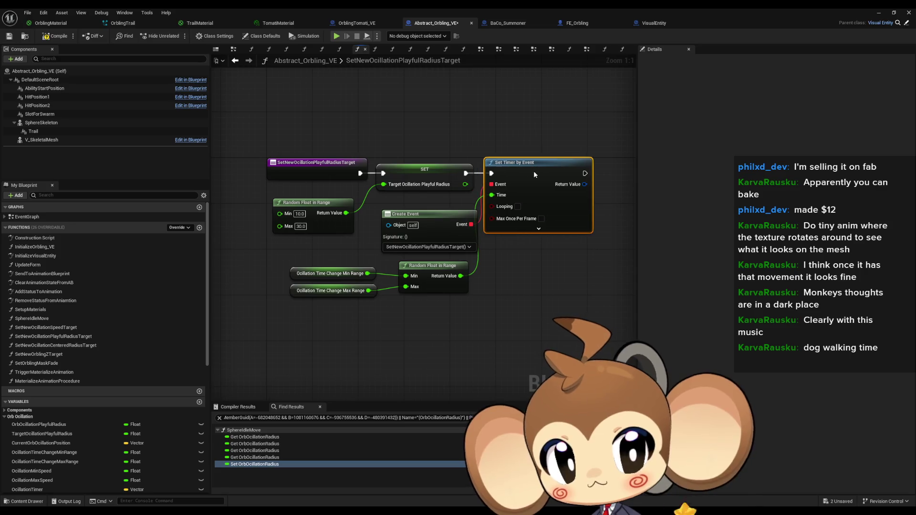
pyautogui.click(516, 282)
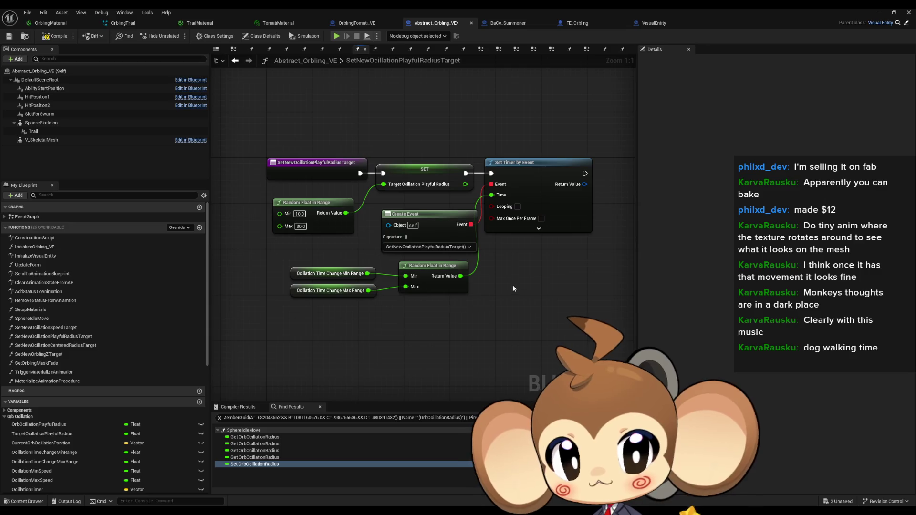
pyautogui.click(313, 172)
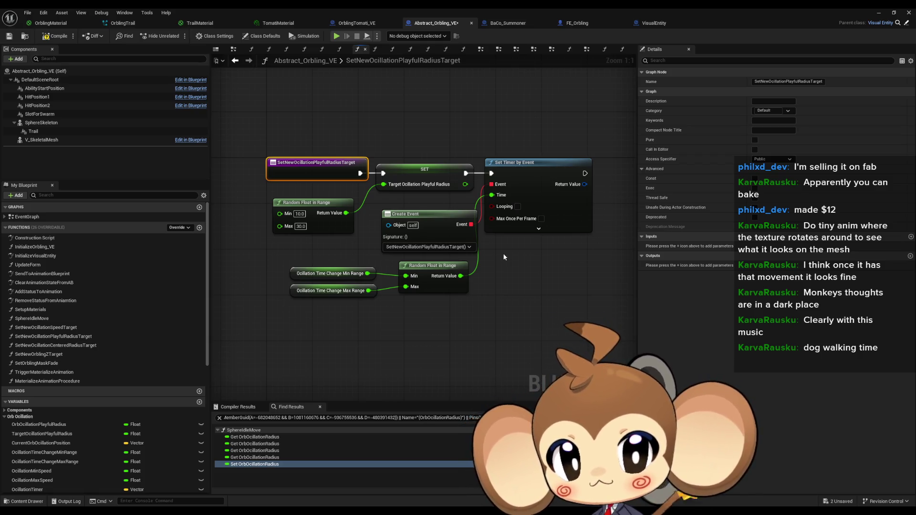
pyautogui.moveTo(271, 256); pyautogui.dragTo(331, 302)
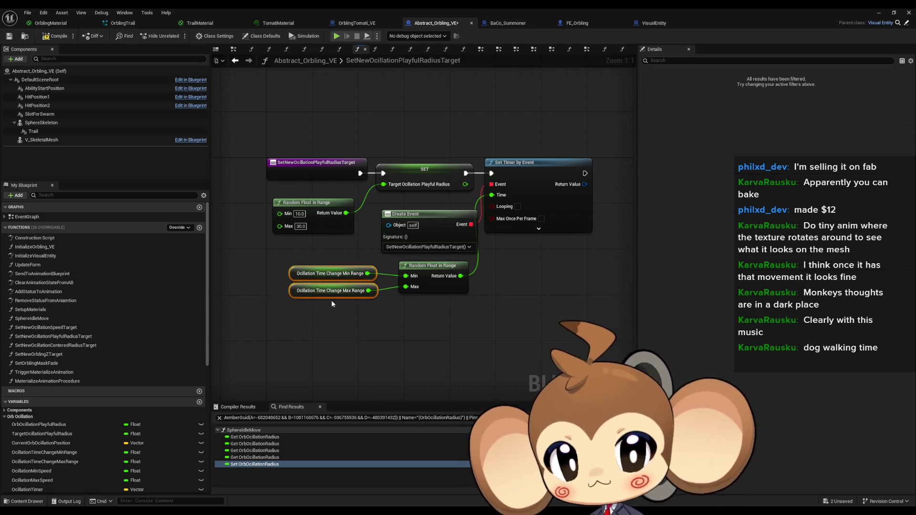
pyautogui.click(305, 275)
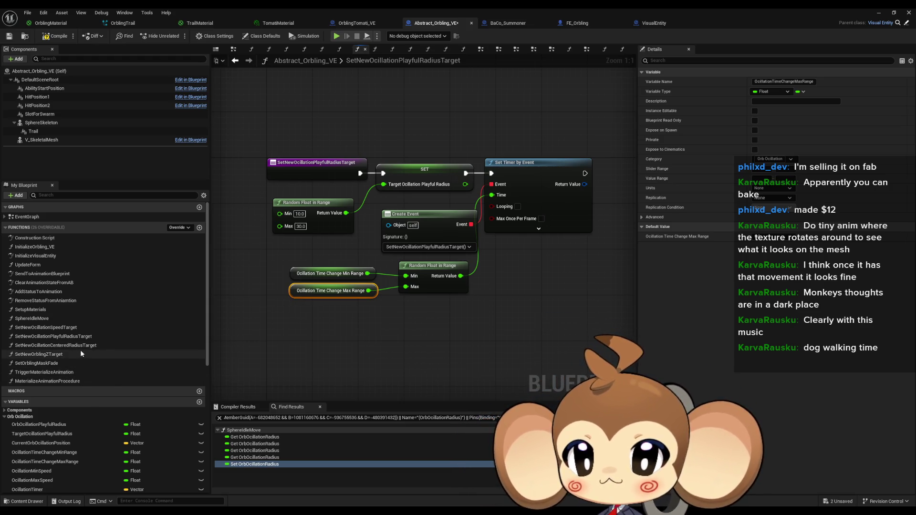
# Add a TargetOcillationCenteringRadius setter fed by a matching function input in the Centered graph
pyautogui.doubleClick(92, 346)
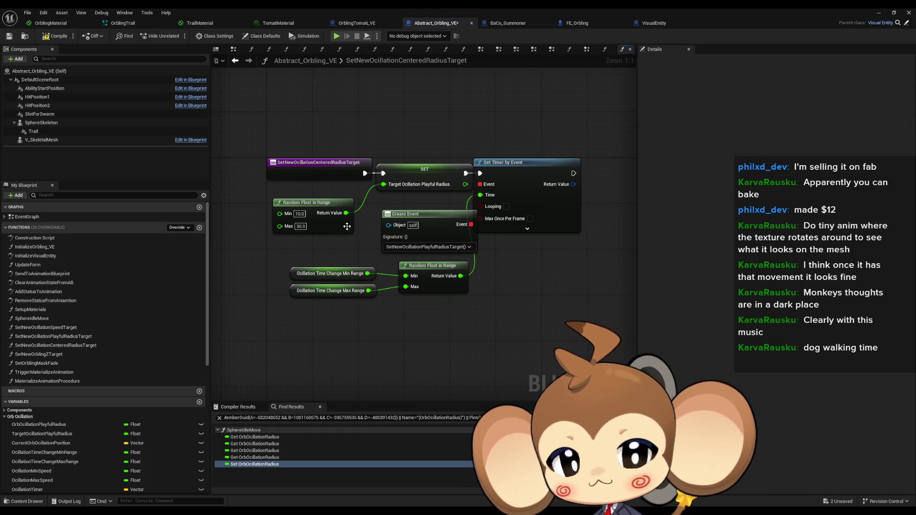
pyautogui.scroll(-5, 98, 451)
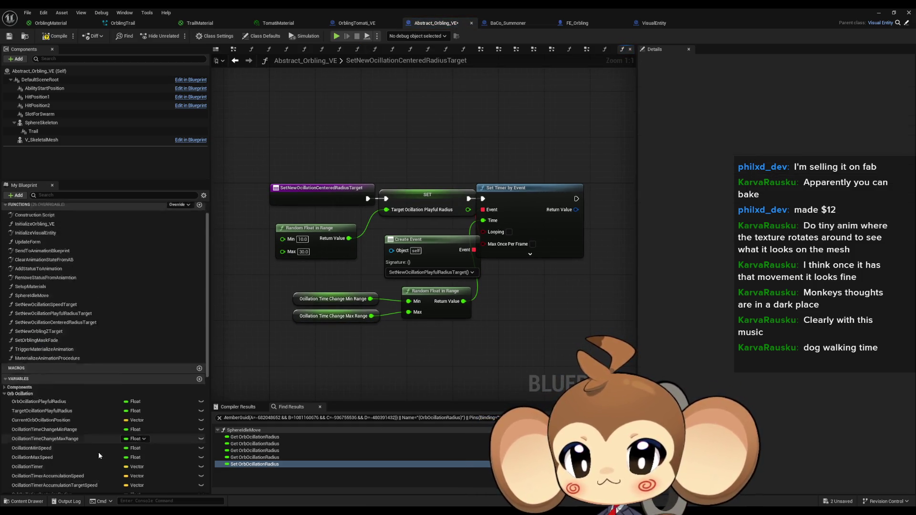
pyautogui.moveTo(55, 423)
pyautogui.mouseDown()
pyautogui.moveTo(419, 138)
pyautogui.moveTo(366, 187)
pyautogui.moveTo(315, 196)
pyautogui.mouseUp()
pyautogui.click(429, 147)
pyautogui.moveTo(367, 209)
pyautogui.mouseDown()
pyautogui.moveTo(414, 152)
pyautogui.moveTo(409, 147)
pyautogui.mouseUp()
pyautogui.moveTo(382, 179); pyautogui.dragTo(525, 318)
# Delete the old timer and random range nodes, tidy the setter, and compile
pyautogui.press('Delete')
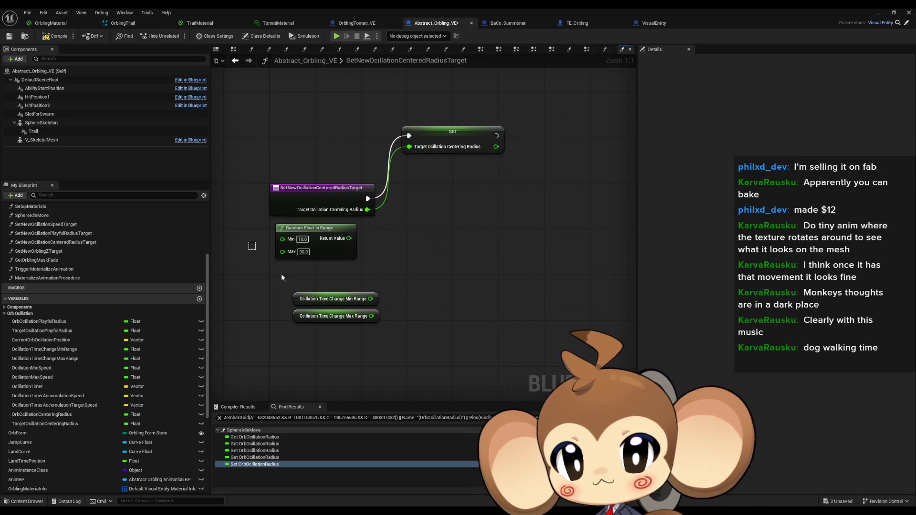
pyautogui.moveTo(281, 277); pyautogui.dragTo(427, 308)
pyautogui.press('Delete')
pyautogui.moveTo(441, 136); pyautogui.dragTo(424, 200)
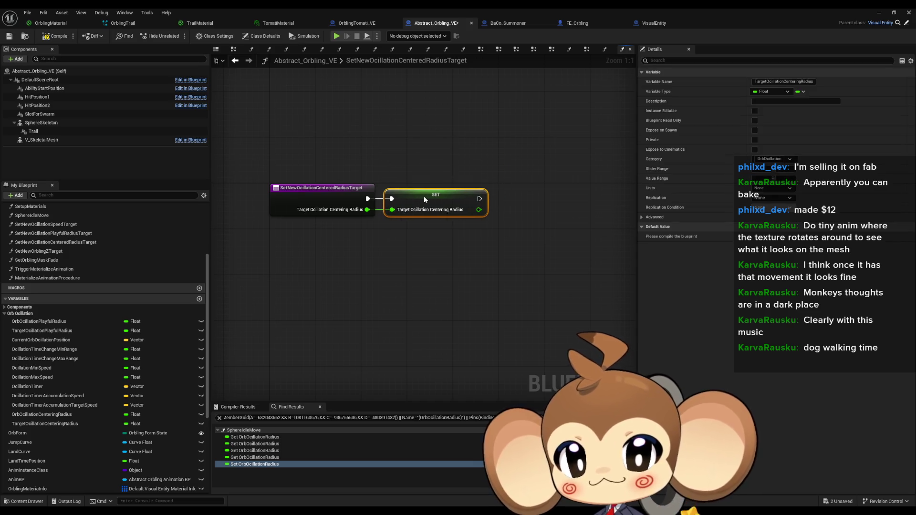
pyautogui.click(420, 254)
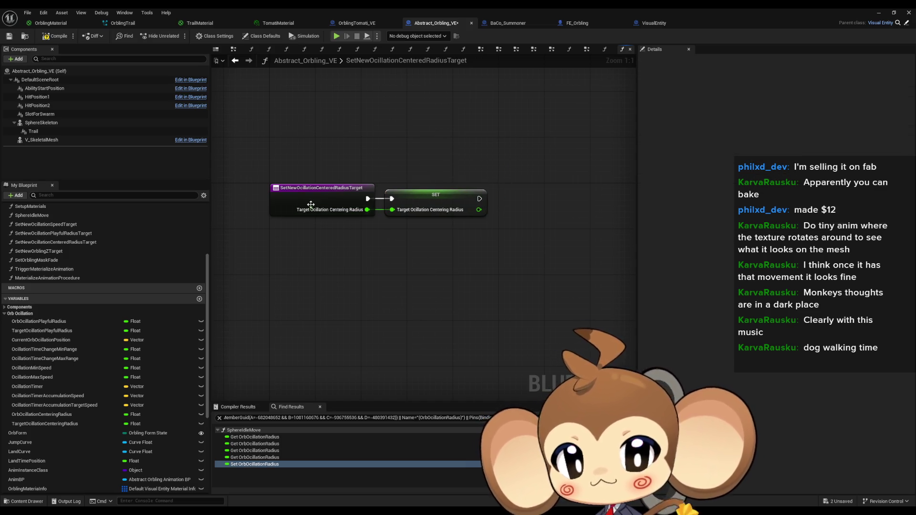
pyautogui.click(48, 37)
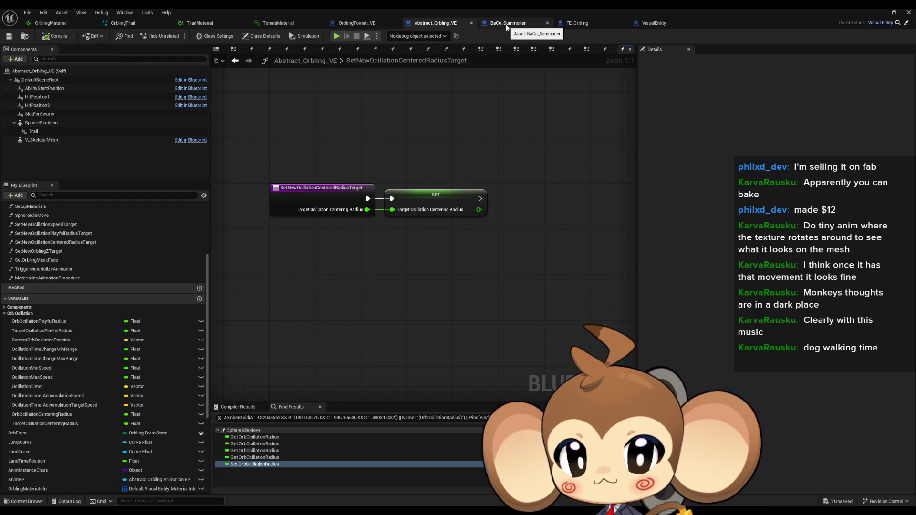
# Add a Set New Ocillation Centered Radius Target call on Orbling VE in BaCo_Summoner
pyautogui.click(506, 24)
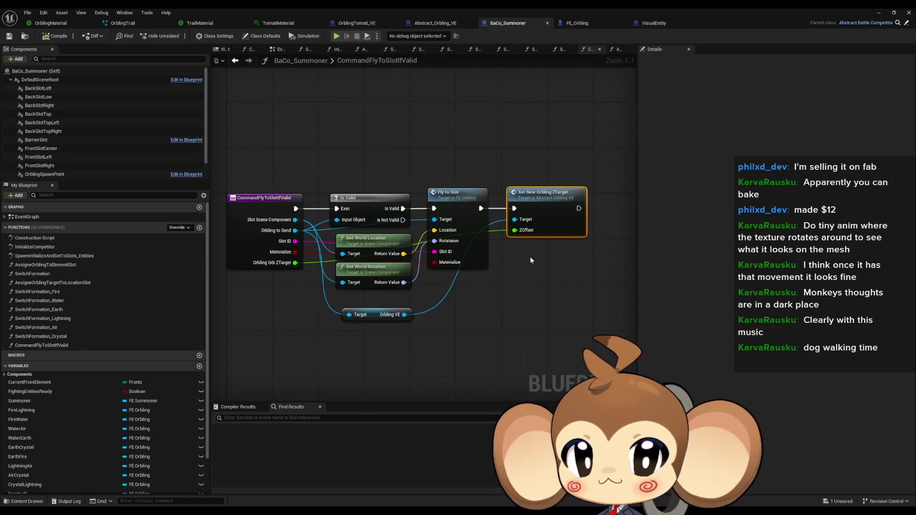
pyautogui.moveTo(366, 314); pyautogui.dragTo(439, 309)
pyautogui.write('set ne')
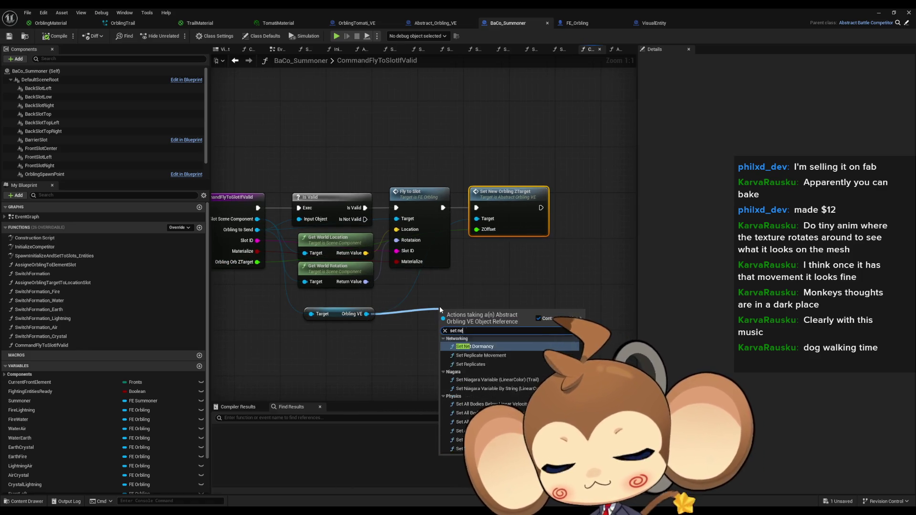
pyautogui.write('w oc')
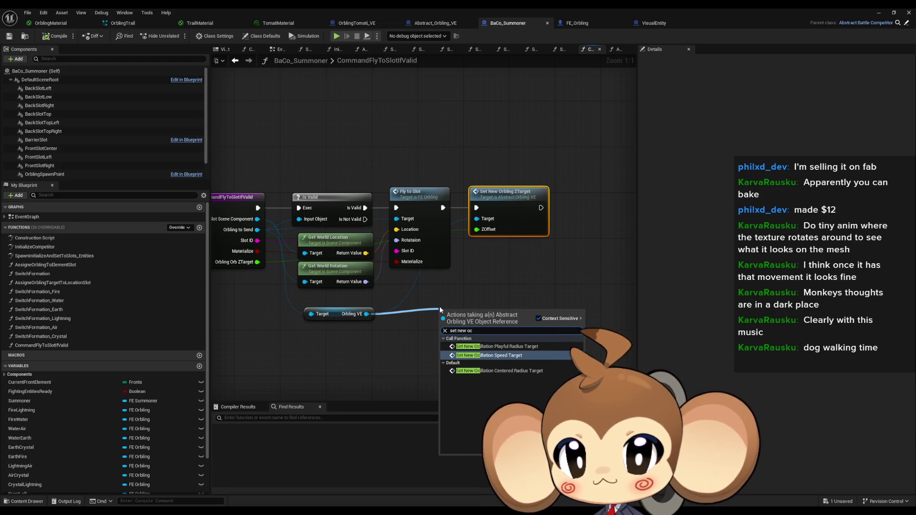
pyautogui.press('Down')
pyautogui.press('Return')
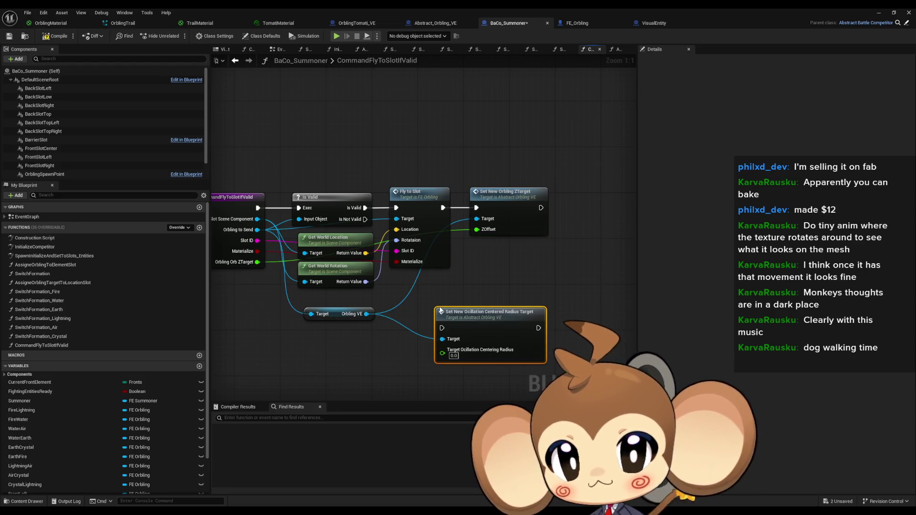
pyautogui.moveTo(440, 309); pyautogui.dragTo(525, 275)
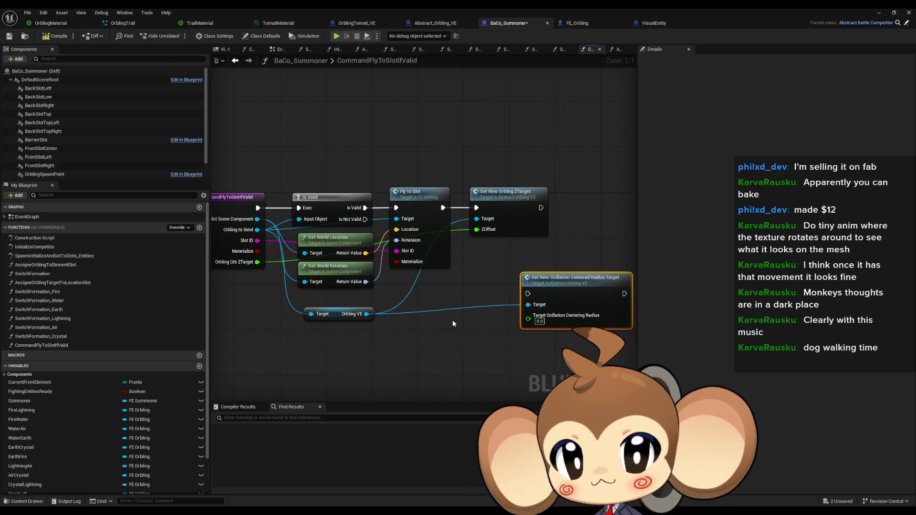
pyautogui.moveTo(453, 323); pyautogui.dragTo(473, 319)
# Add a Branch on Materialize and a duplicate radius setter with value 1.0
pyautogui.moveTo(274, 249); pyautogui.dragTo(491, 294)
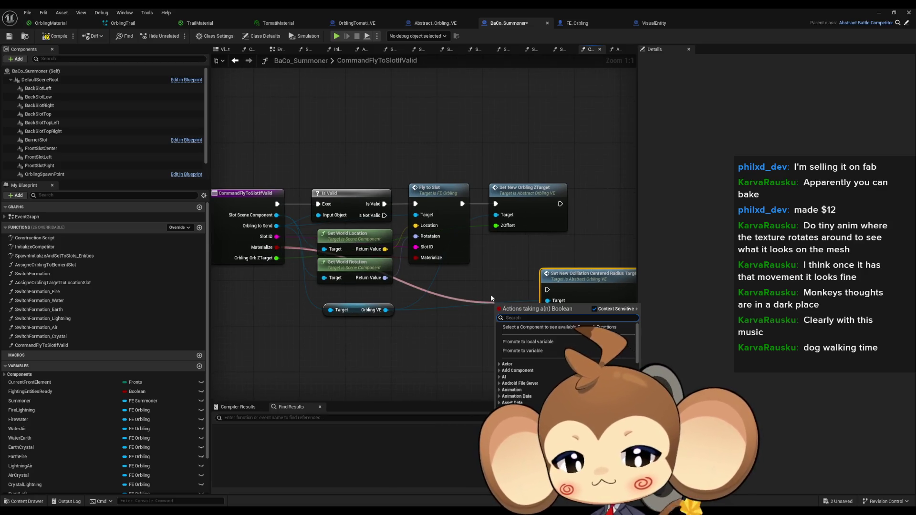
pyautogui.write('branch')
pyautogui.press('Return')
pyautogui.moveTo(572, 276)
pyautogui.mouseDown()
pyautogui.moveTo(629, 270)
pyautogui.moveTo(591, 235)
pyautogui.mouseUp()
pyautogui.hotkey('ctrl', 'c')
pyautogui.hotkey('ctrl', 'v')
pyautogui.moveTo(578, 307)
pyautogui.mouseDown()
pyautogui.moveTo(501, 328)
pyautogui.moveTo(506, 314)
pyautogui.moveTo(450, 322)
pyautogui.mouseUp()
pyautogui.write('1')
# Wire Branch True to the 0.0 setter and False to the 1.0 setter, then arrange them
pyautogui.moveTo(285, 308); pyautogui.dragTo(520, 328)
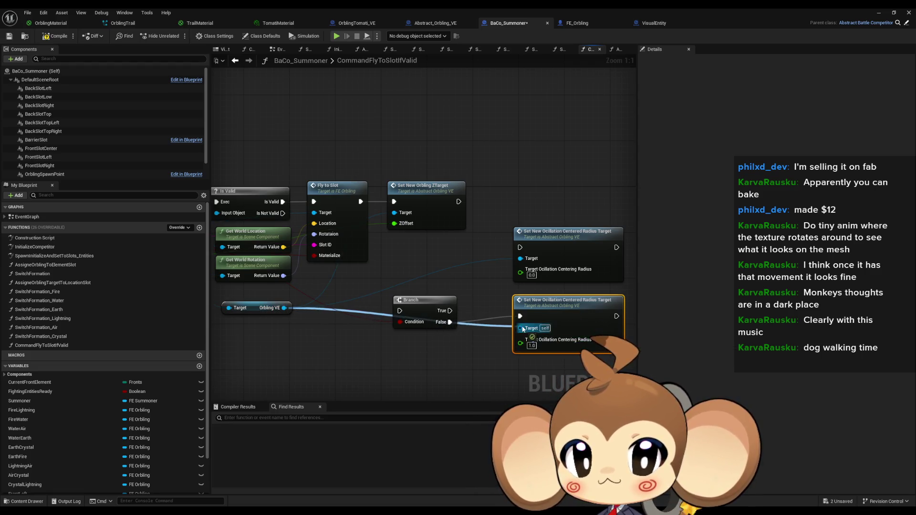
pyautogui.moveTo(520, 247); pyautogui.dragTo(451, 311)
pyautogui.moveTo(459, 201); pyautogui.dragTo(400, 310)
pyautogui.moveTo(285, 308); pyautogui.dragTo(520, 258)
pyautogui.moveTo(444, 316)
pyautogui.mouseDown()
pyautogui.moveTo(518, 193)
pyautogui.moveTo(522, 208)
pyautogui.mouseUp()
pyautogui.moveTo(588, 202)
pyautogui.mouseDown()
pyautogui.moveTo(569, 264)
pyautogui.moveTo(549, 265)
pyautogui.mouseUp()
pyautogui.click(521, 169)
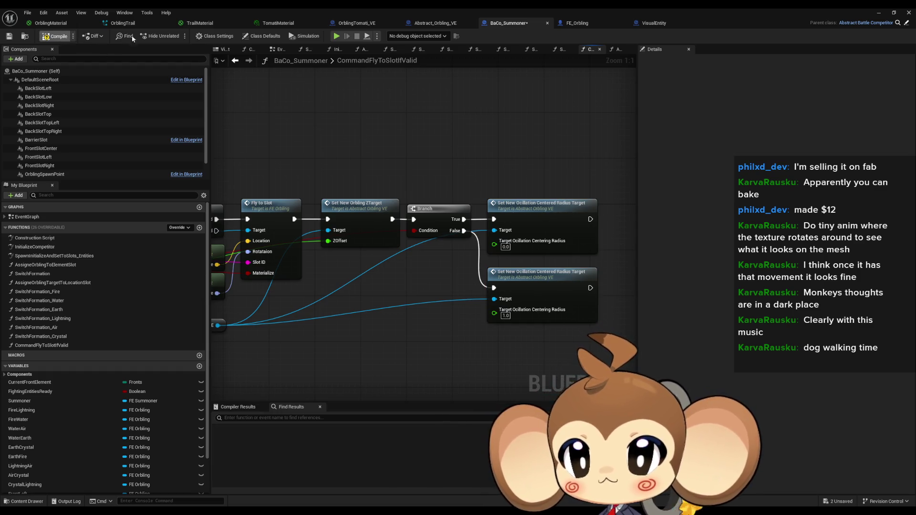
pyautogui.click(879, 13)
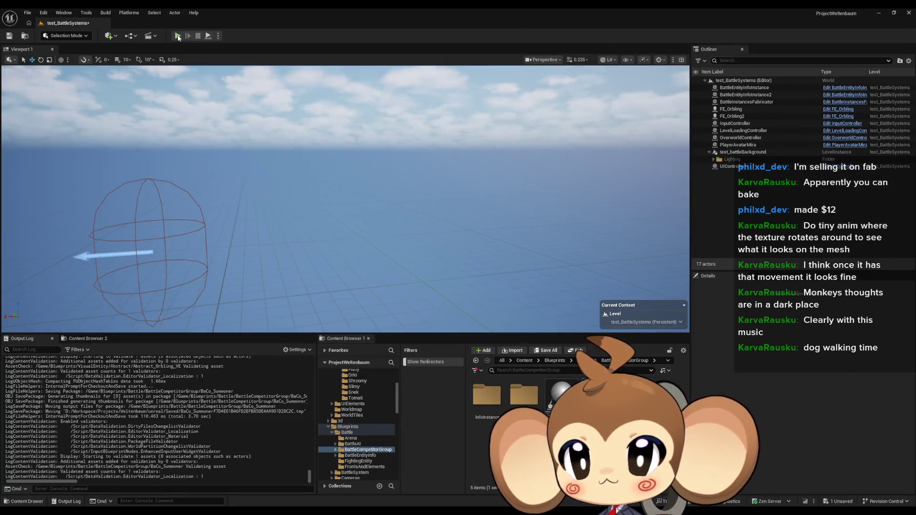
pyautogui.click(177, 36)
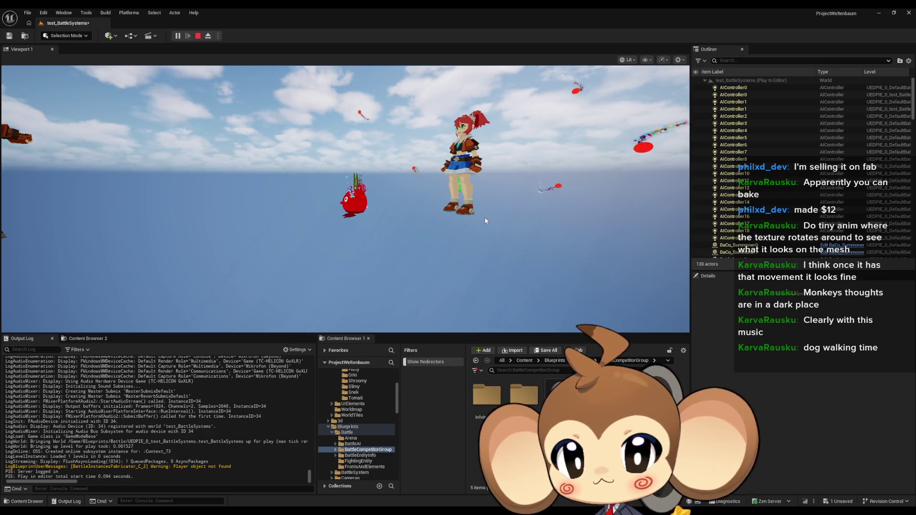
pyautogui.click(198, 36)
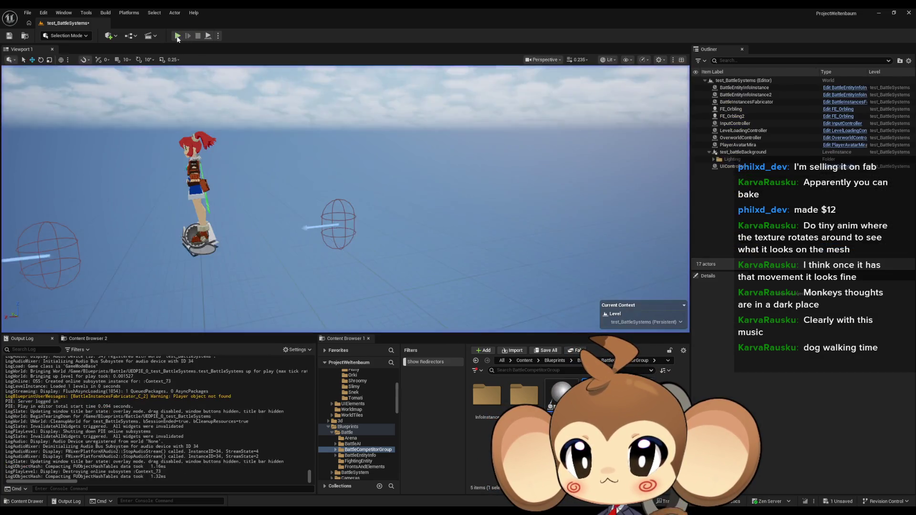
pyautogui.click(178, 36)
pyautogui.click(210, 37)
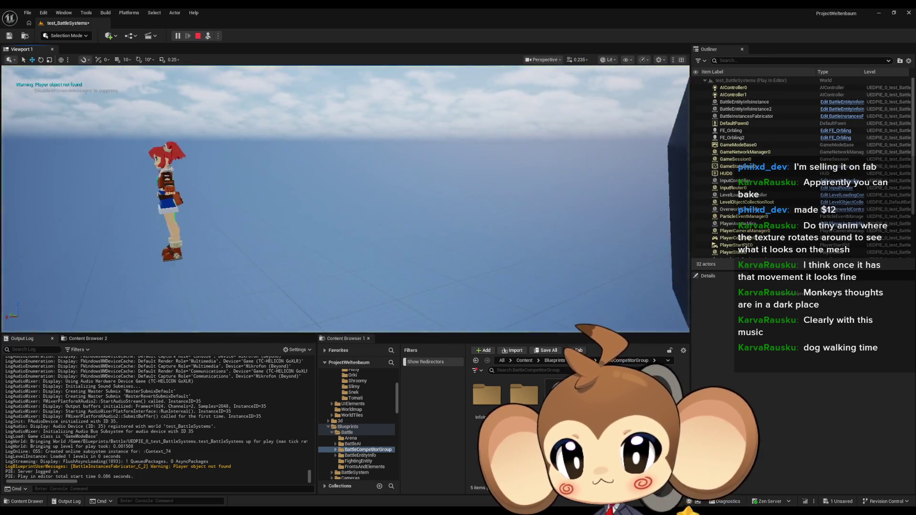
pyautogui.moveTo(399, 206)
pyautogui.mouseDown()
pyautogui.moveTo(391, 181)
pyautogui.moveTo(405, 200)
pyautogui.moveTo(399, 206)
pyautogui.mouseUp()
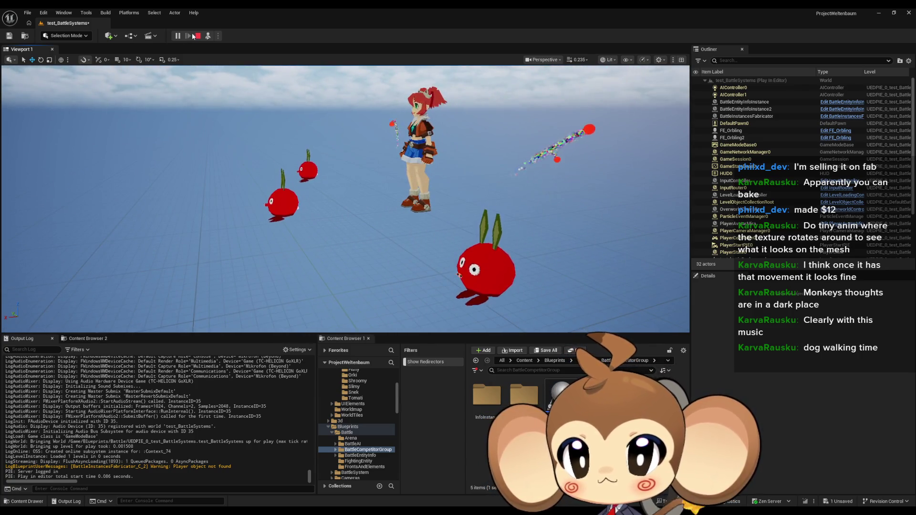
pyautogui.press('Escape')
pyautogui.hotkey('alt', 'p')
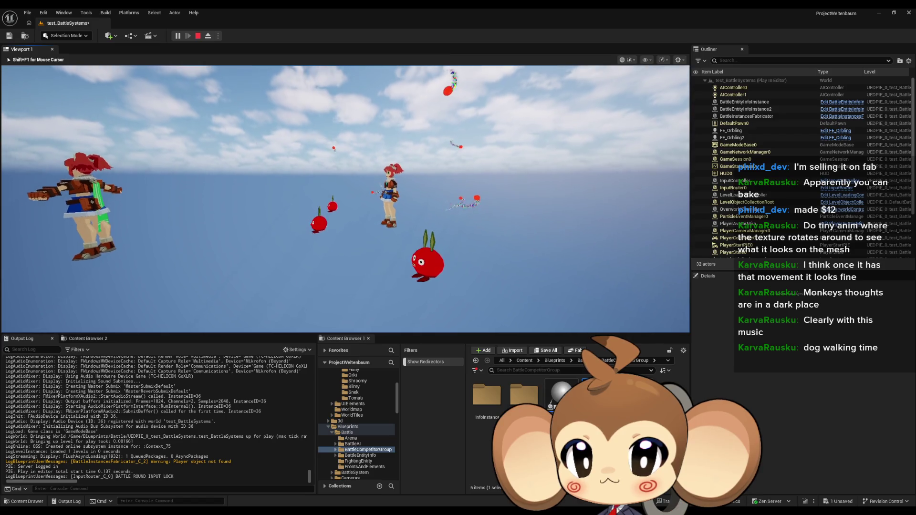
pyautogui.click(197, 36)
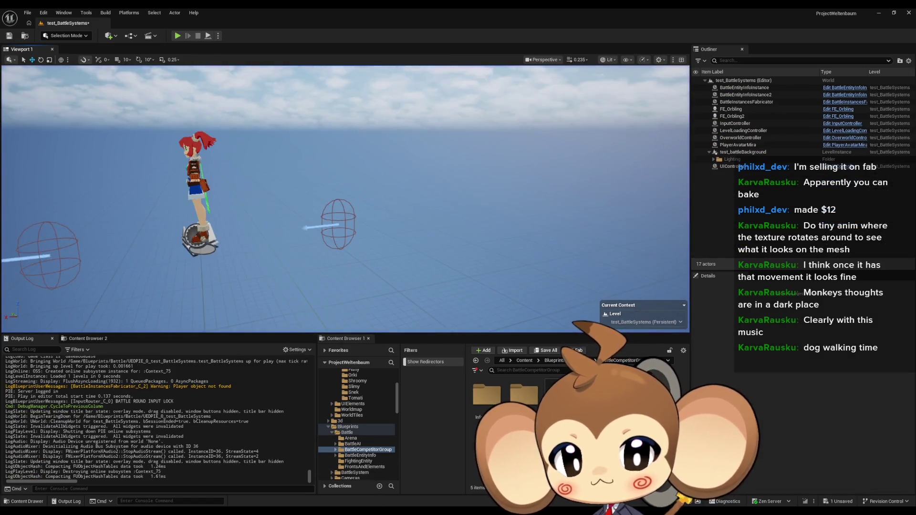
pyautogui.hotkey('alt', 'Tab')
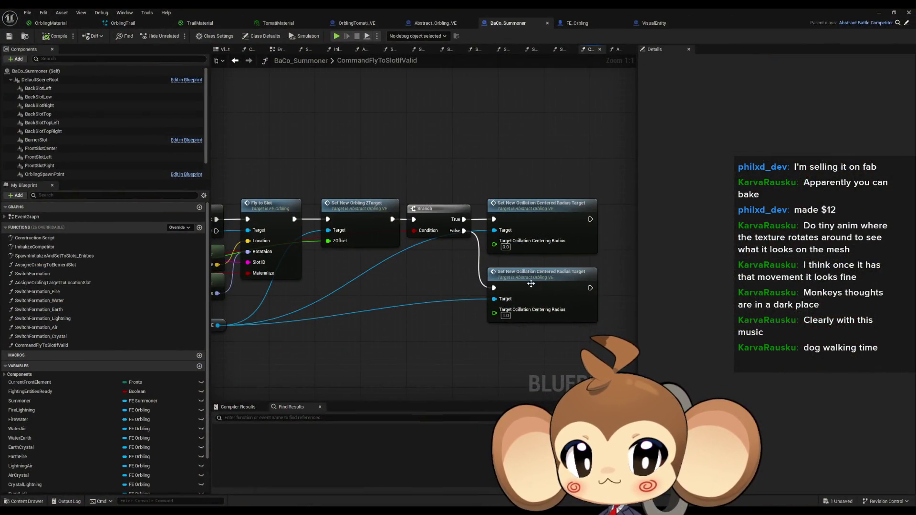
pyautogui.rightClick(529, 285)
pyautogui.click(553, 444)
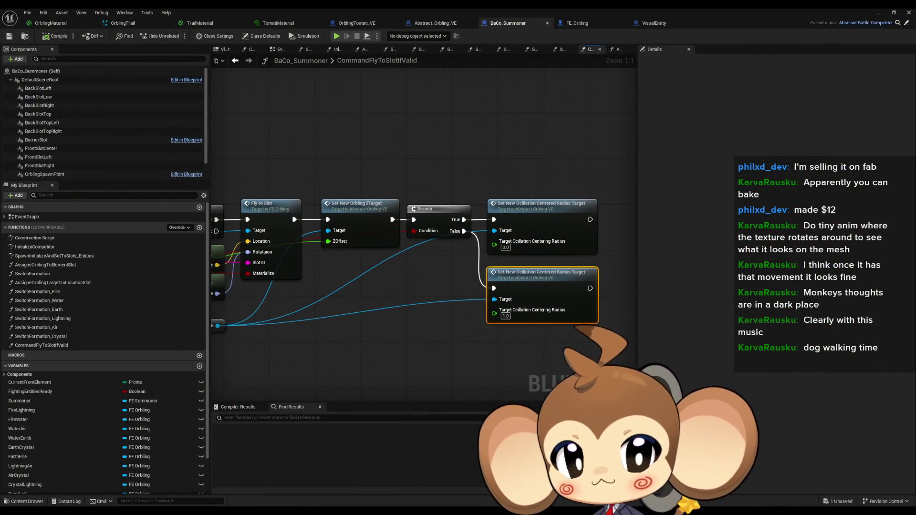
pyautogui.rightClick(535, 225)
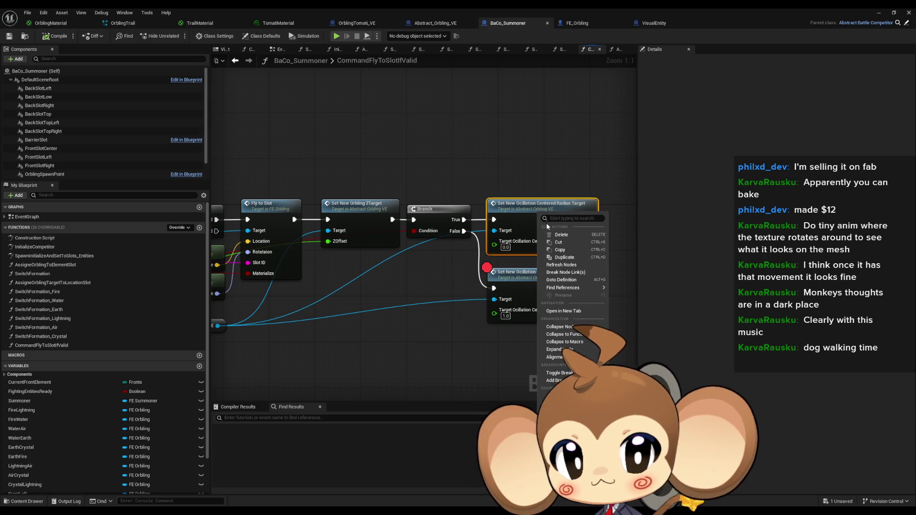
pyautogui.click(554, 377)
pyautogui.rightClick(509, 287)
pyautogui.press('Escape')
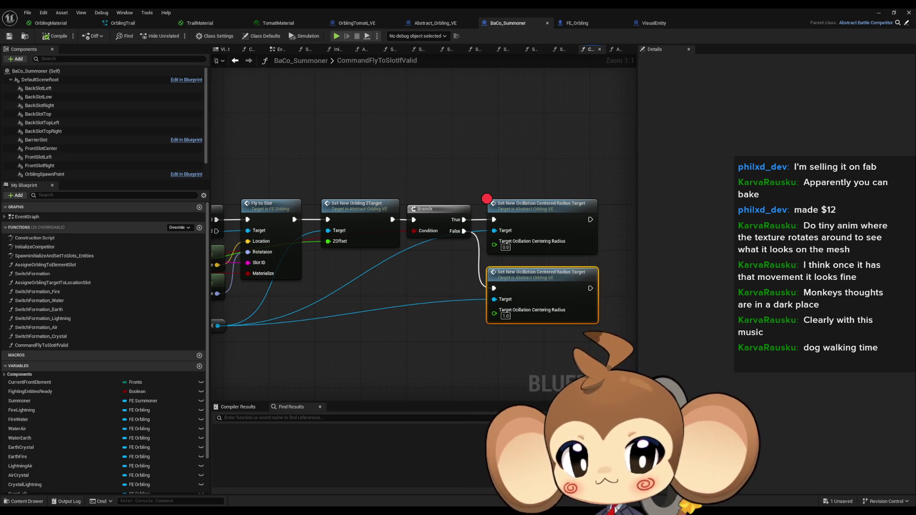
pyautogui.hotkey('alt', 'Tab')
pyautogui.click(177, 36)
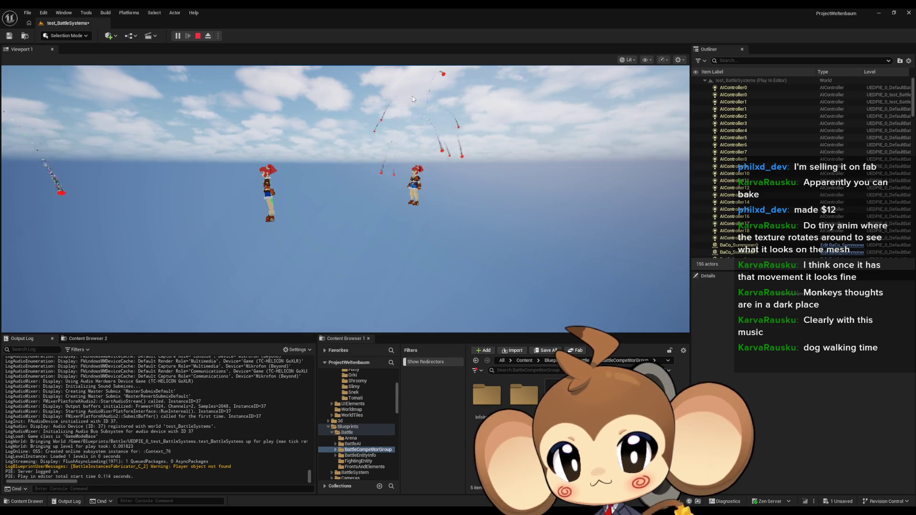
pyautogui.click(198, 36)
pyautogui.moveTo(371, 499)
pyautogui.click(416, 488)
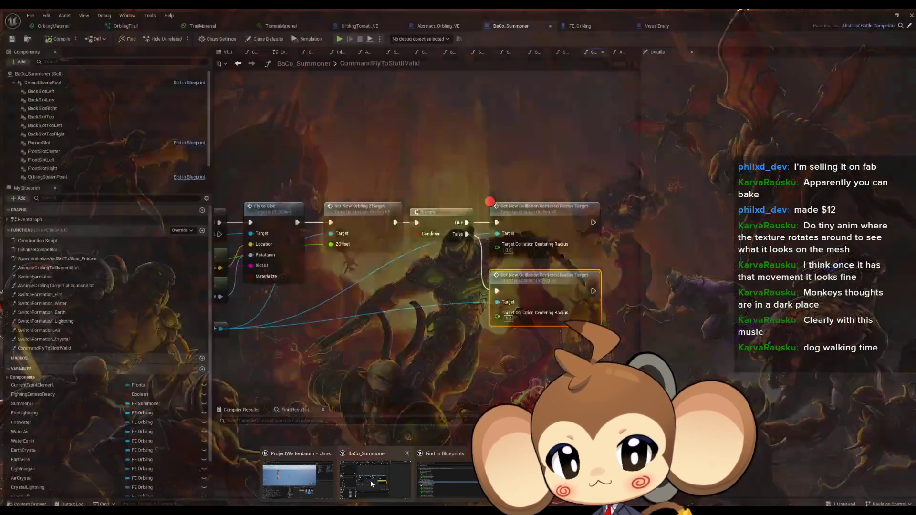
pyautogui.moveTo(506, 244)
pyautogui.mouseDown()
pyautogui.moveTo(624, 242)
pyautogui.moveTo(592, 253)
pyautogui.moveTo(428, 245)
pyautogui.moveTo(522, 241)
pyautogui.moveTo(452, 209)
pyautogui.moveTo(510, 201)
pyautogui.mouseUp()
pyautogui.write('print')
pyautogui.press('Return')
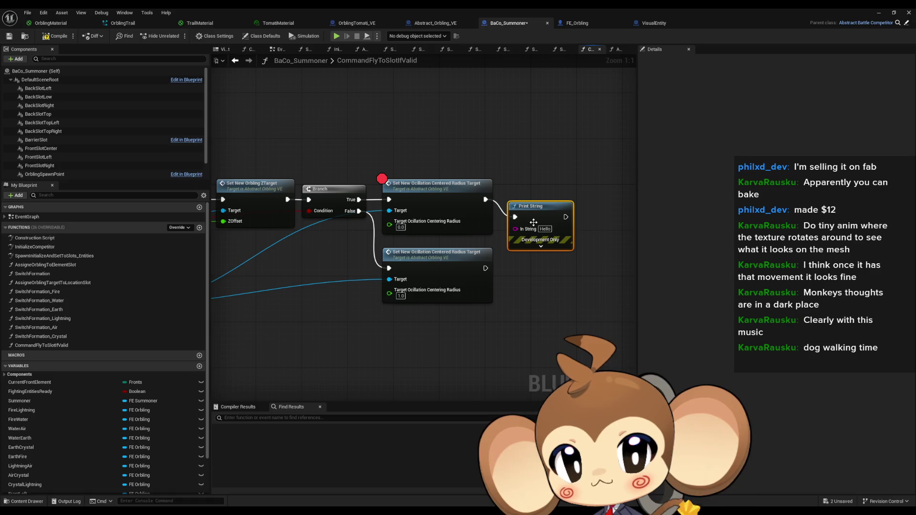
pyautogui.write('Error')
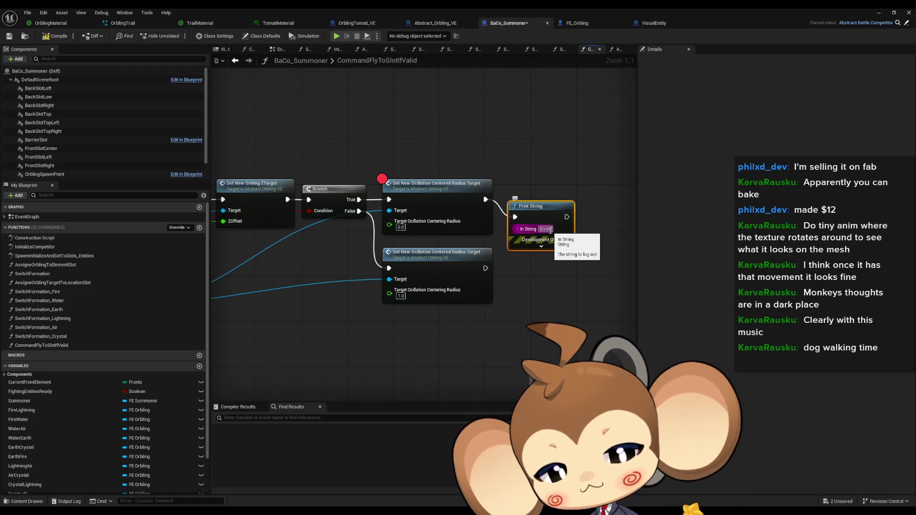
pyautogui.write(': ALJDPBIJDHKWOSG]')
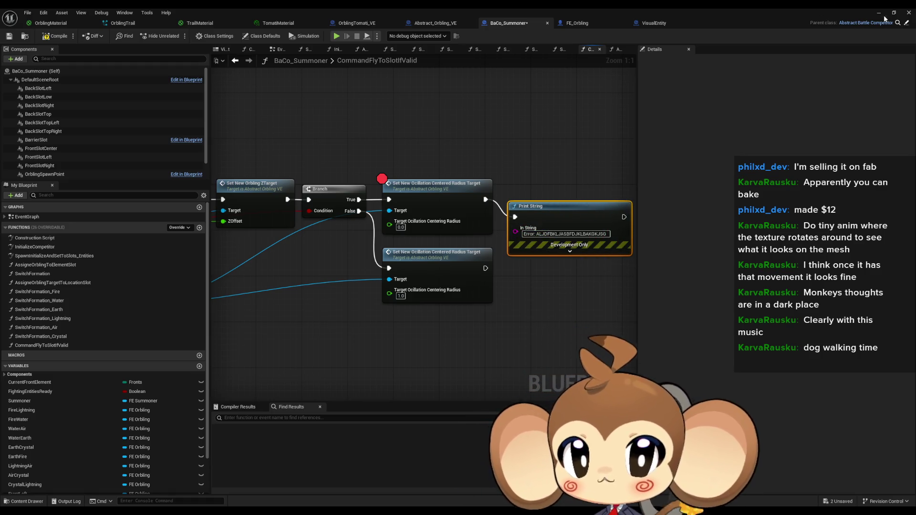
pyautogui.click(880, 13)
pyautogui.click(177, 37)
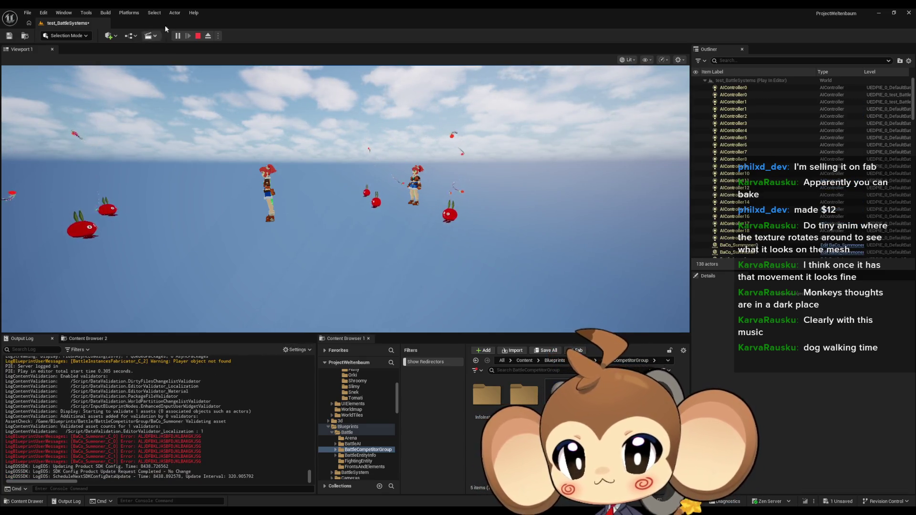
pyautogui.click(199, 37)
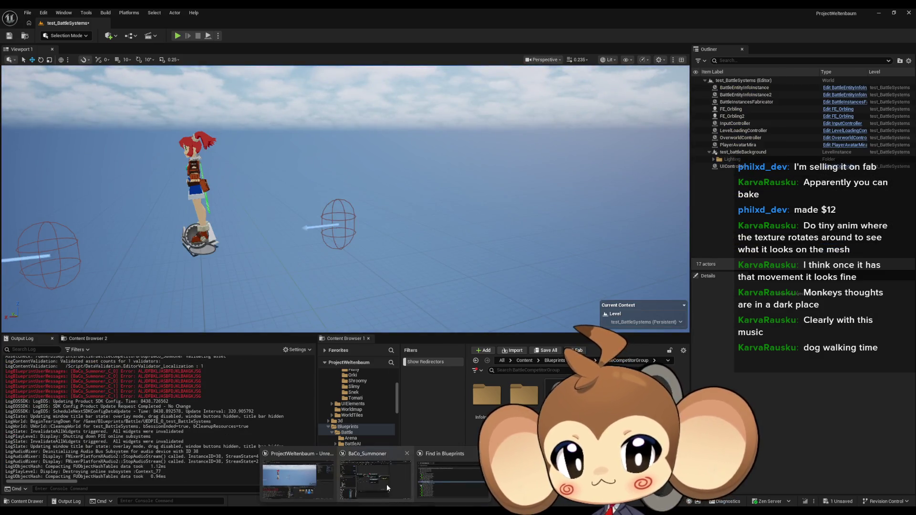
pyautogui.click(386, 483)
pyautogui.rightClick(430, 201)
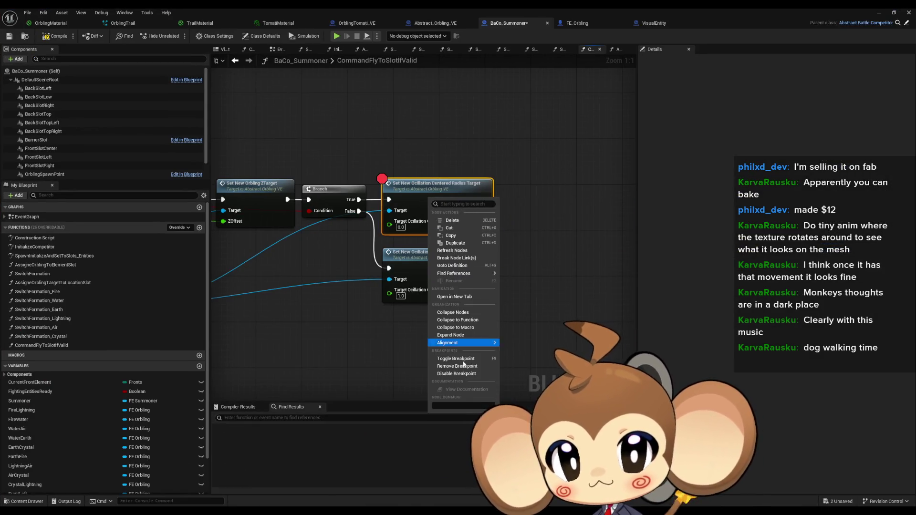
pyautogui.click(453, 366)
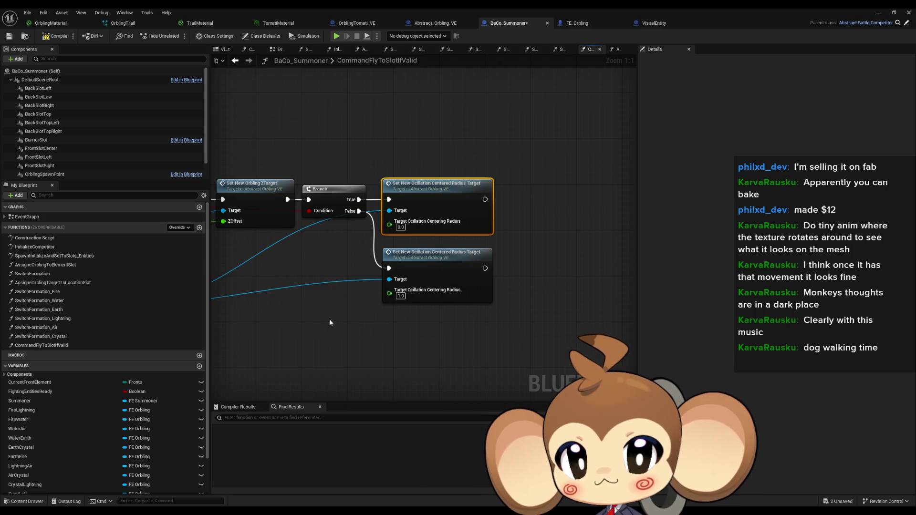
pyautogui.doubleClick(433, 197)
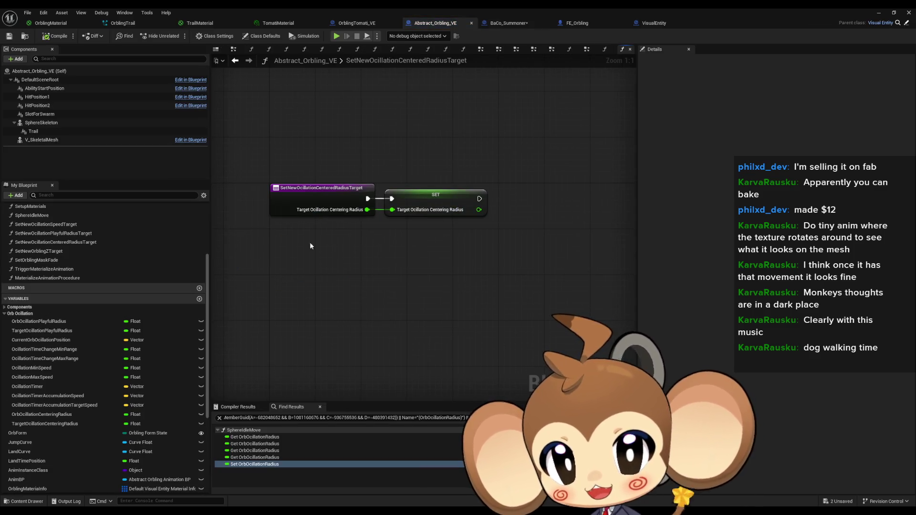
# Open the Sphere Idle Move graph and locate the Current ZOffset SET node
pyautogui.scroll(5, 54, 233)
pyautogui.doubleClick(28, 205)
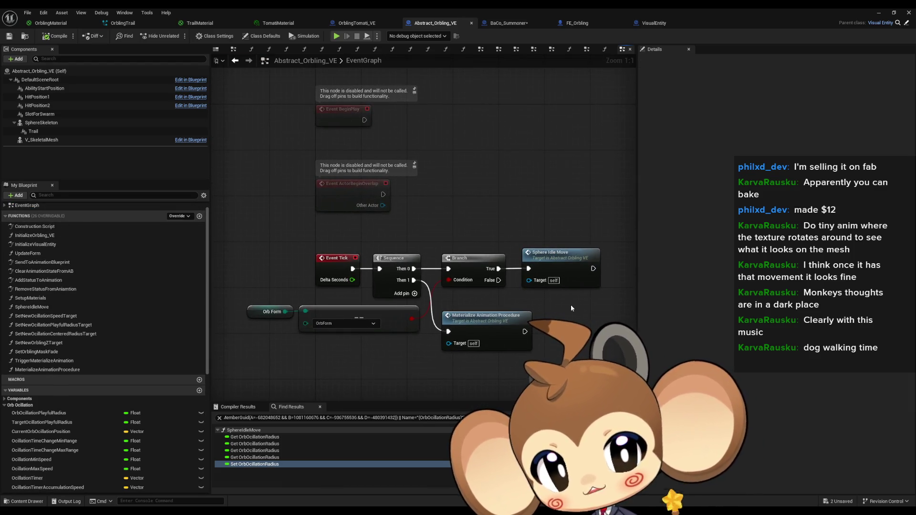
pyautogui.moveTo(564, 294); pyautogui.dragTo(531, 289)
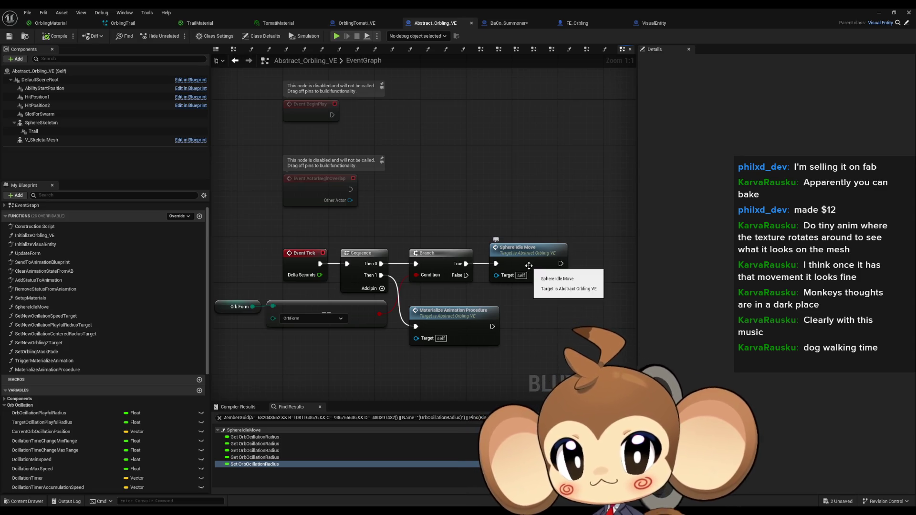
pyautogui.doubleClick(528, 266)
pyautogui.scroll(4, 336, 290)
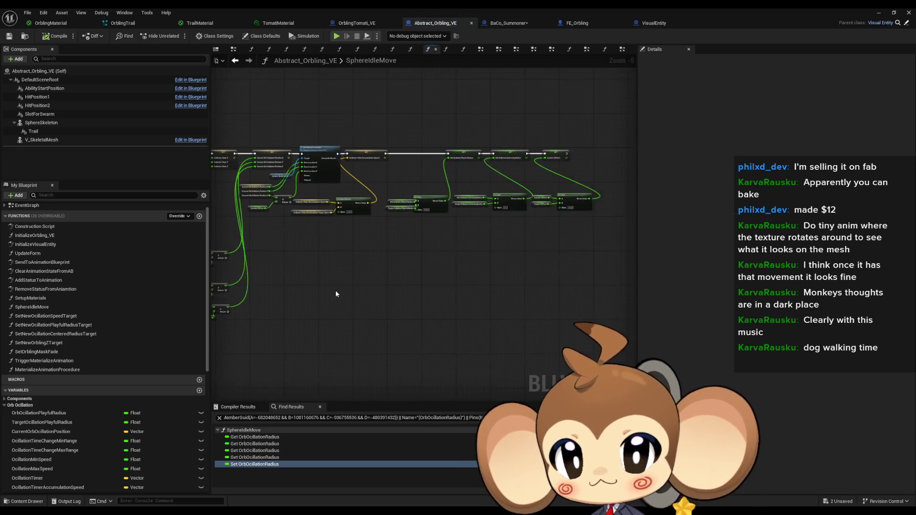
pyautogui.moveTo(370, 252); pyautogui.dragTo(341, 256)
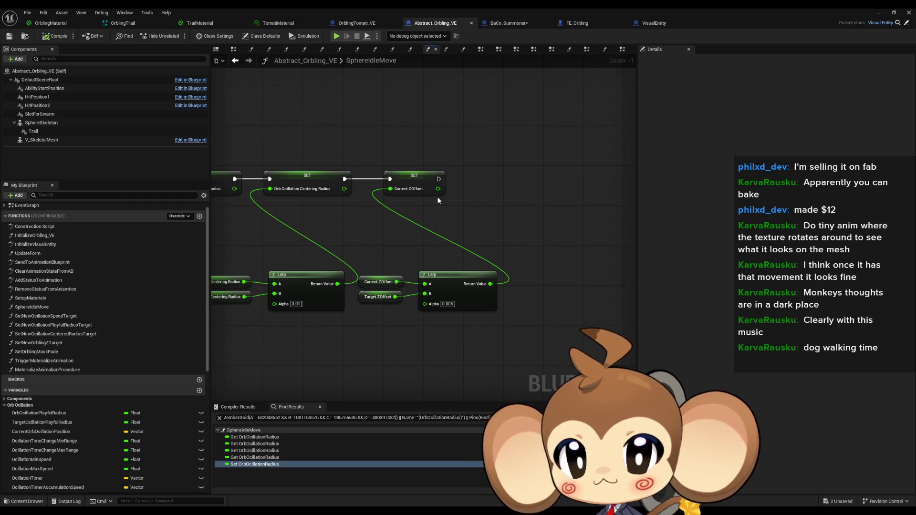
pyautogui.moveTo(438, 201)
pyautogui.mouseDown()
pyautogui.moveTo(480, 184)
pyautogui.moveTo(547, 197)
pyautogui.mouseUp()
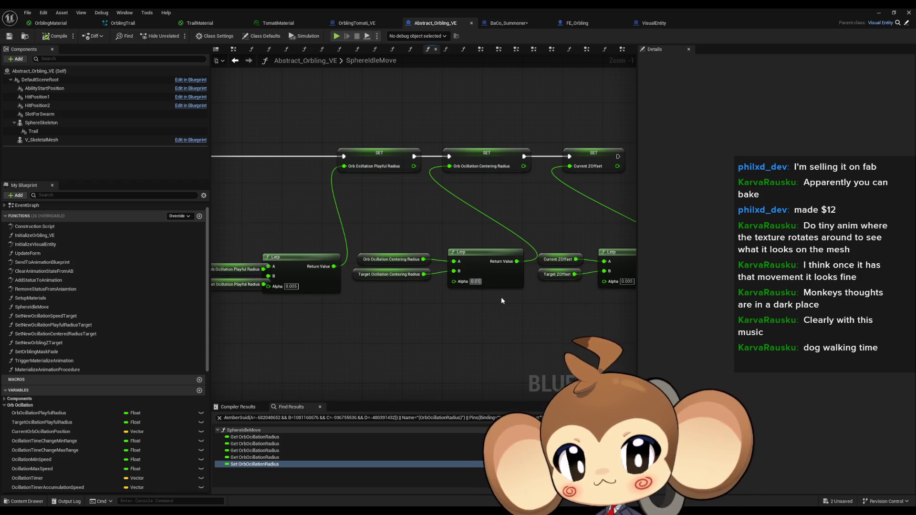
pyautogui.click(514, 171)
pyautogui.moveTo(409, 262); pyautogui.dragTo(384, 275)
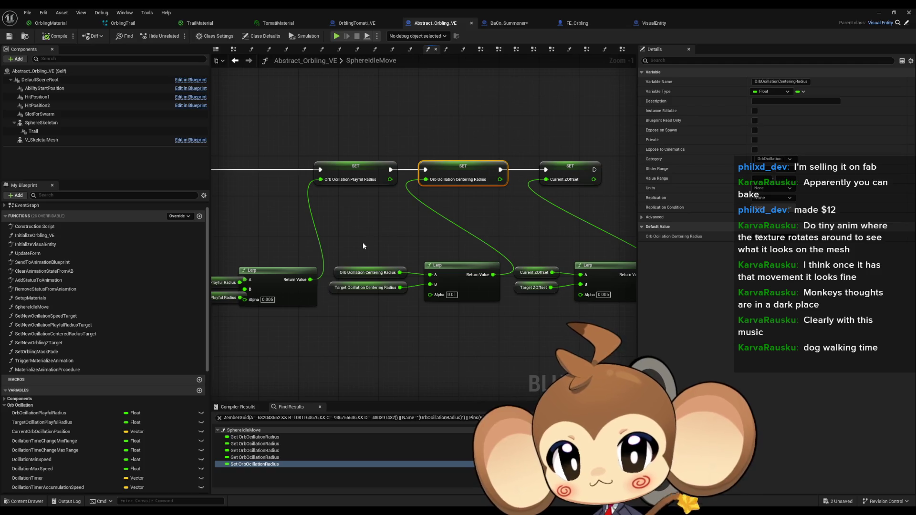
pyautogui.moveTo(470, 229); pyautogui.dragTo(258, 242)
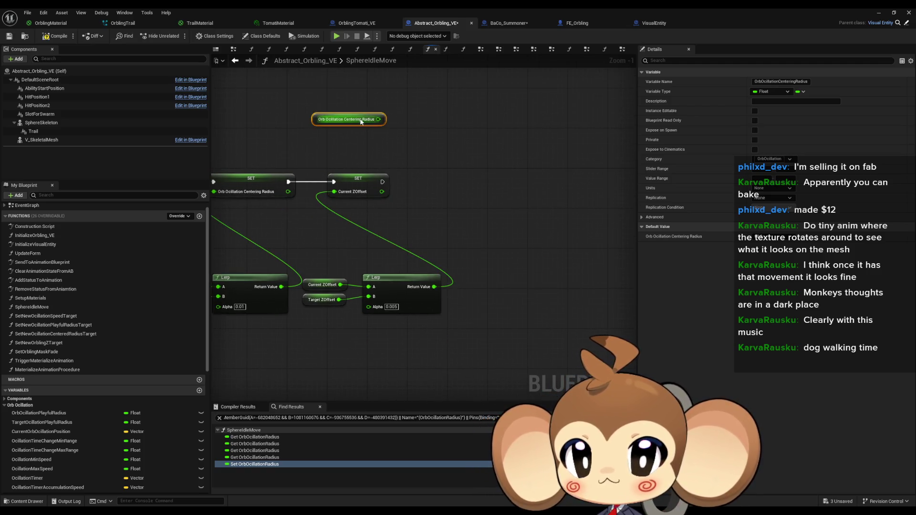
# Add a Print String after Current ZOffset SET printing Orb Oscillation Centering Radius
pyautogui.moveTo(404, 179); pyautogui.dragTo(452, 154)
pyautogui.write('print')
pyautogui.press('Return')
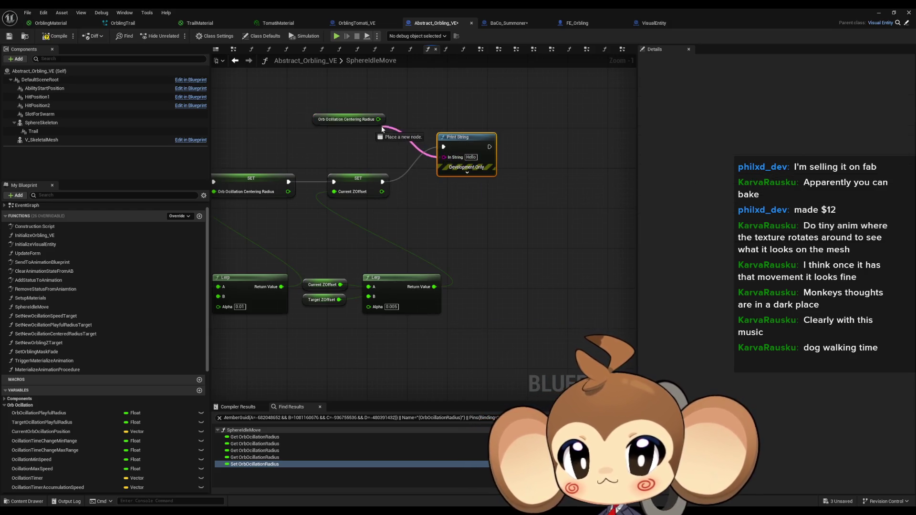
pyautogui.moveTo(382, 126); pyautogui.dragTo(379, 120)
pyautogui.click(874, 12)
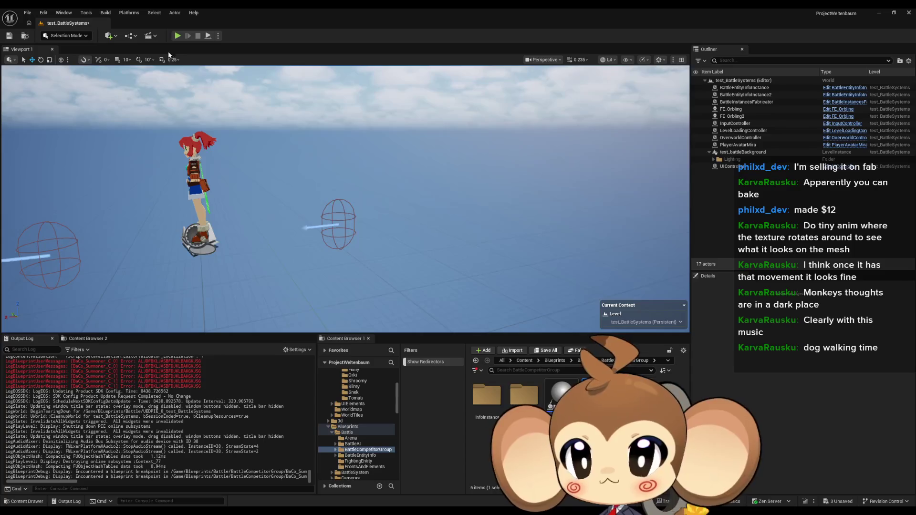
# Clear the Output Log and play-test to watch the printed centering radius
pyautogui.rightClick(185, 385)
pyautogui.click(205, 397)
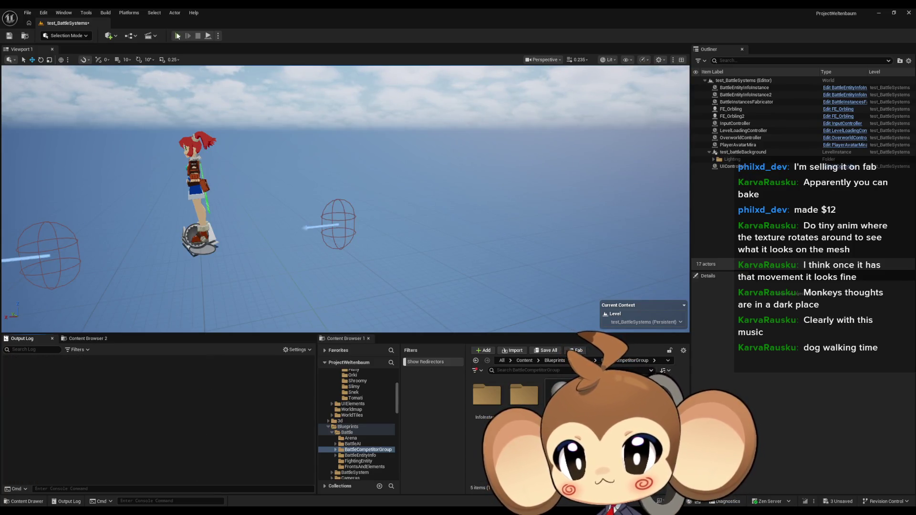
pyautogui.click(177, 36)
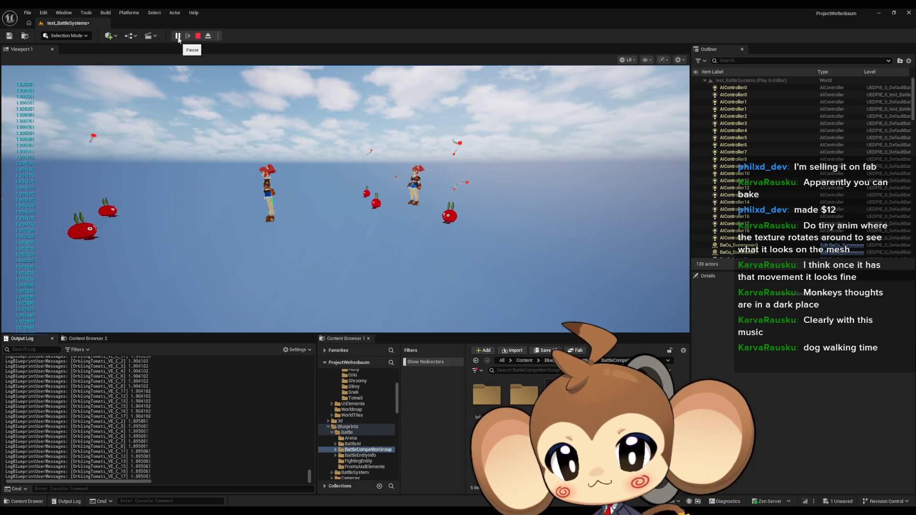
pyautogui.click(178, 36)
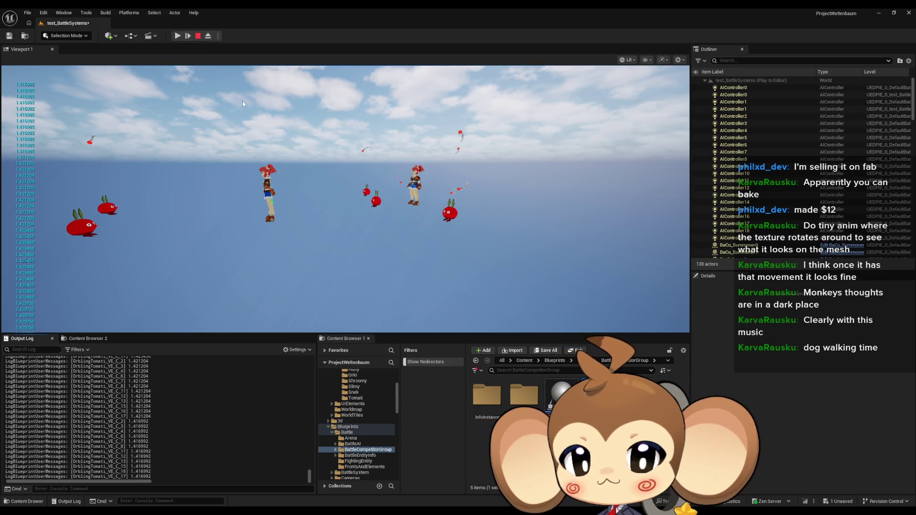
pyautogui.click(199, 37)
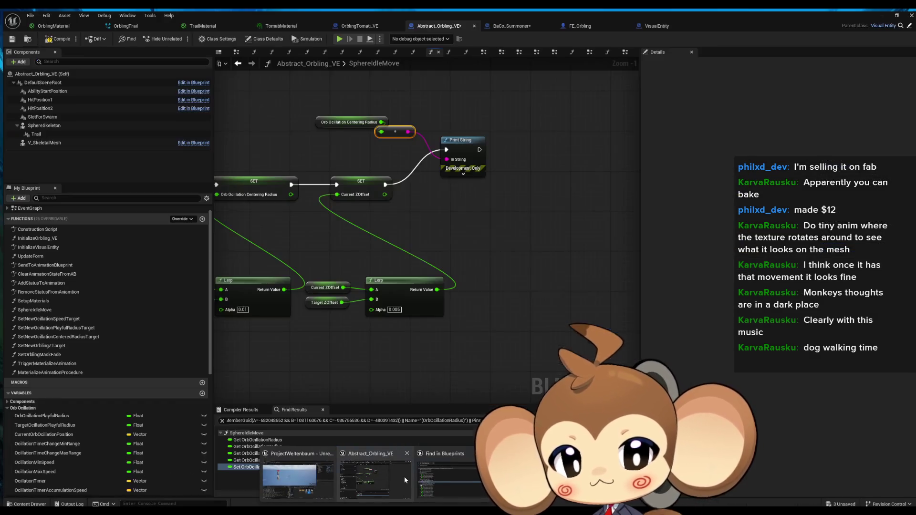
# Change the centering radius Lerp alpha from 0.01 to 0.1
pyautogui.click(404, 464)
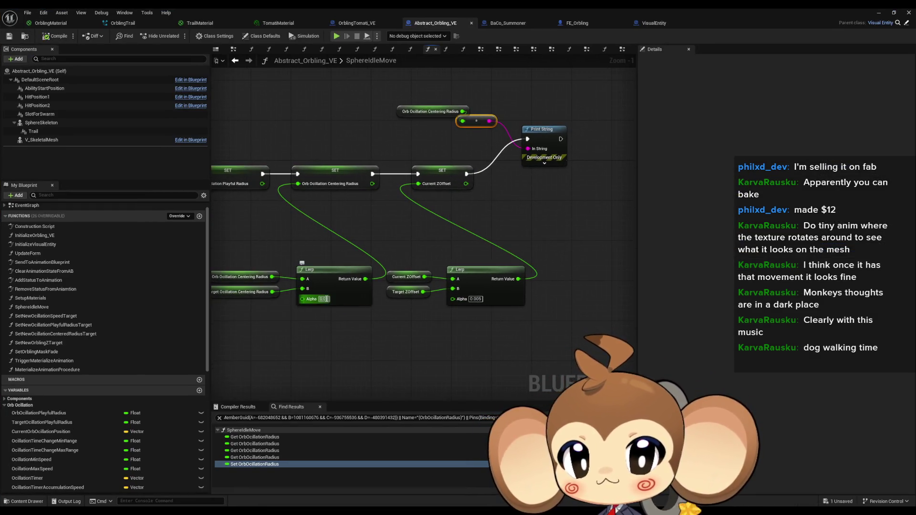
pyautogui.write('0.1')
pyautogui.press('Return')
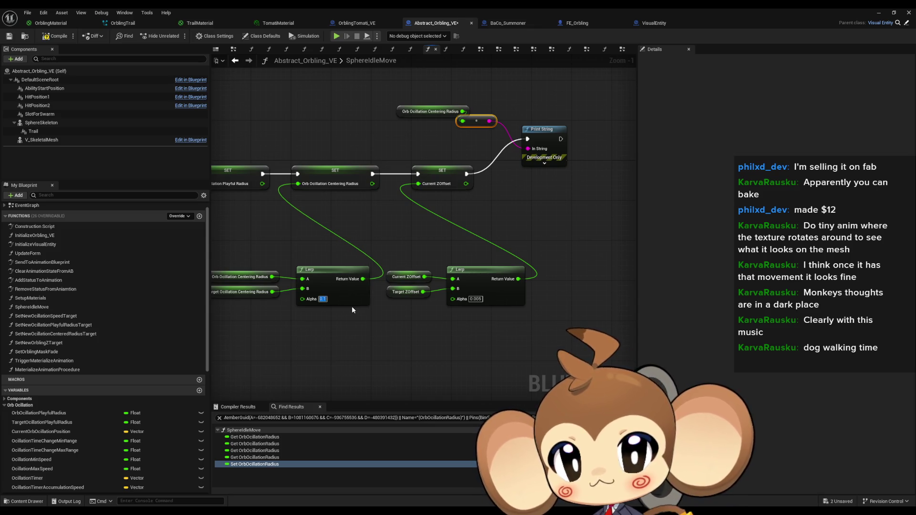
# Play-test the level again with the new 0.1 alpha, then stop
pyautogui.click(878, 14)
pyautogui.click(178, 36)
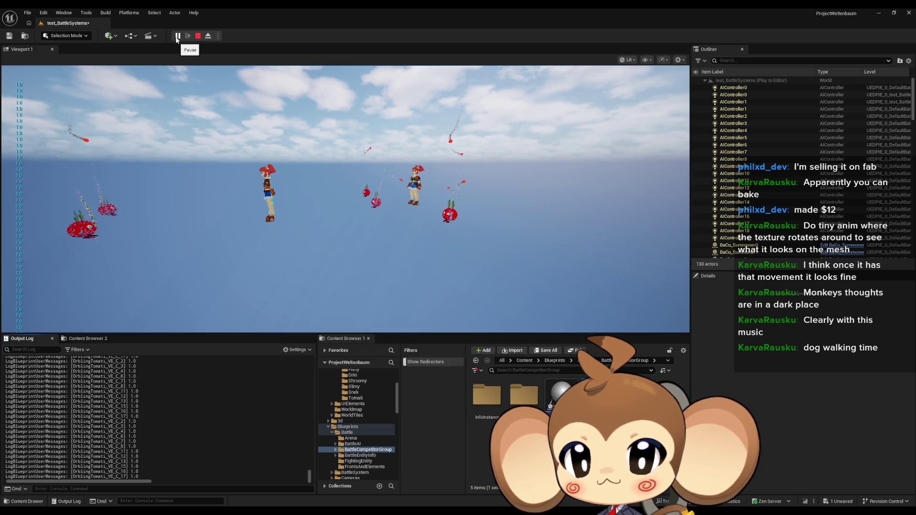
pyautogui.press('Escape')
pyautogui.click(178, 37)
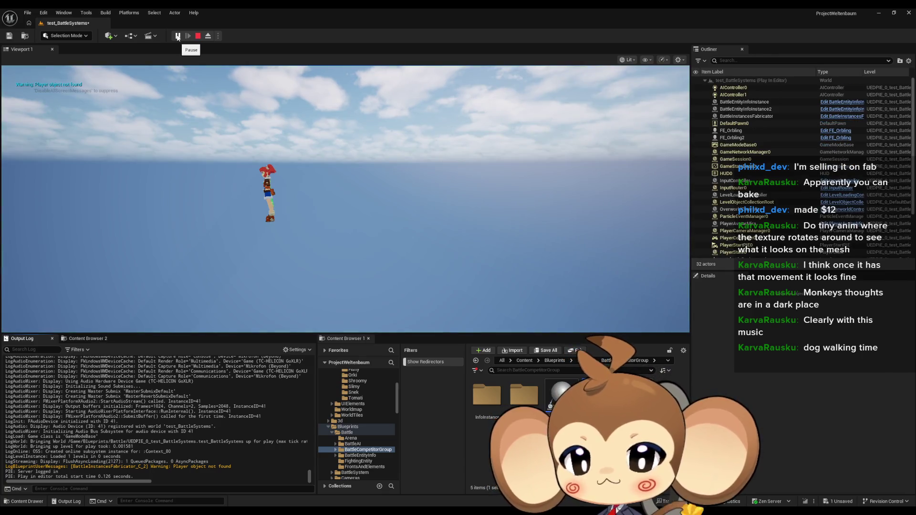
pyautogui.click(179, 37)
pyautogui.click(198, 36)
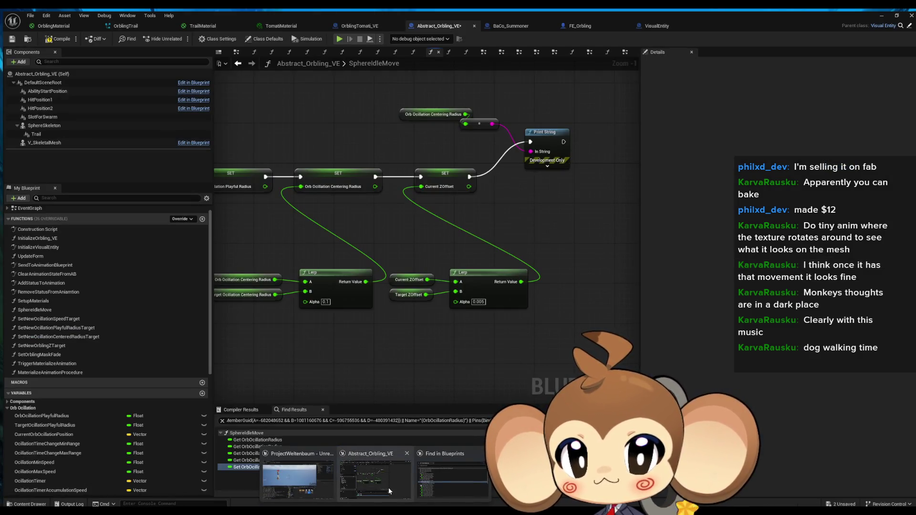
# Check the Orb Centering, Target Centering and Target Playful Radius getters in SphereIdleMove
pyautogui.click(387, 486)
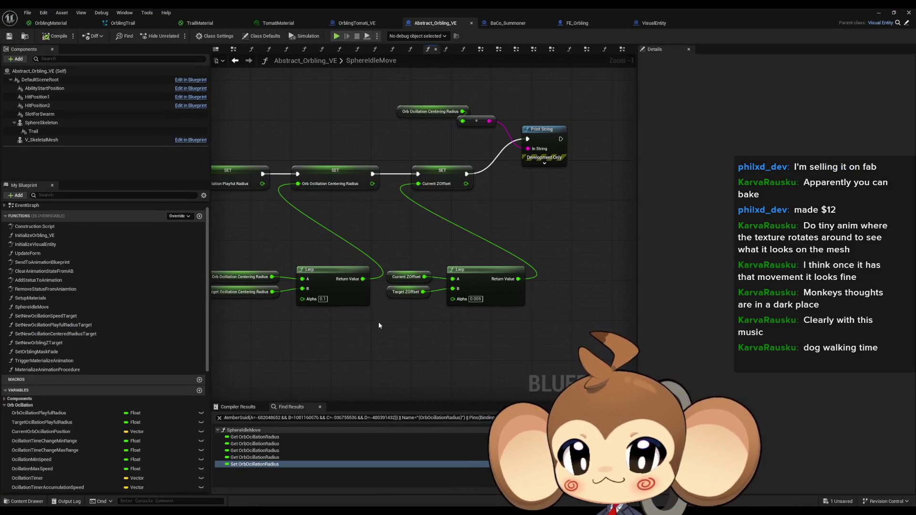
pyautogui.moveTo(379, 321); pyautogui.dragTo(440, 321)
pyautogui.click(329, 276)
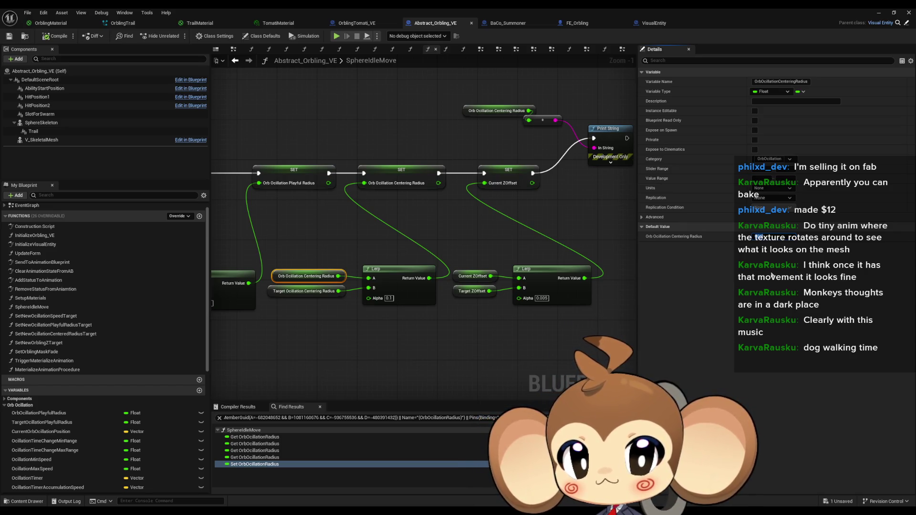
pyautogui.click(305, 291)
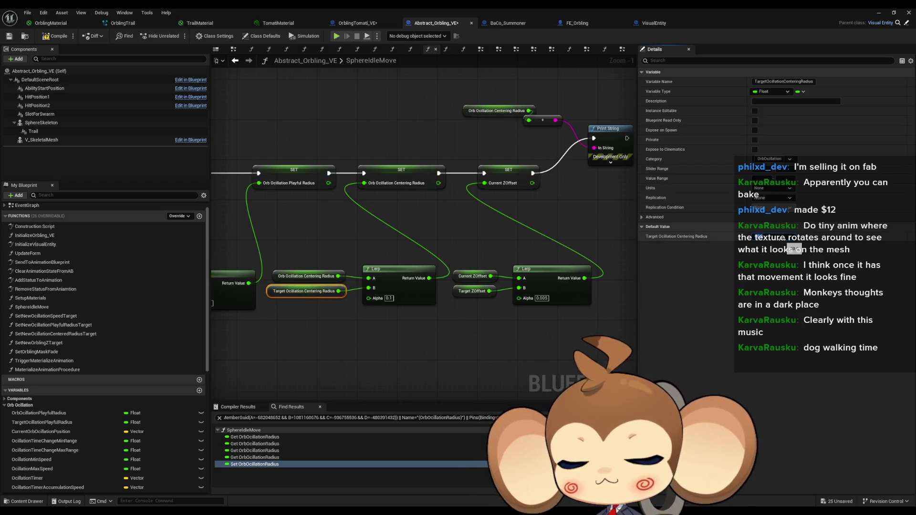
pyautogui.click(397, 311)
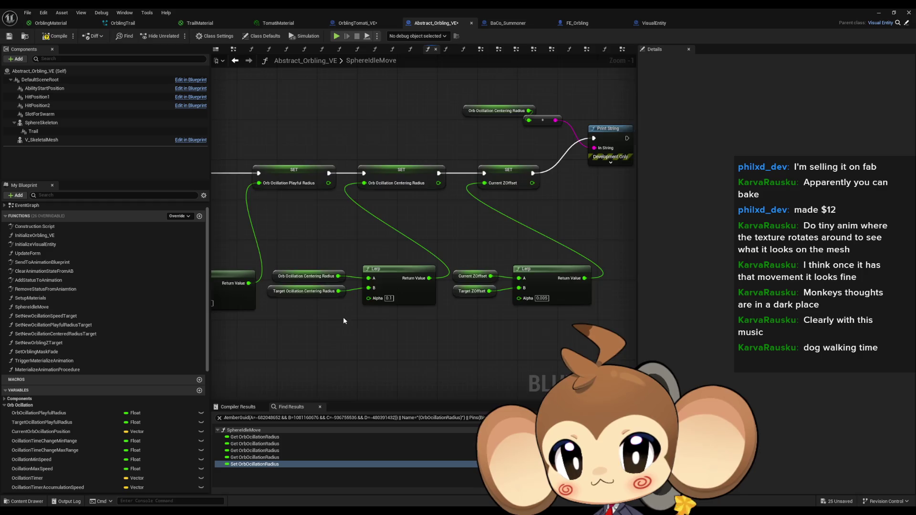
pyautogui.moveTo(342, 317); pyautogui.dragTo(450, 308)
pyautogui.click(260, 278)
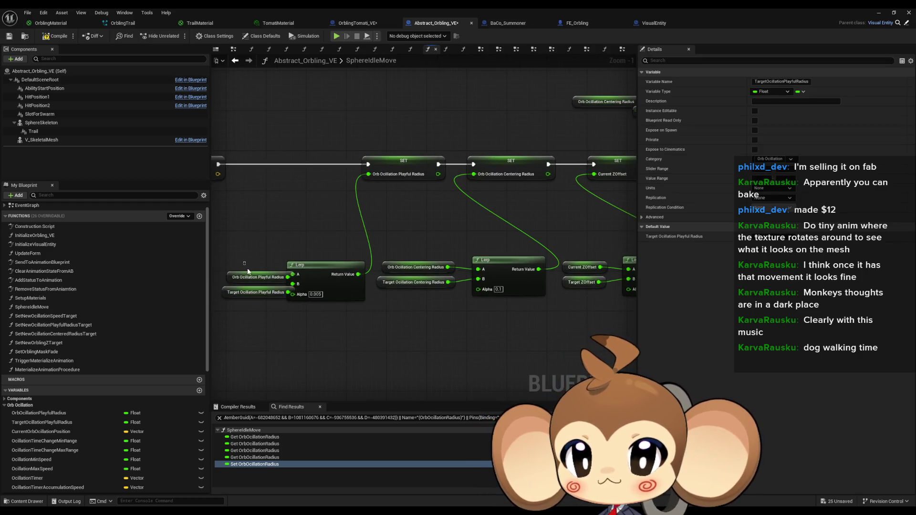
# Save the blueprint and delete the debug Print String with its radius inputs
pyautogui.click(403, 371)
pyautogui.moveTo(402, 371); pyautogui.dragTo(317, 359)
pyautogui.hotkey('ctrl', 'shift', 's')
pyautogui.moveTo(494, 299); pyautogui.dragTo(386, 306)
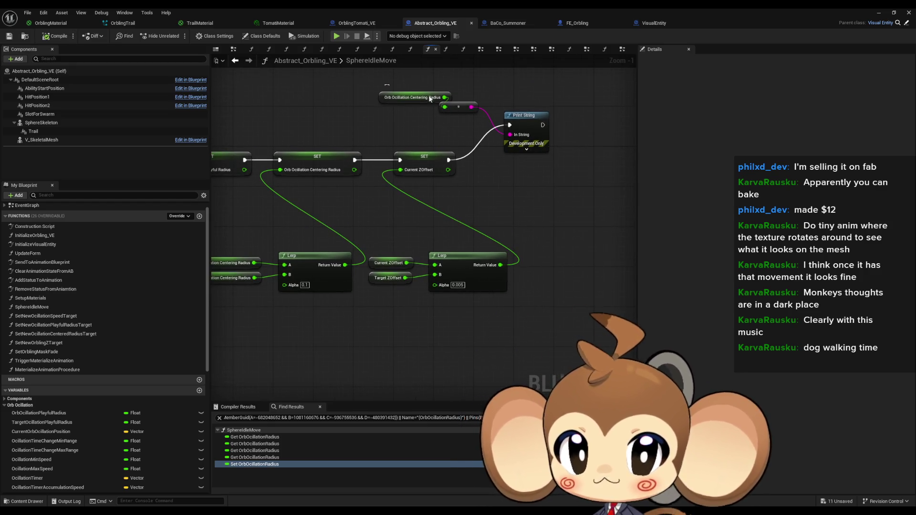
pyautogui.moveTo(534, 81); pyautogui.dragTo(377, 124)
pyautogui.press('Delete')
# Find all uses of the Orb Oscillation Playful Radius variable in SphereIdleMove
pyautogui.scroll(-3, 350, 199)
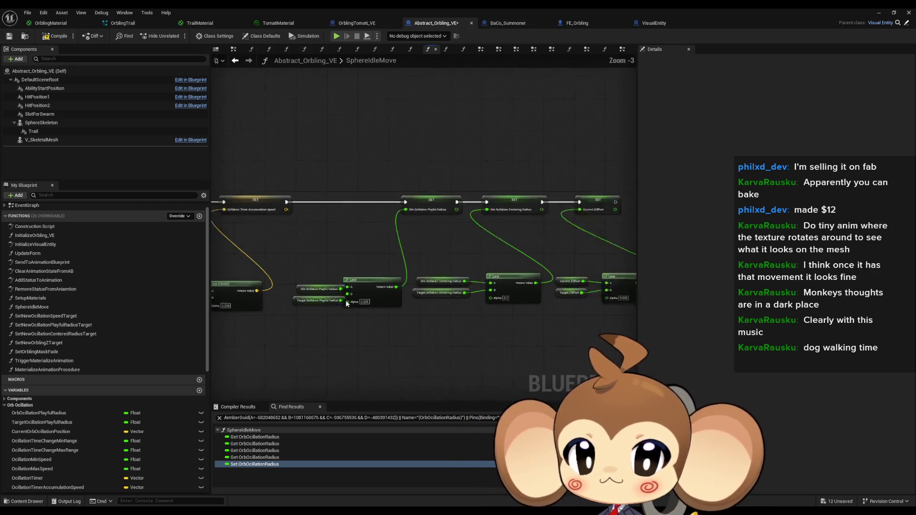
pyautogui.moveTo(572, 281)
pyautogui.mouseDown()
pyautogui.moveTo(580, 317)
pyautogui.moveTo(508, 296)
pyautogui.mouseUp()
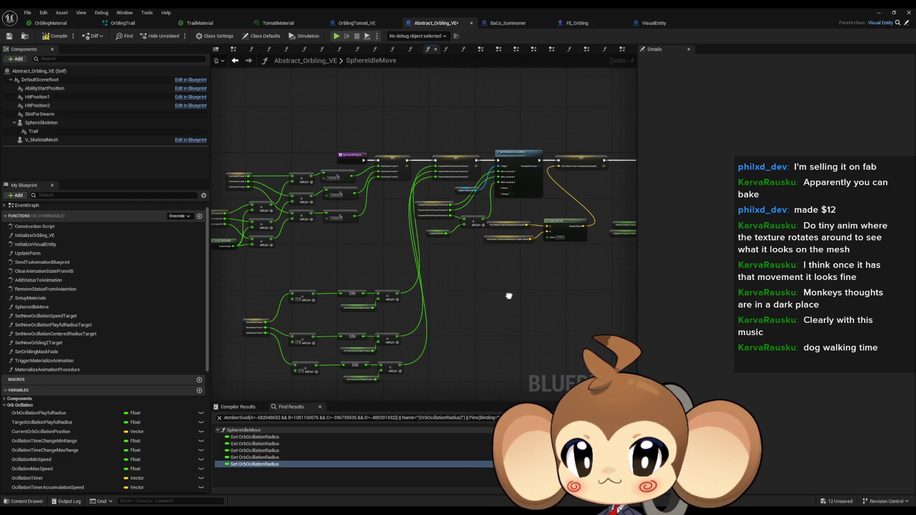
pyautogui.scroll(5, 509, 296)
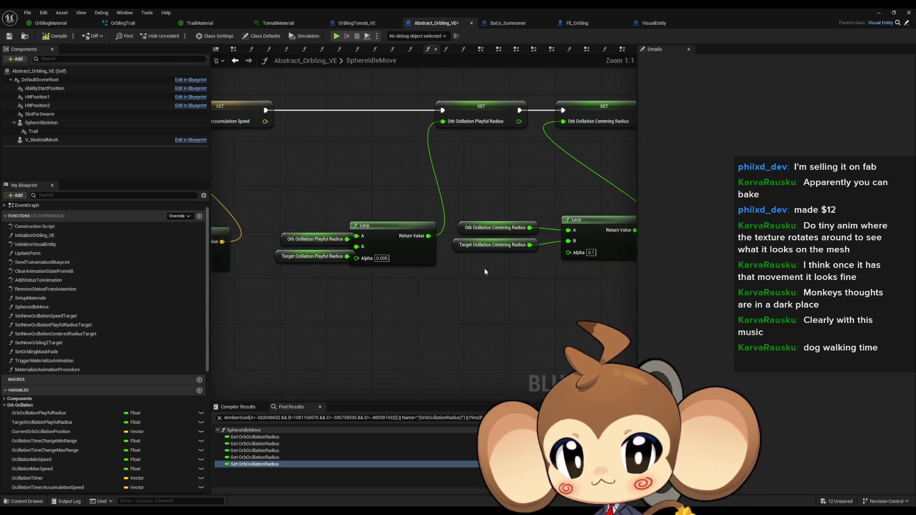
pyautogui.moveTo(430, 214); pyautogui.dragTo(373, 223)
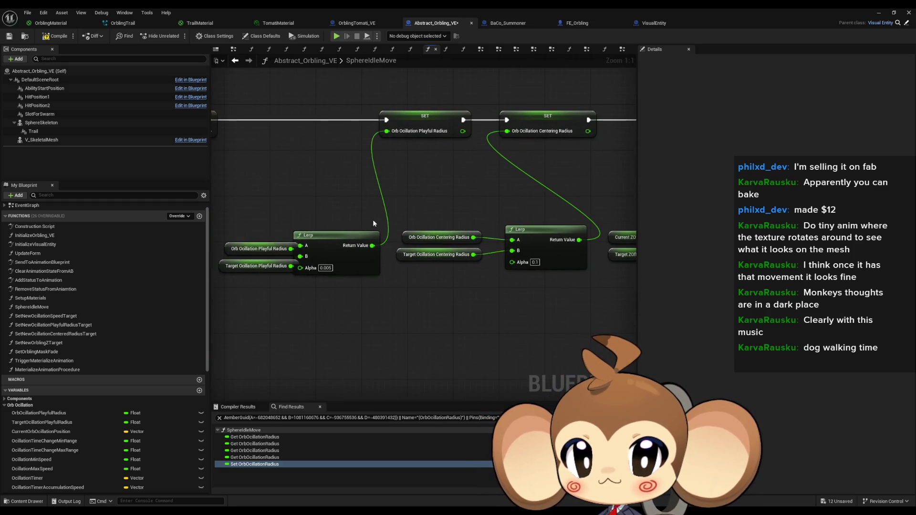
pyautogui.rightClick(240, 242)
pyautogui.click(399, 334)
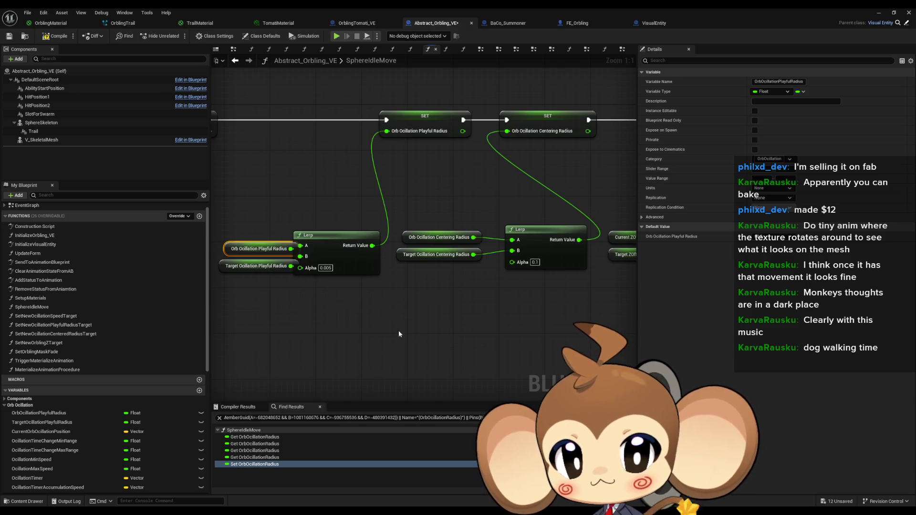
# Wire a copied Orb Oscillation Centering Radius getter into an added pin on the upper sine multiply
pyautogui.click(255, 437)
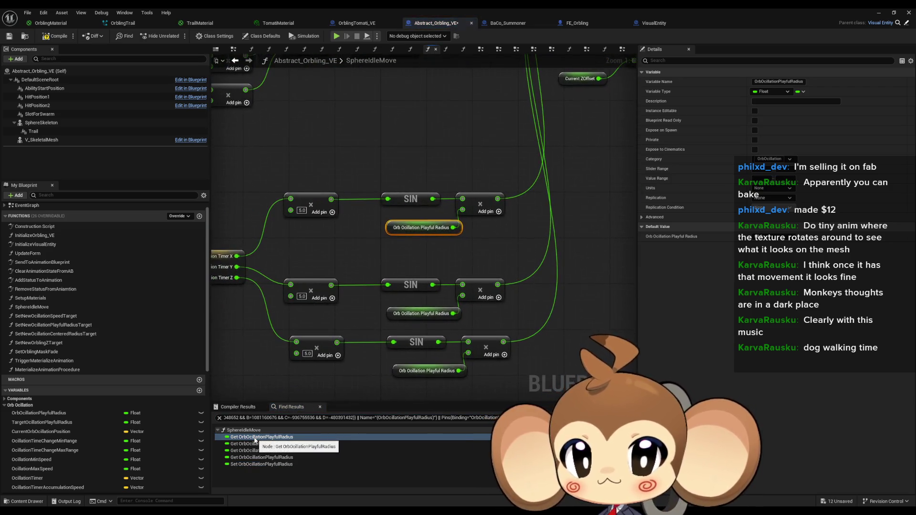
pyautogui.scroll(-2, 377, 255)
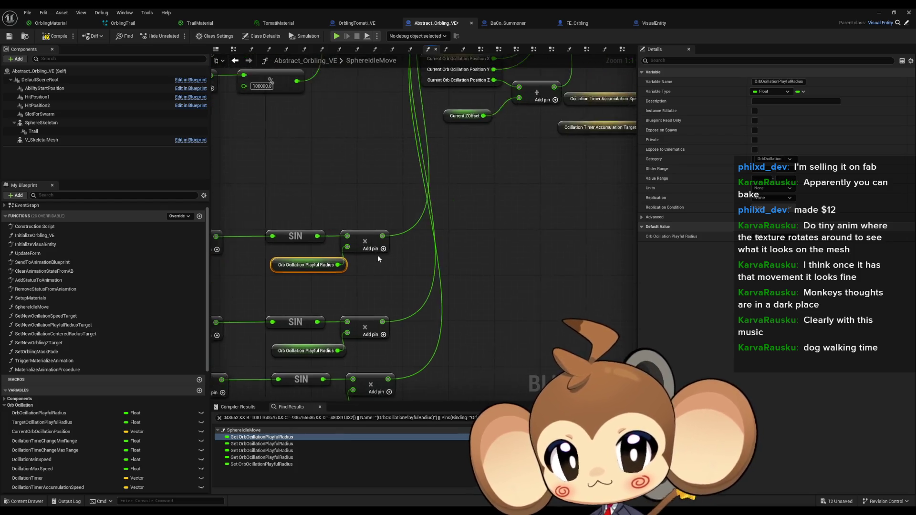
pyautogui.scroll(2, 405, 263)
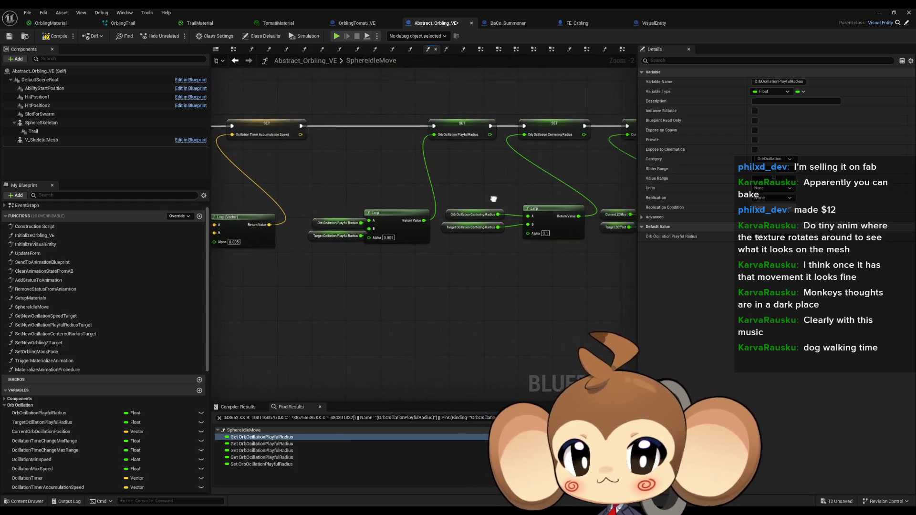
pyautogui.moveTo(351, 195); pyautogui.dragTo(390, 226)
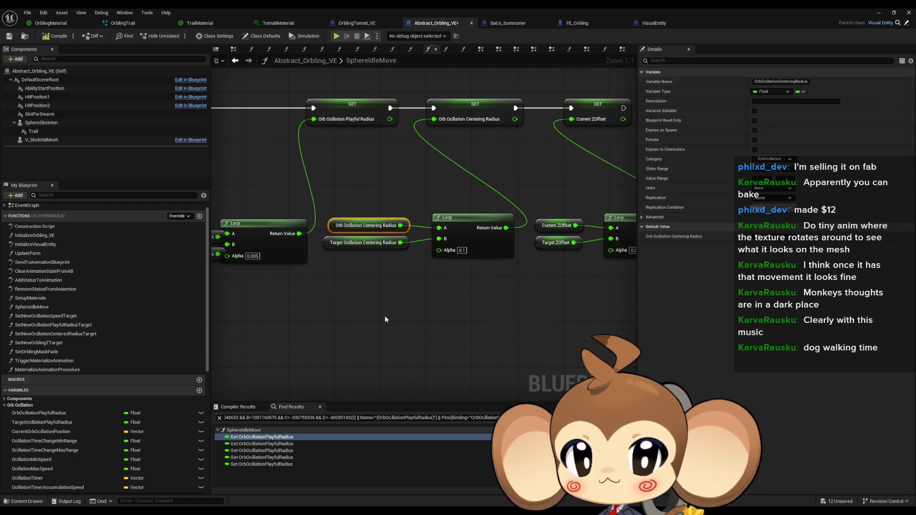
pyautogui.moveTo(375, 317)
pyautogui.mouseDown()
pyautogui.moveTo(377, 330)
pyautogui.moveTo(420, 243)
pyautogui.moveTo(399, 267)
pyautogui.mouseUp()
pyautogui.click(406, 259)
pyautogui.hotkey('ctrl', 'v')
pyautogui.moveTo(423, 259)
pyautogui.mouseDown()
pyautogui.moveTo(407, 259)
pyautogui.moveTo(384, 229)
pyautogui.moveTo(379, 244)
pyautogui.moveTo(454, 226)
pyautogui.mouseUp()
pyautogui.click(490, 217)
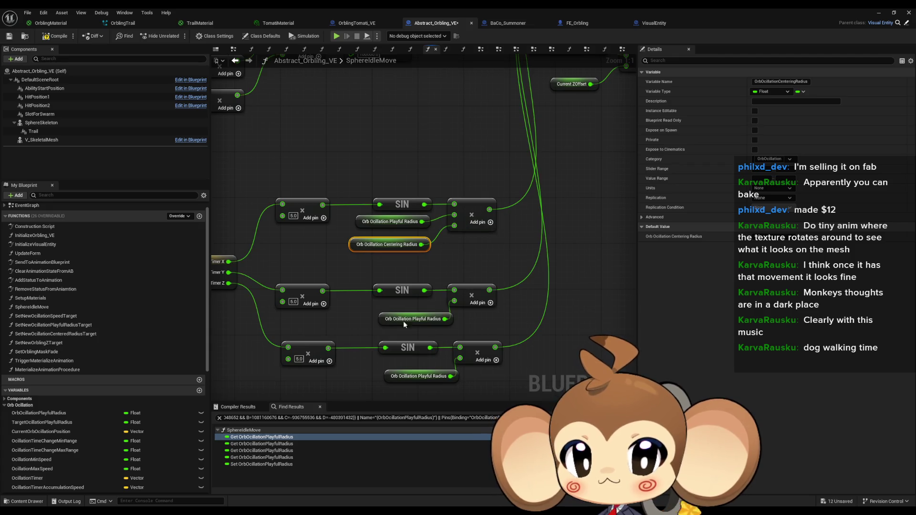
pyautogui.moveTo(397, 319); pyautogui.dragTo(383, 313)
# Wire Centering Radius getters into new pins on the middle and bottom multiplies
pyautogui.hotkey('ctrl', 'v')
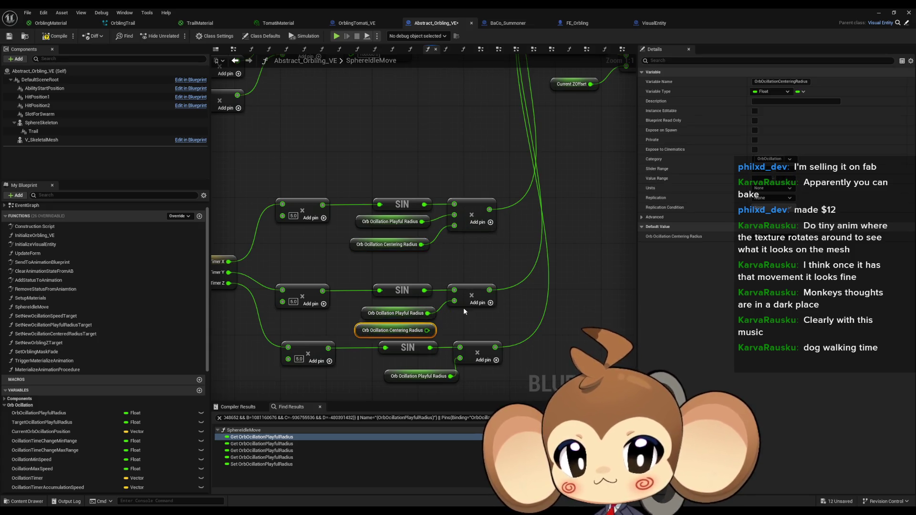
pyautogui.click(490, 303)
pyautogui.moveTo(427, 330); pyautogui.dragTo(454, 311)
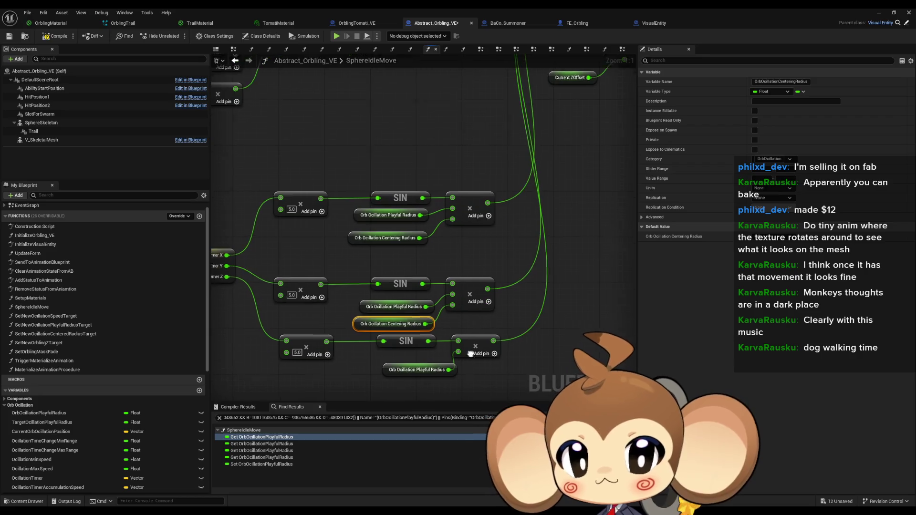
pyautogui.click(379, 362)
pyautogui.hotkey('ctrl', 'v')
pyautogui.click(491, 327)
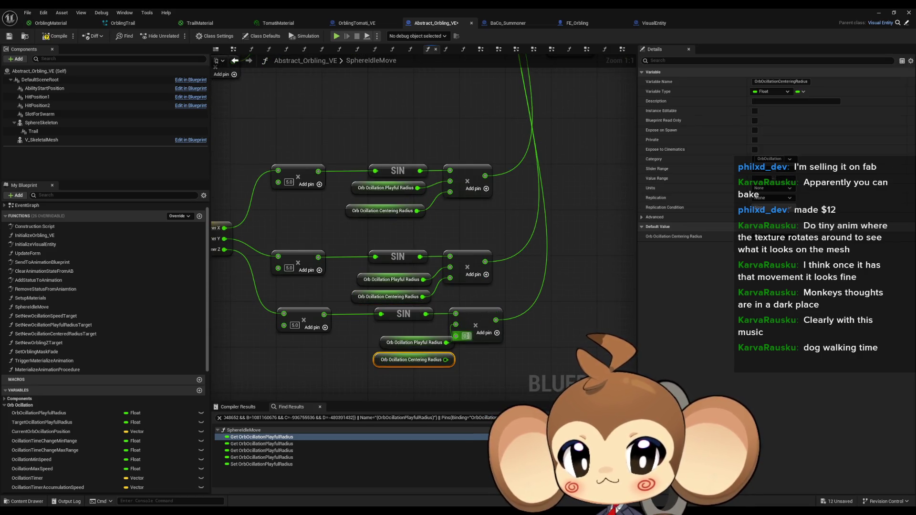
pyautogui.keyDown('ctrl'); pyautogui.click(412, 342); pyautogui.keyUp('ctrl')
pyautogui.moveTo(396, 362); pyautogui.dragTo(377, 355)
# Save the blueprint and return to the level editor
pyautogui.scroll(-3, 493, 292)
pyautogui.moveTo(439, 306); pyautogui.dragTo(470, 305)
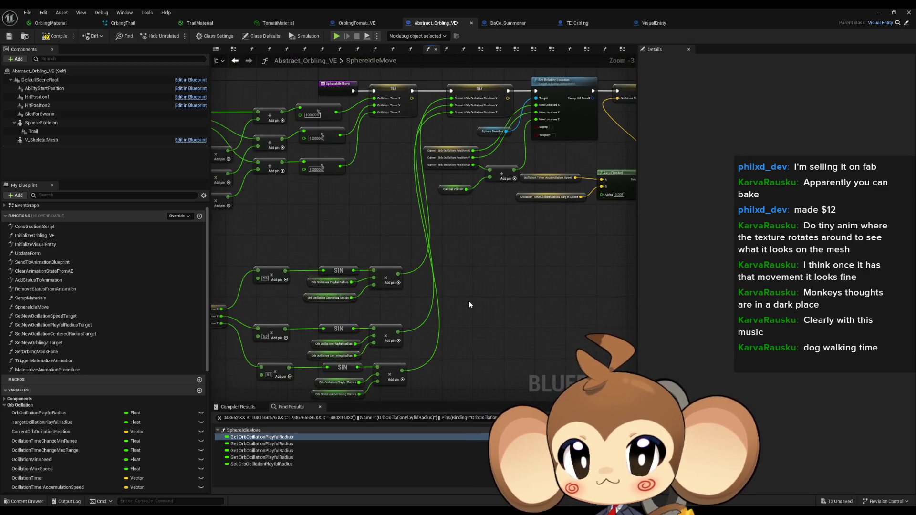
pyautogui.click(878, 12)
pyautogui.hotkey('ctrl', 's')
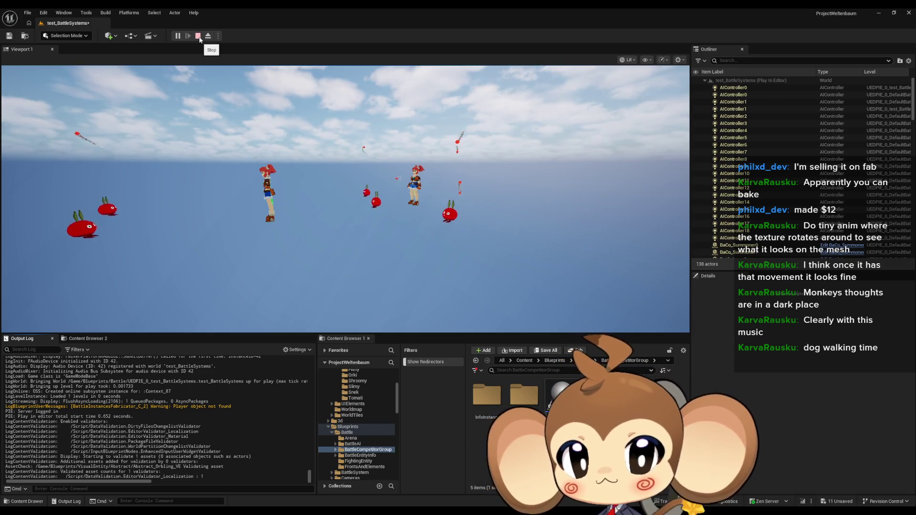
# In BaCo_Summoner's CommandFlyToSlotIfValid, wire the Branch's False output to the 0.0 centering-radius setter
pyautogui.click(199, 36)
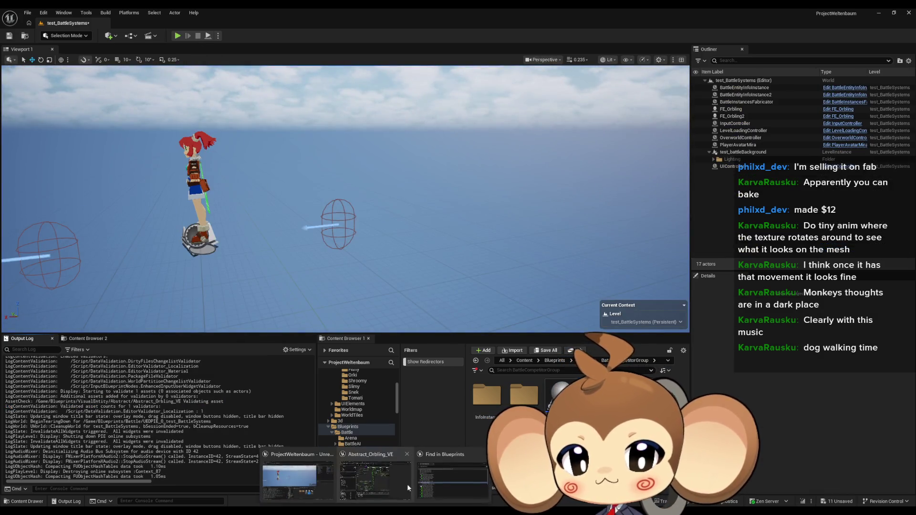
pyautogui.click(394, 482)
pyautogui.click(355, 23)
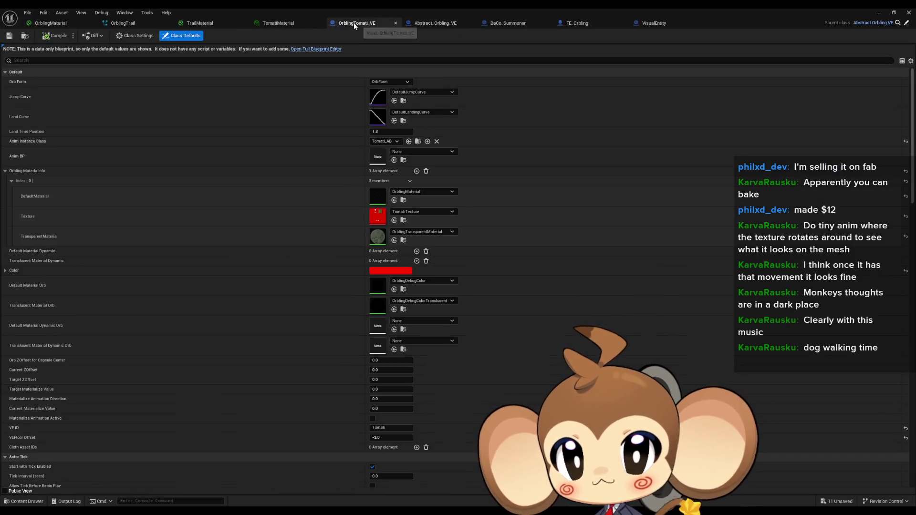
pyautogui.click(504, 26)
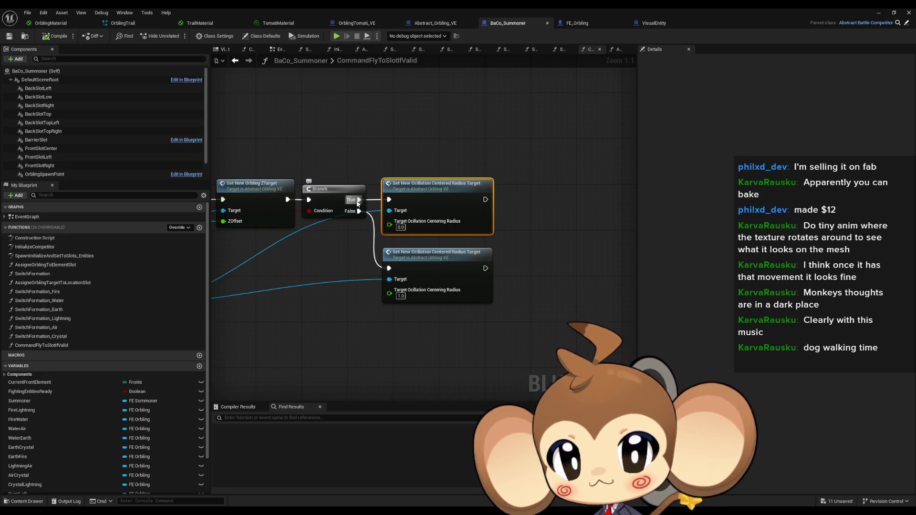
pyautogui.moveTo(359, 211); pyautogui.dragTo(389, 200)
# Play-test the level, stop it, and bring the BaCo_Summoner blueprint back up
pyautogui.click(881, 14)
pyautogui.click(179, 36)
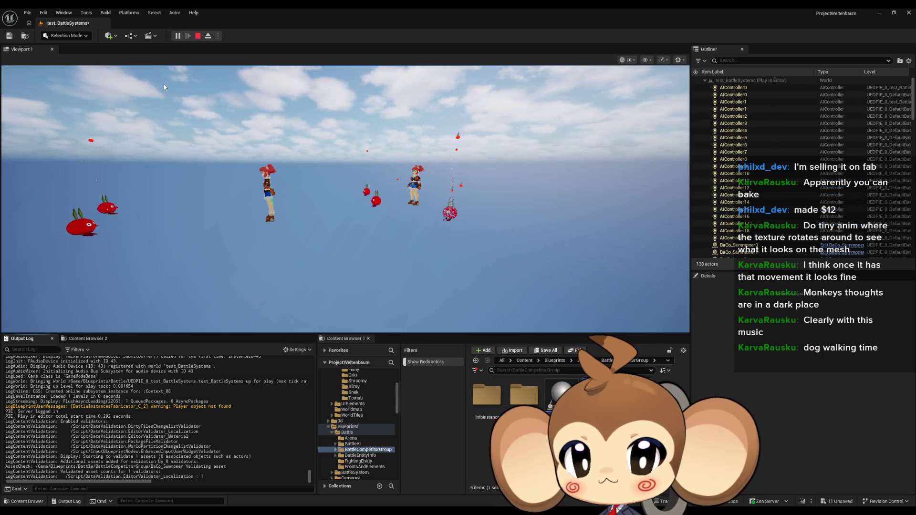
pyautogui.press('Escape')
pyautogui.moveTo(374, 511)
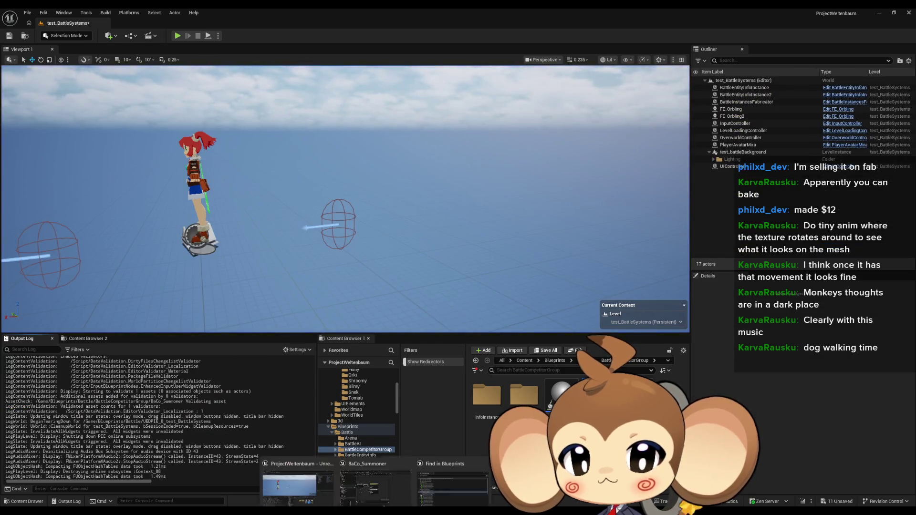
pyautogui.click(393, 481)
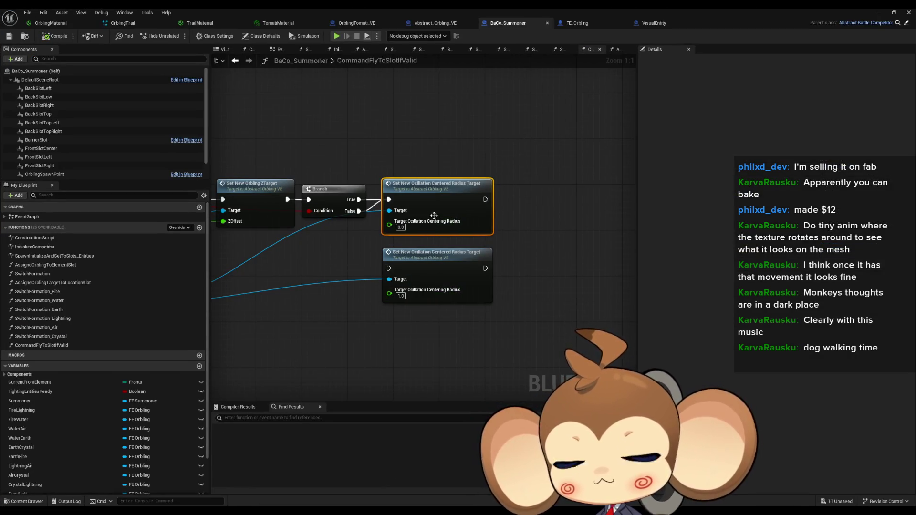
# Change the centering-radius Lerp Alpha in SphereIdleMove from 0.1 to 0.01
pyautogui.doubleClick(454, 196)
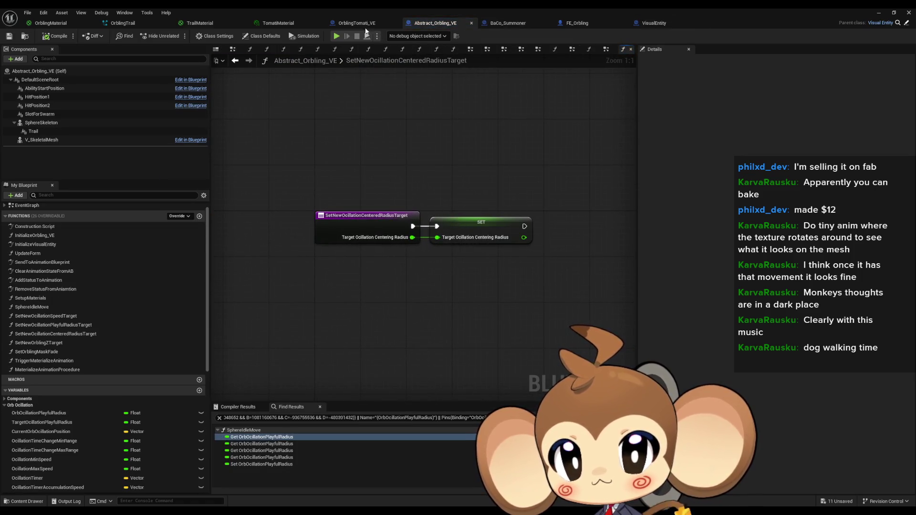
pyautogui.click(508, 23)
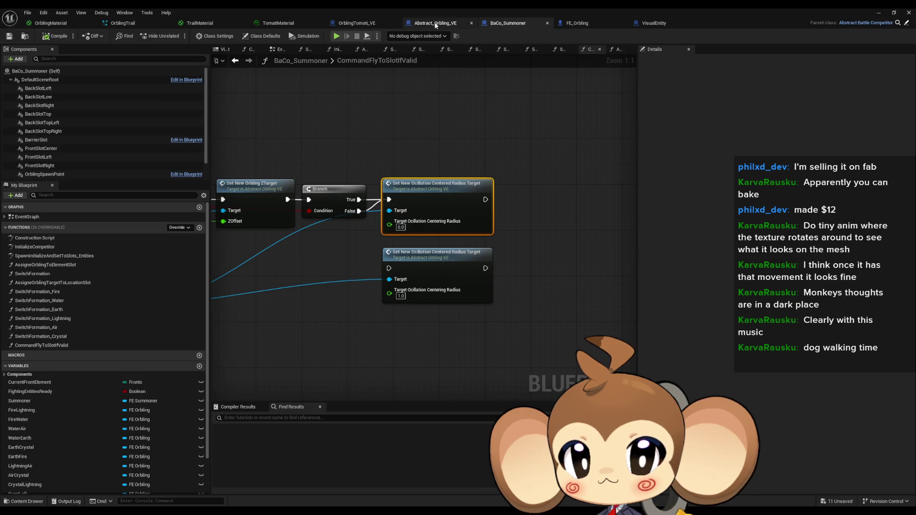
pyautogui.click(435, 24)
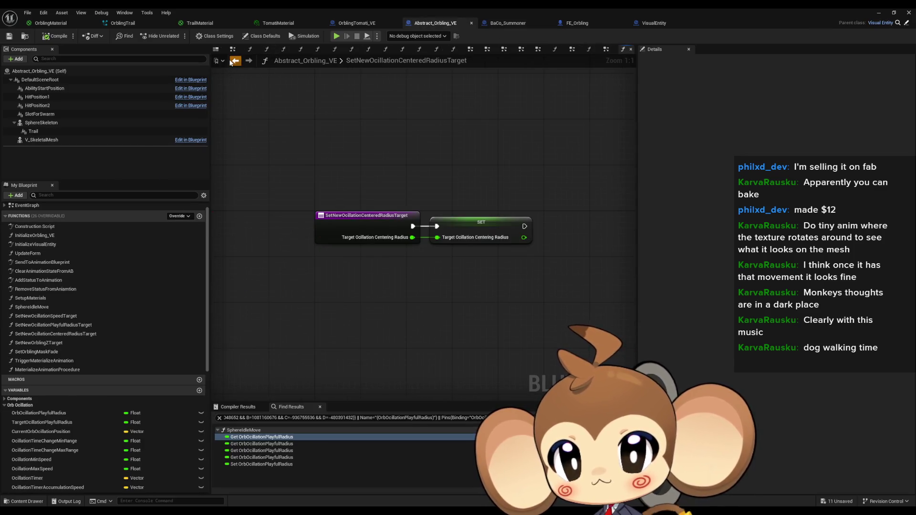
pyautogui.click(234, 61)
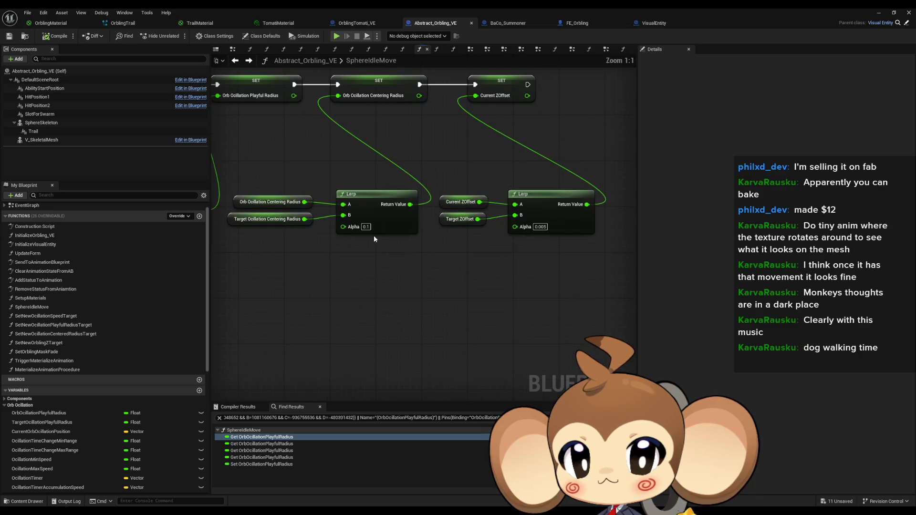
pyautogui.write('0.01')
pyautogui.press('Return')
# Run a play test of the level with the new Alpha and stop it
pyautogui.click(880, 13)
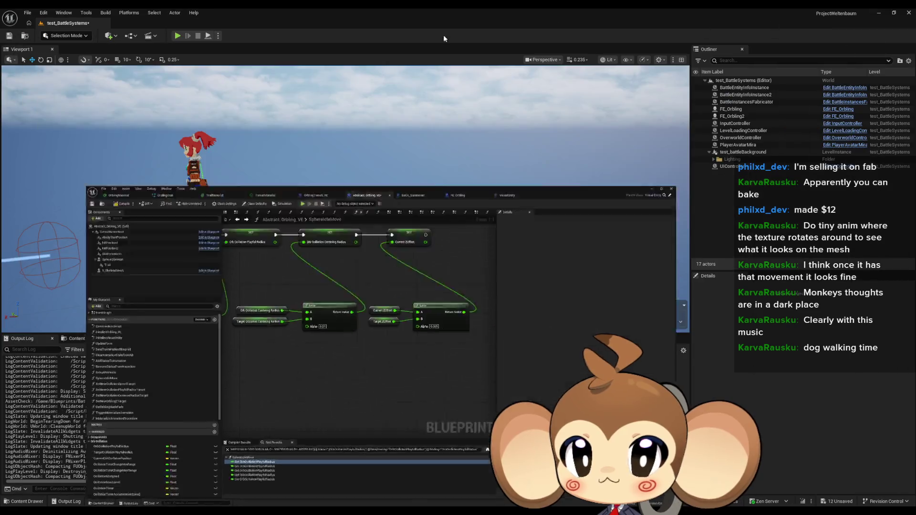
pyautogui.click(178, 35)
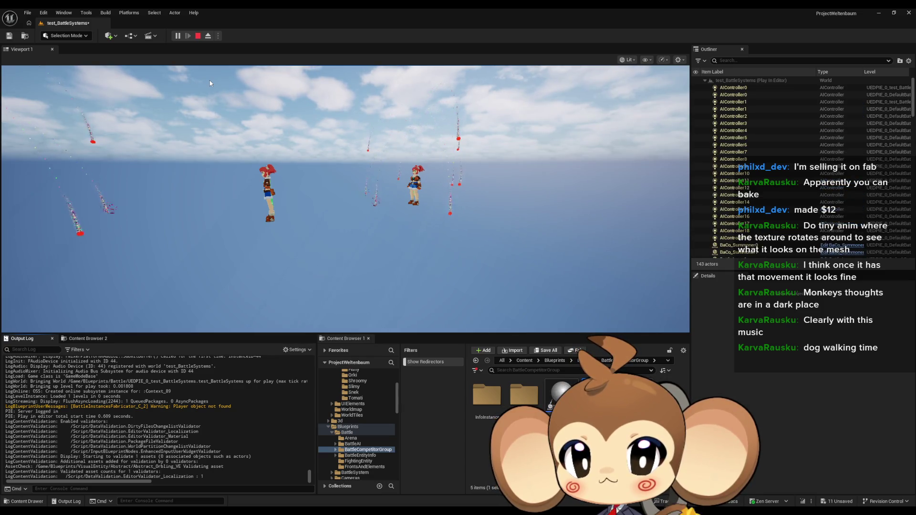
pyautogui.click(198, 36)
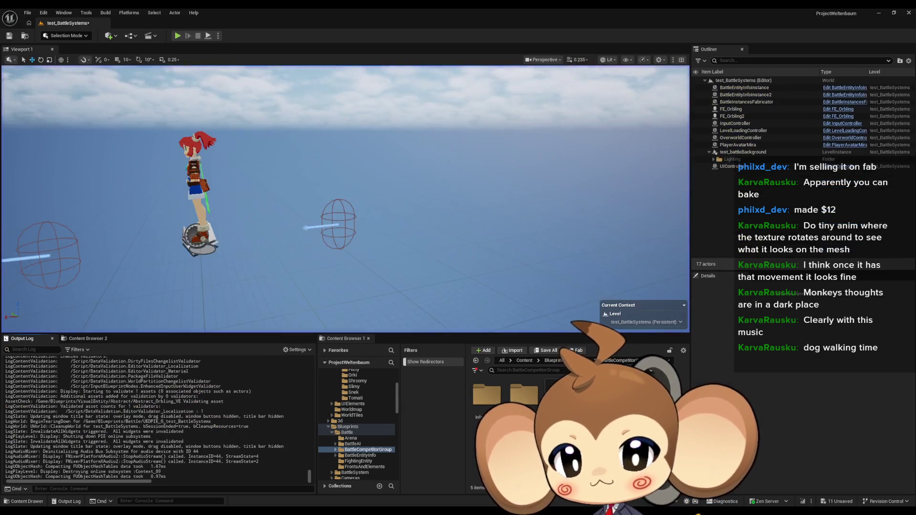
# Add a Print String after the Current ZOffset setter that prints Orb Oscillation Centering Radius
pyautogui.click(380, 486)
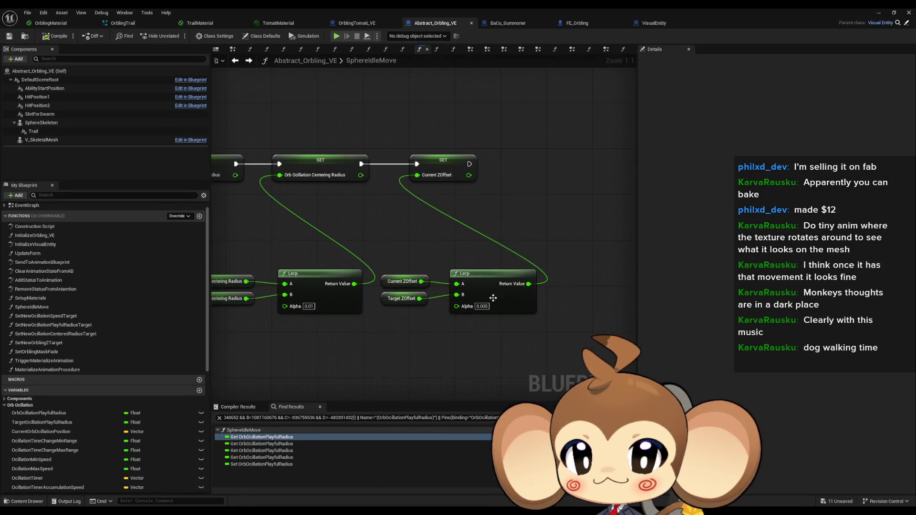
pyautogui.moveTo(470, 164); pyautogui.dragTo(516, 173)
pyautogui.write('print')
pyautogui.press('Return')
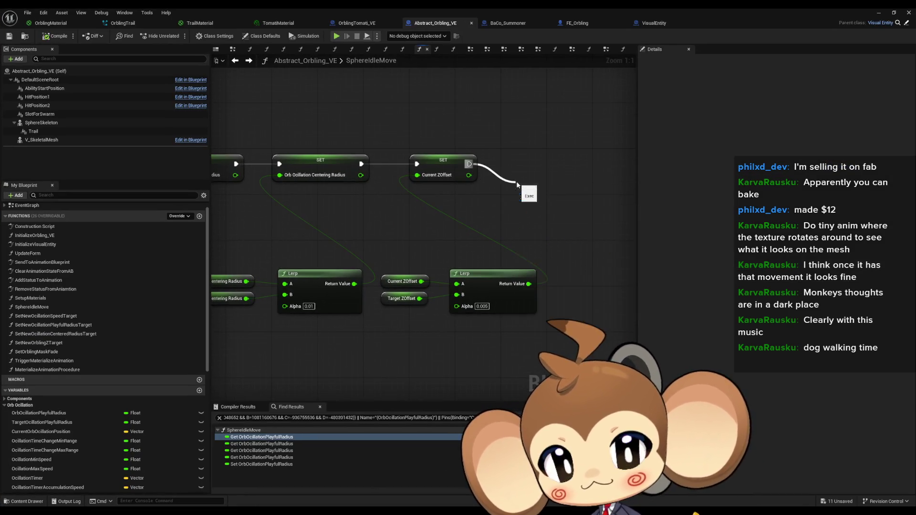
pyautogui.moveTo(225, 245)
pyautogui.mouseDown()
pyautogui.moveTo(265, 250)
pyautogui.moveTo(276, 273)
pyautogui.mouseUp()
pyautogui.click(296, 290)
pyautogui.hotkey('ctrl', 'c')
pyautogui.hotkey('ctrl', 'v')
pyautogui.moveTo(528, 224); pyautogui.dragTo(588, 211)
# Play-test the level three times to watch the printed centering-radius values
pyautogui.click(878, 13)
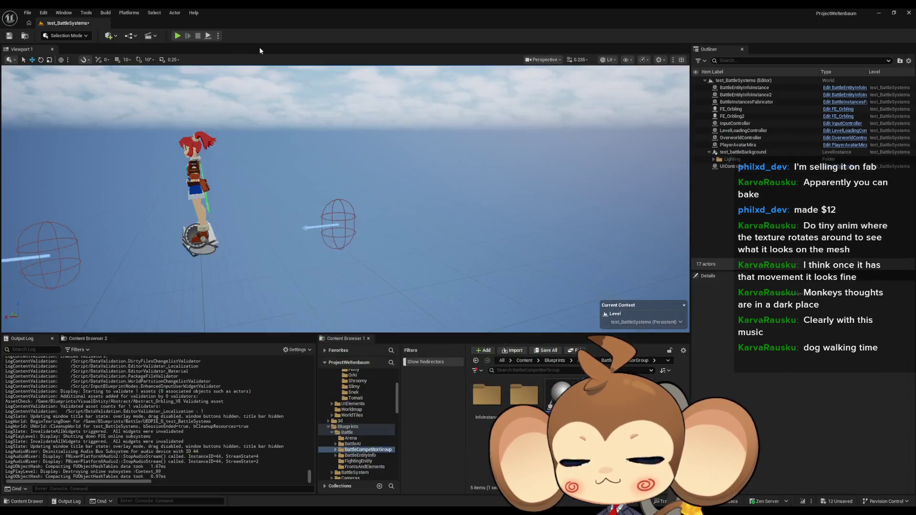
pyautogui.click(177, 38)
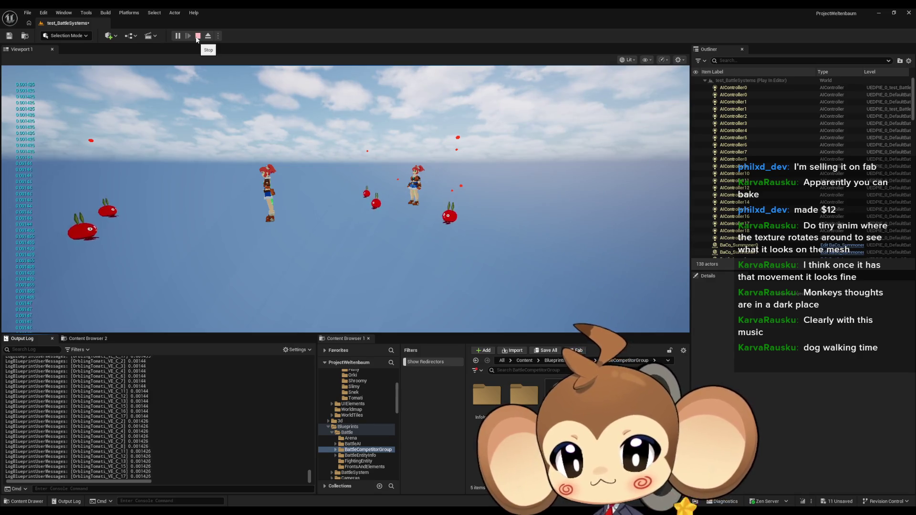
pyautogui.click(197, 38)
pyautogui.click(180, 37)
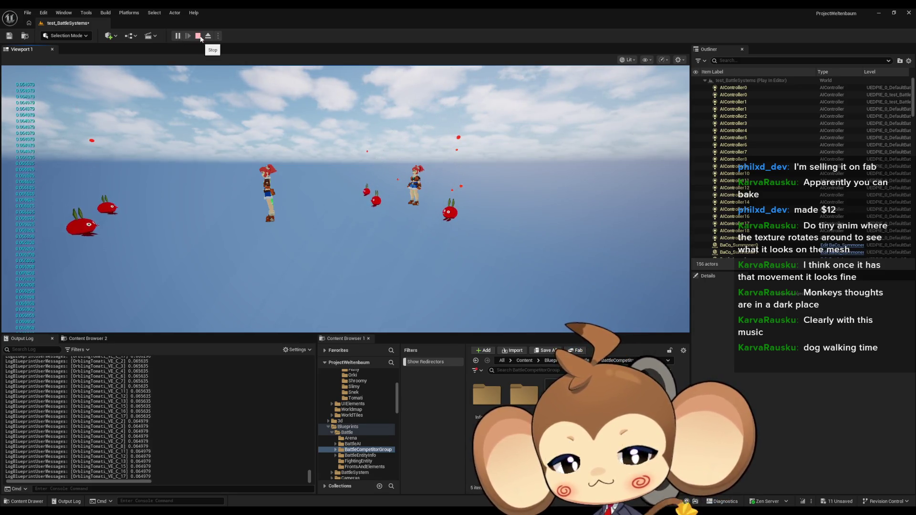
pyautogui.click(198, 35)
pyautogui.click(186, 34)
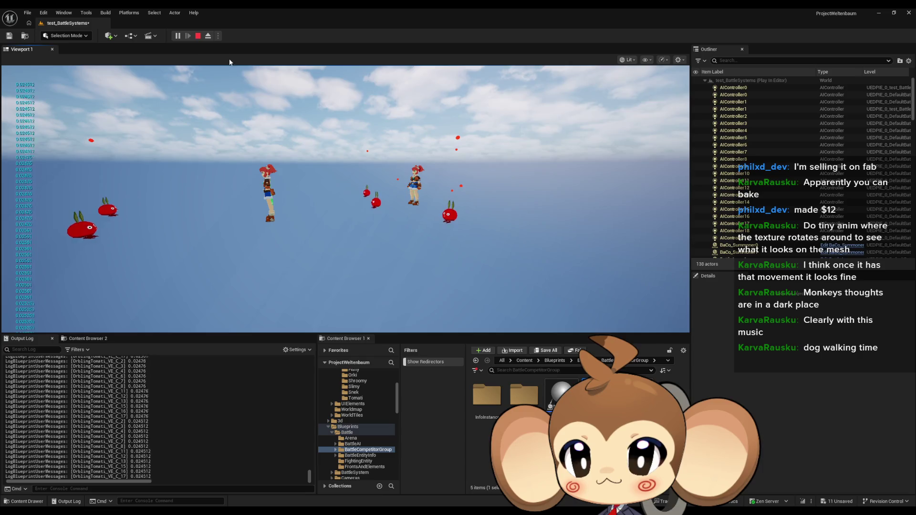
pyautogui.click(198, 36)
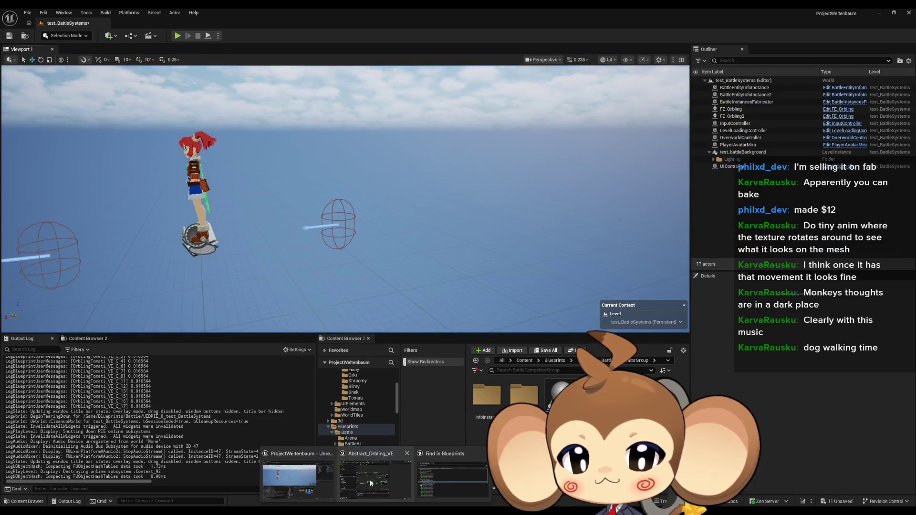
# Back in Abstract_Orbling_VE, check the Lerp Alpha and leave it at 0.01
pyautogui.click(370, 479)
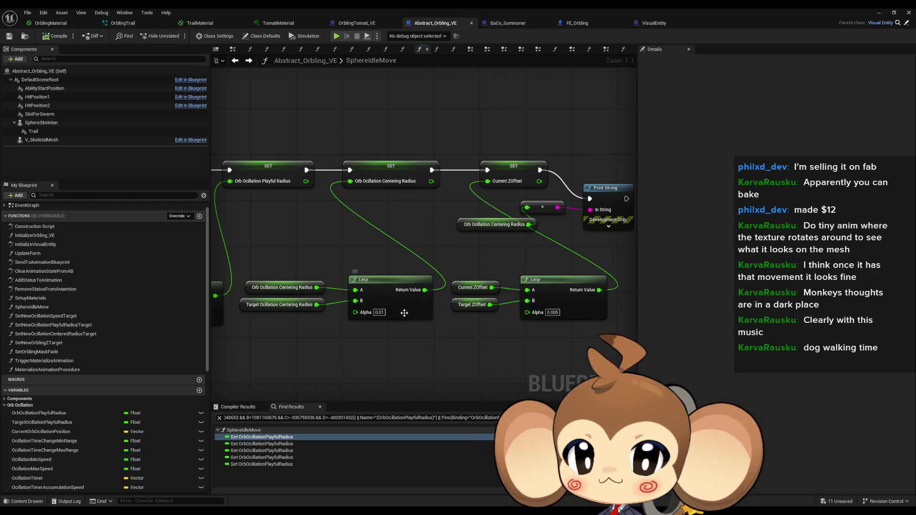
pyautogui.click(380, 312)
pyautogui.click(451, 363)
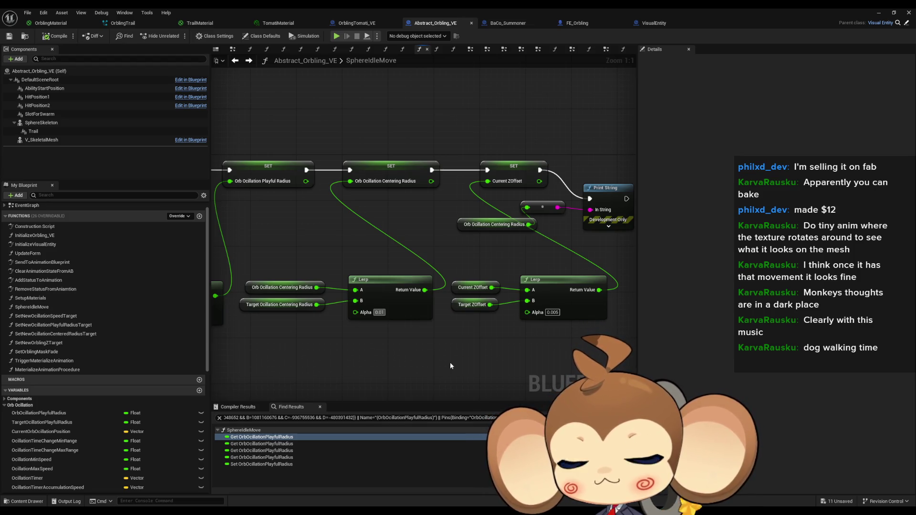